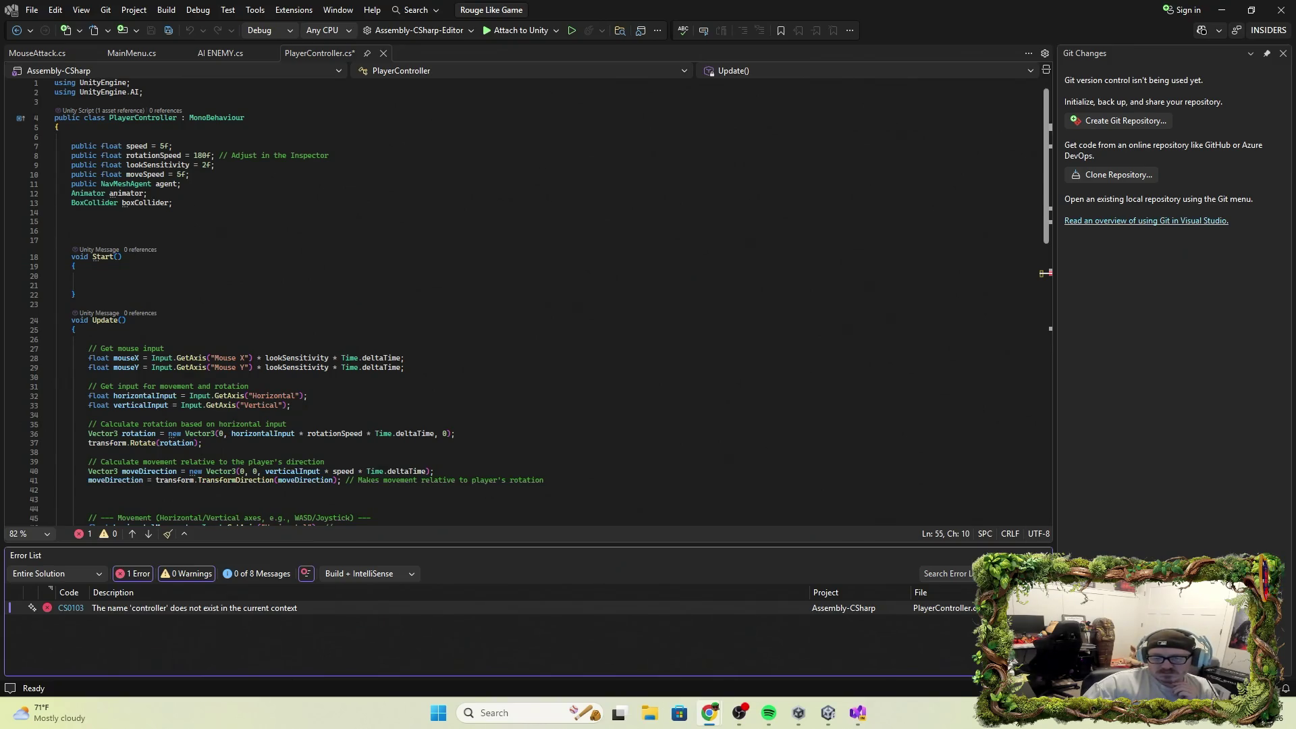
Change PlayerController's base class on line 4 from MonoBehaviour to Controller.
left_click(264, 118)
key("BackSpace")
key("BackSpace")
key("BackSpace")
key("BackSpace")
key("BackSpace")
key("BackSpace")
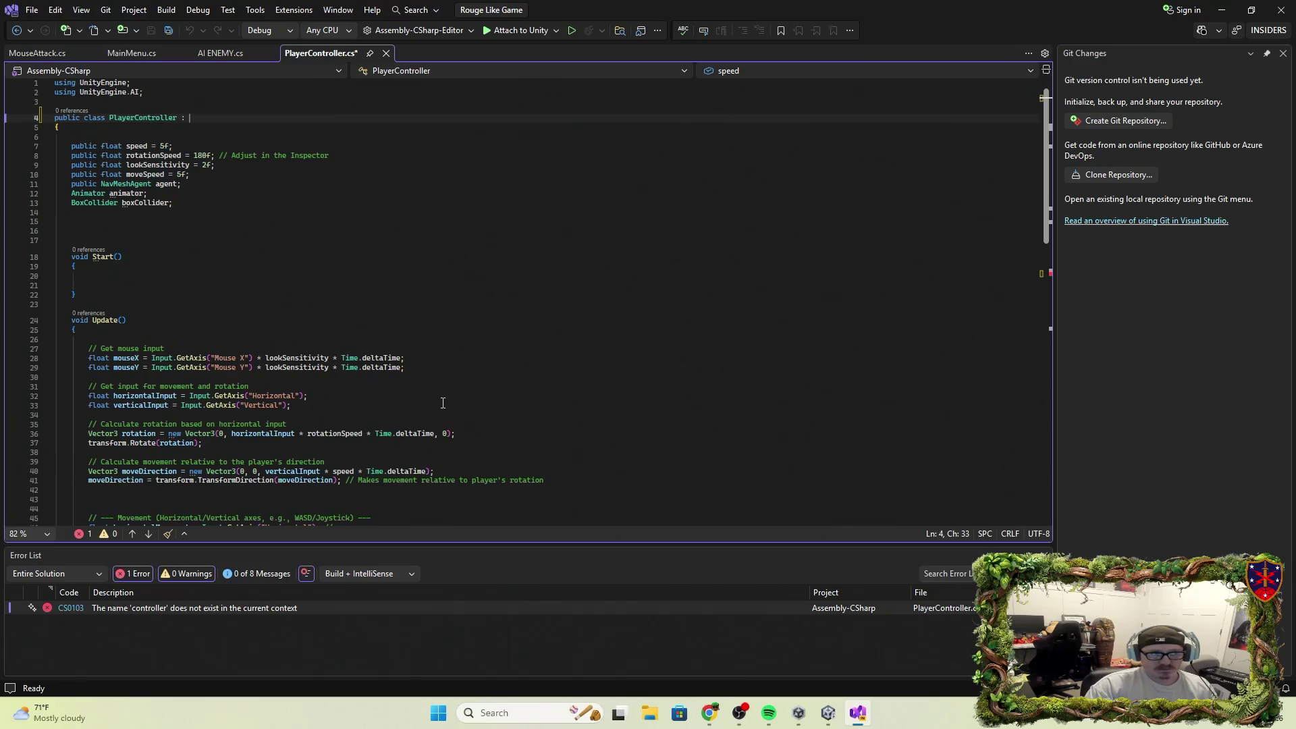
type("Controller")
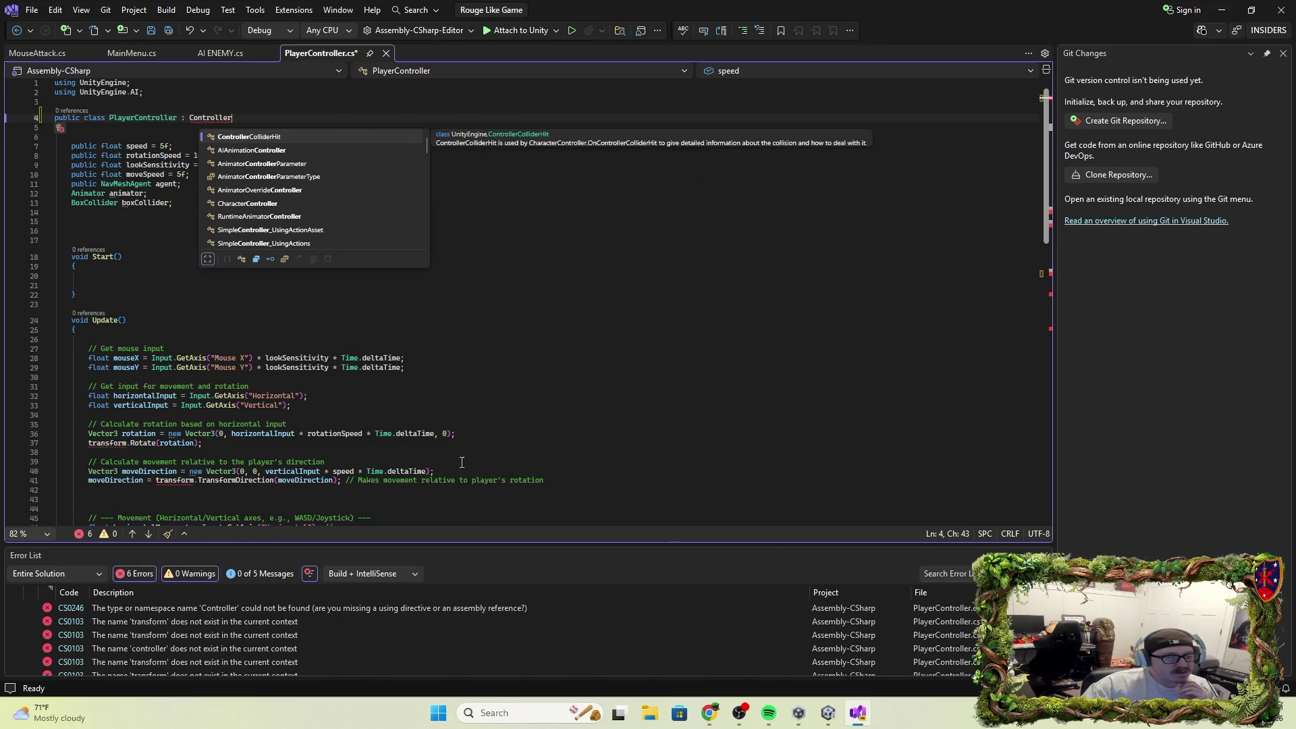
left_click(585, 348)
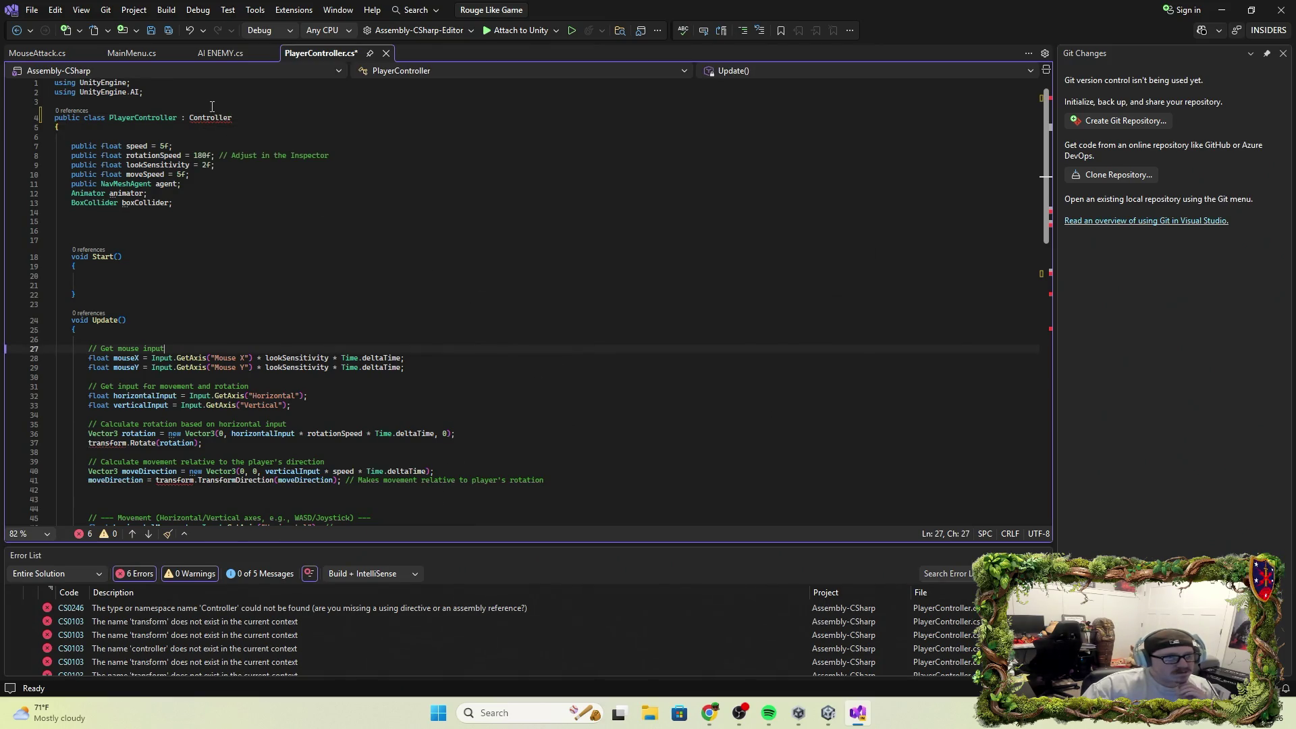
Jump to the transform error and change line 37's transform.Rotate to controller.Rotate.
left_click(201, 625)
double_click(200, 626)
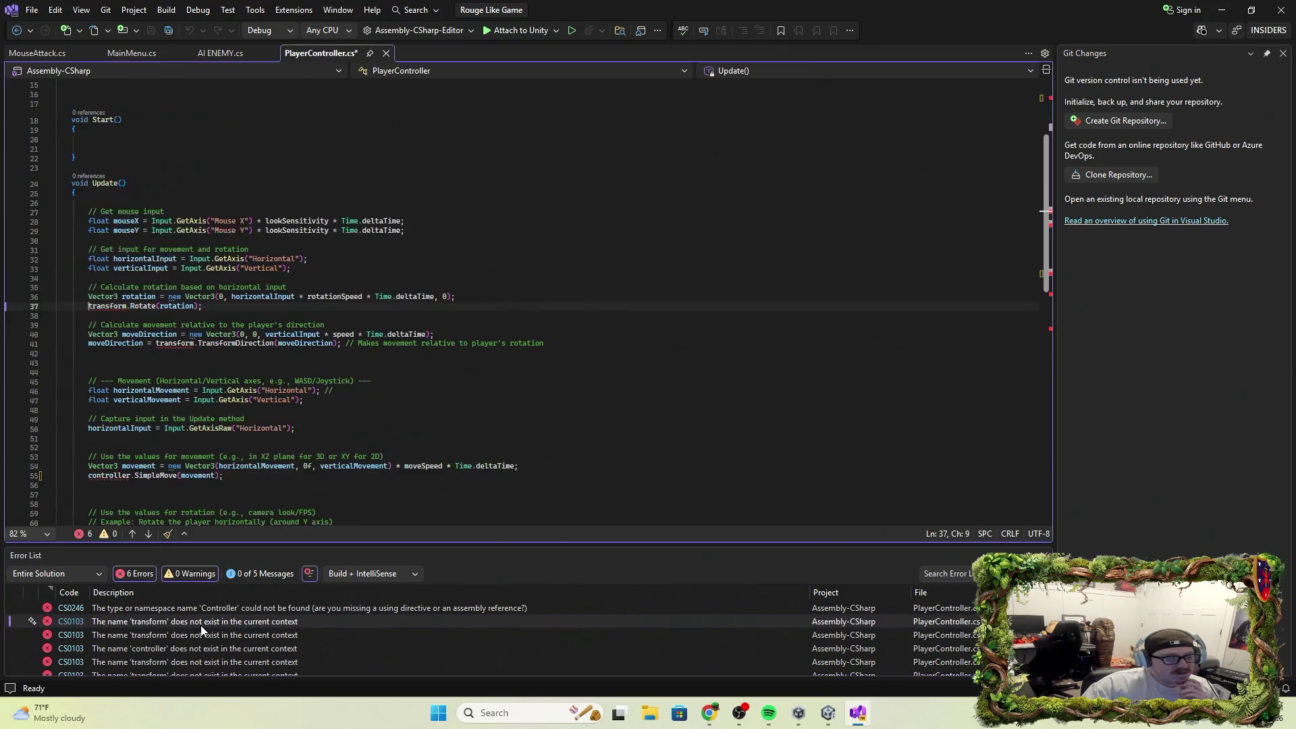
mouse_move(123, 312)
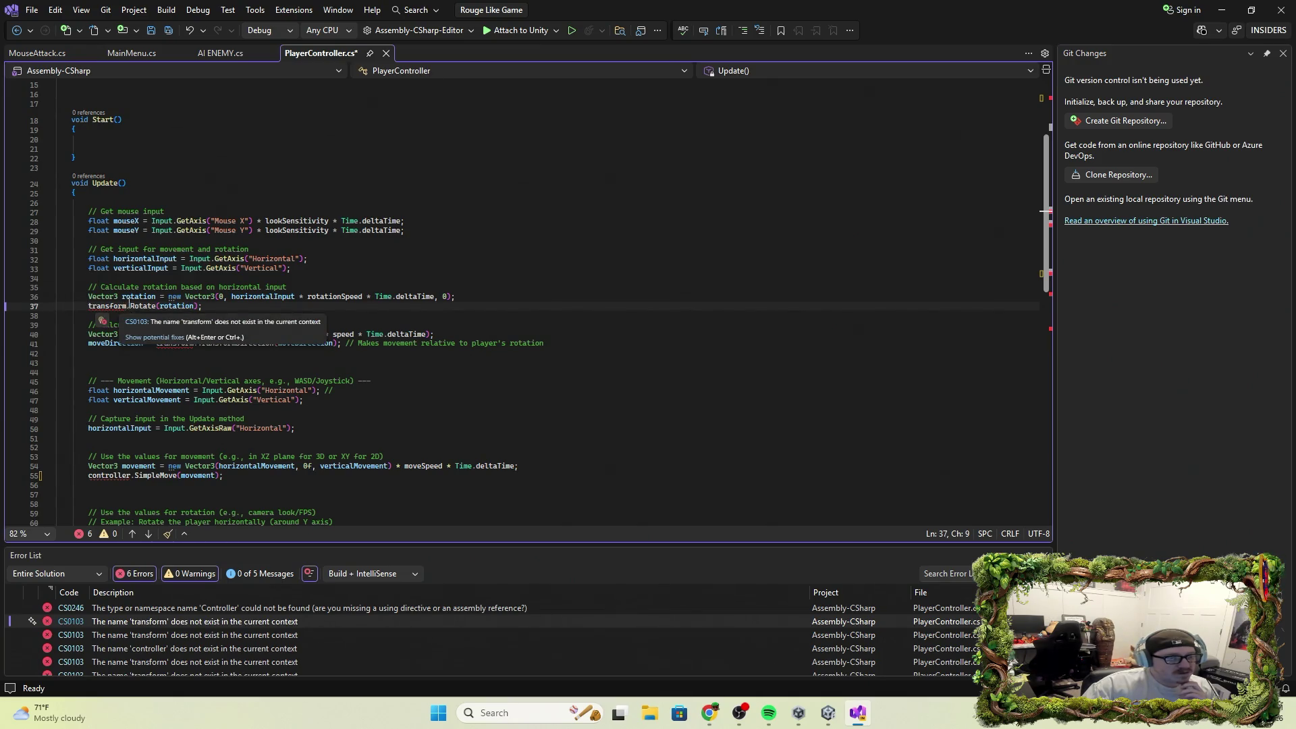
left_click(129, 307)
key("BackSpace")
key("BackSpace")
key("BackSpace")
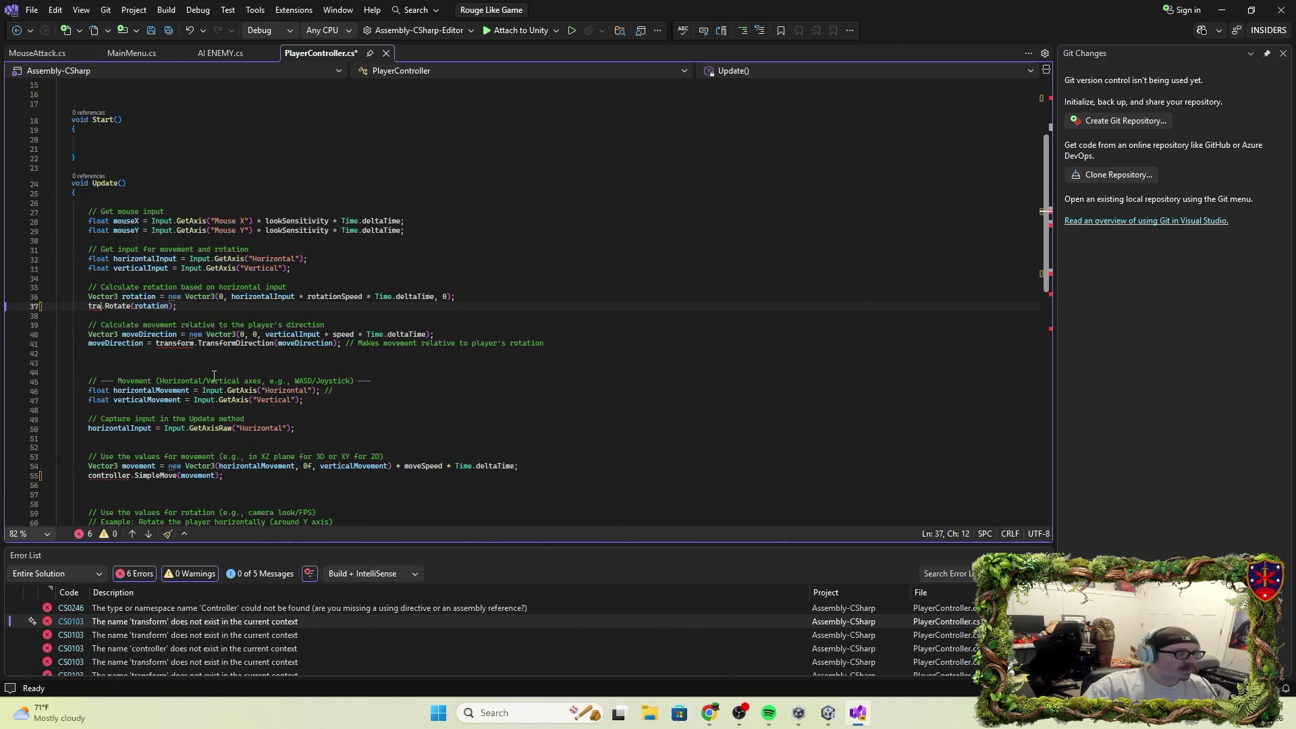
key("BackSpace")
type("contr")
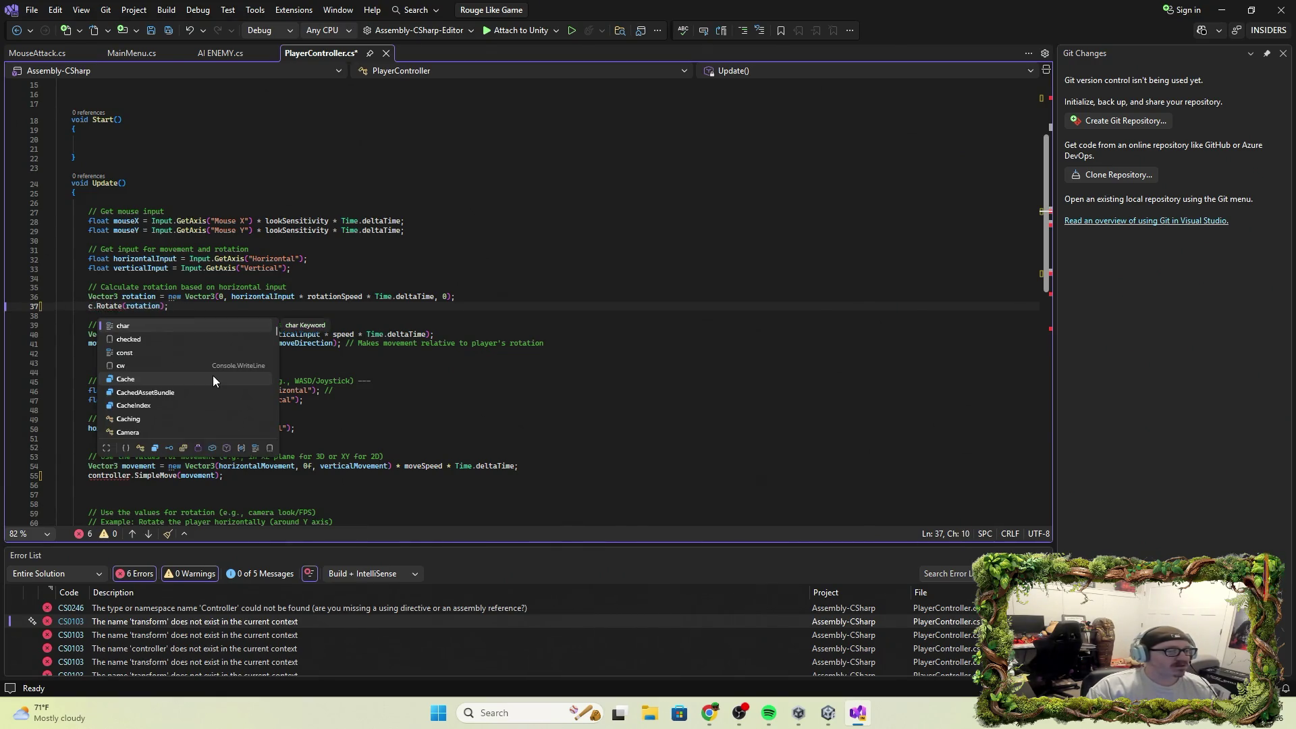
type("oller")
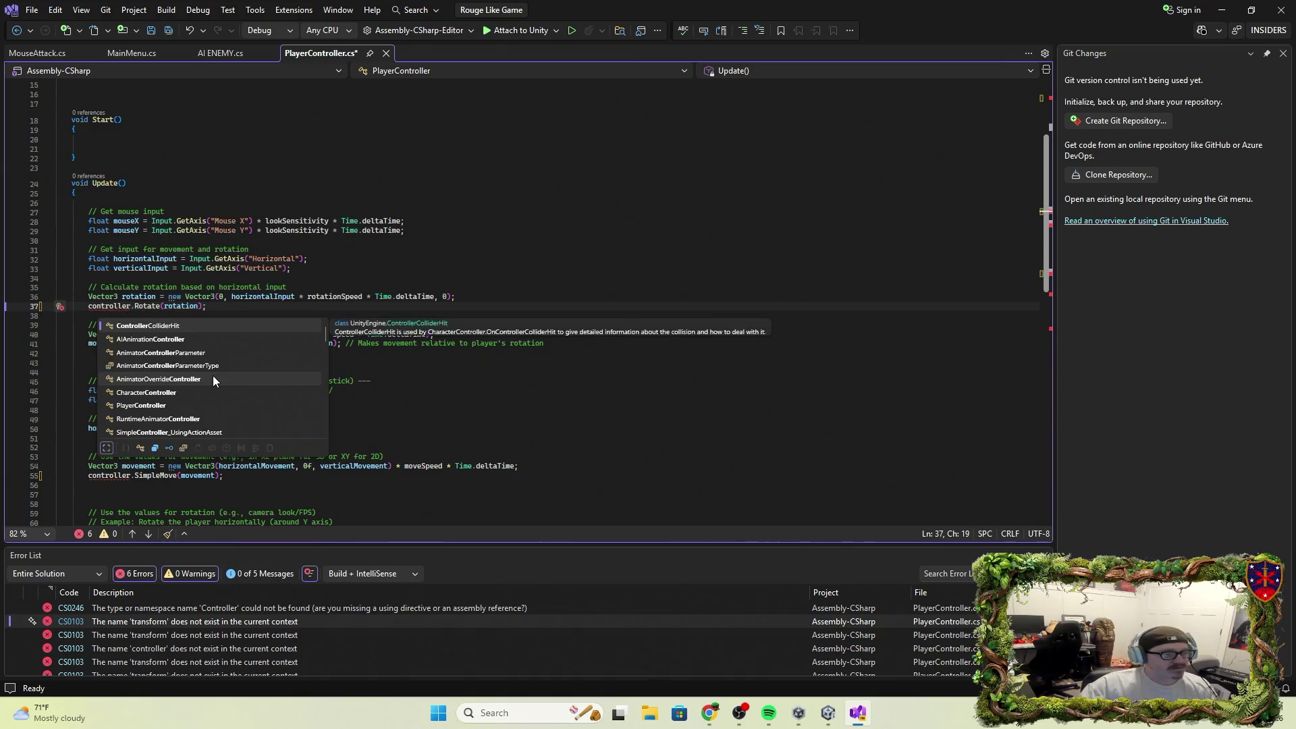
left_click(530, 579)
scroll(203, 635, "down", 1)
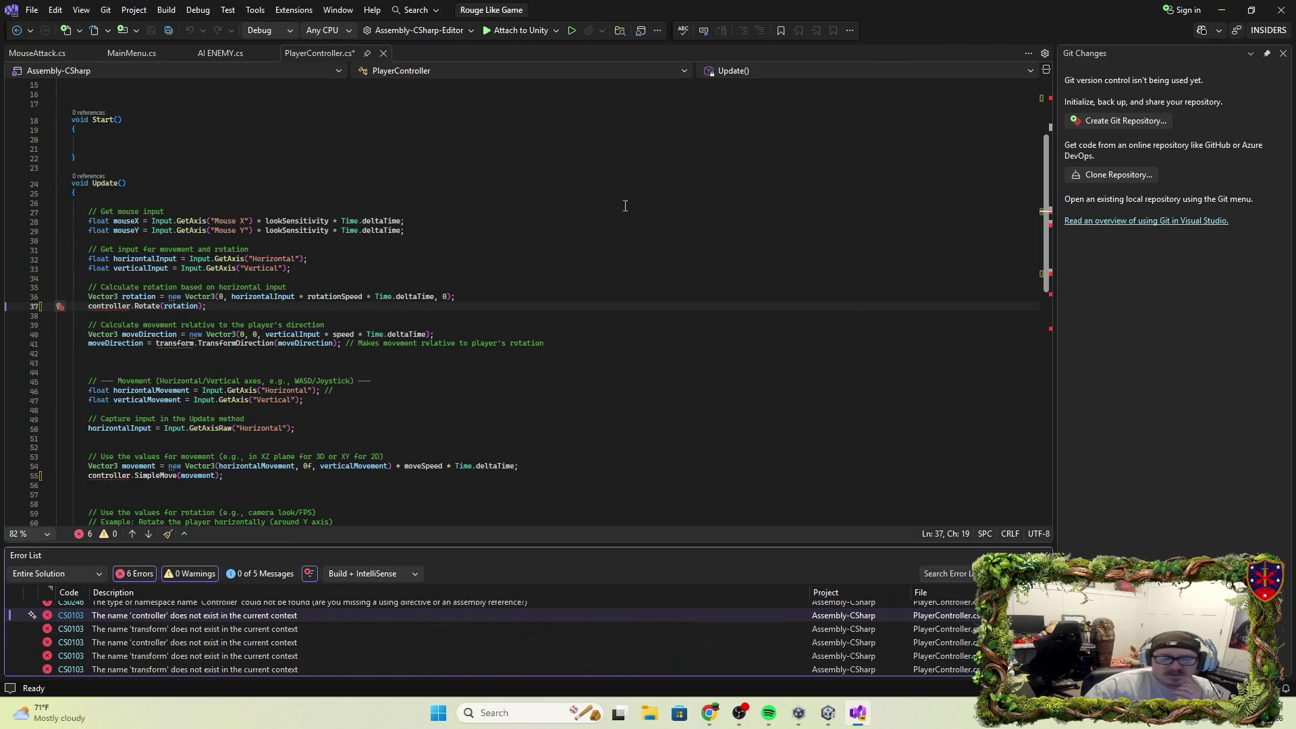
Capitalize line 37 to Controller.Rotate and check fix options for the Controller base class.
left_click(92, 306)
key("BackSpace")
type("C")
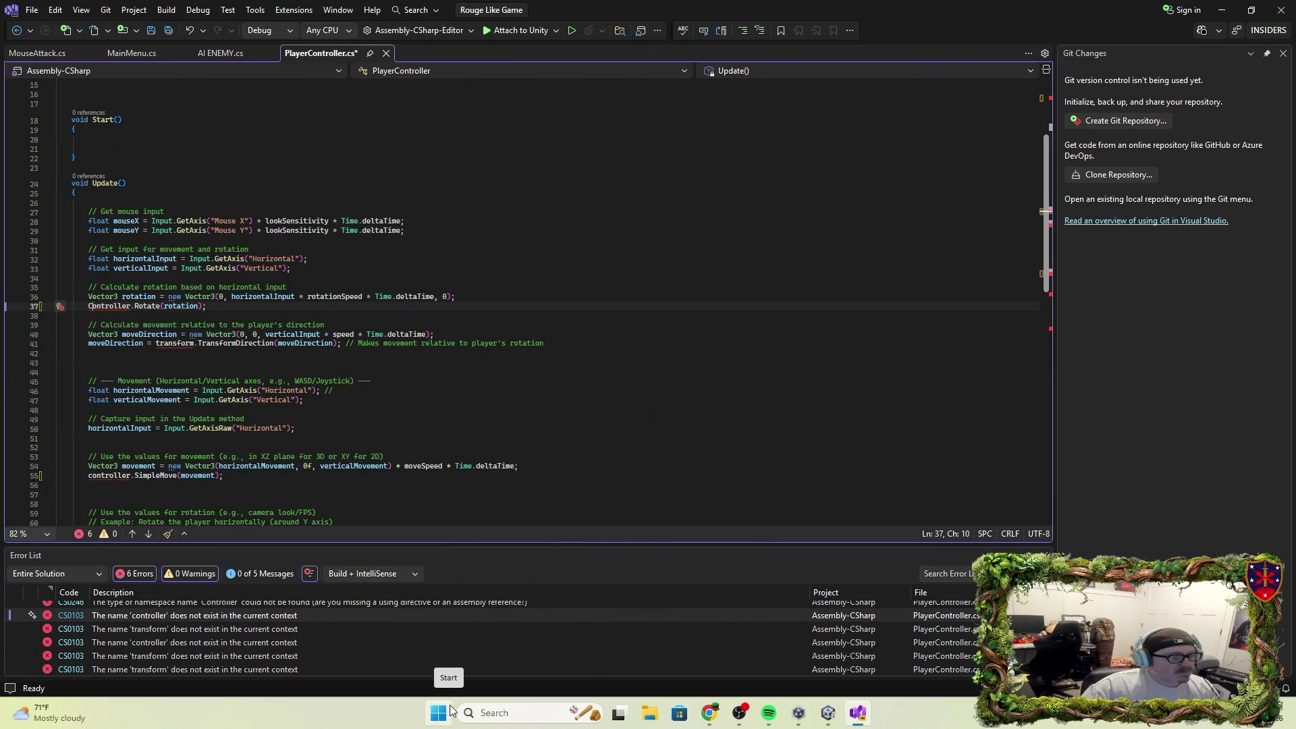
scroll(275, 236, "up", 5)
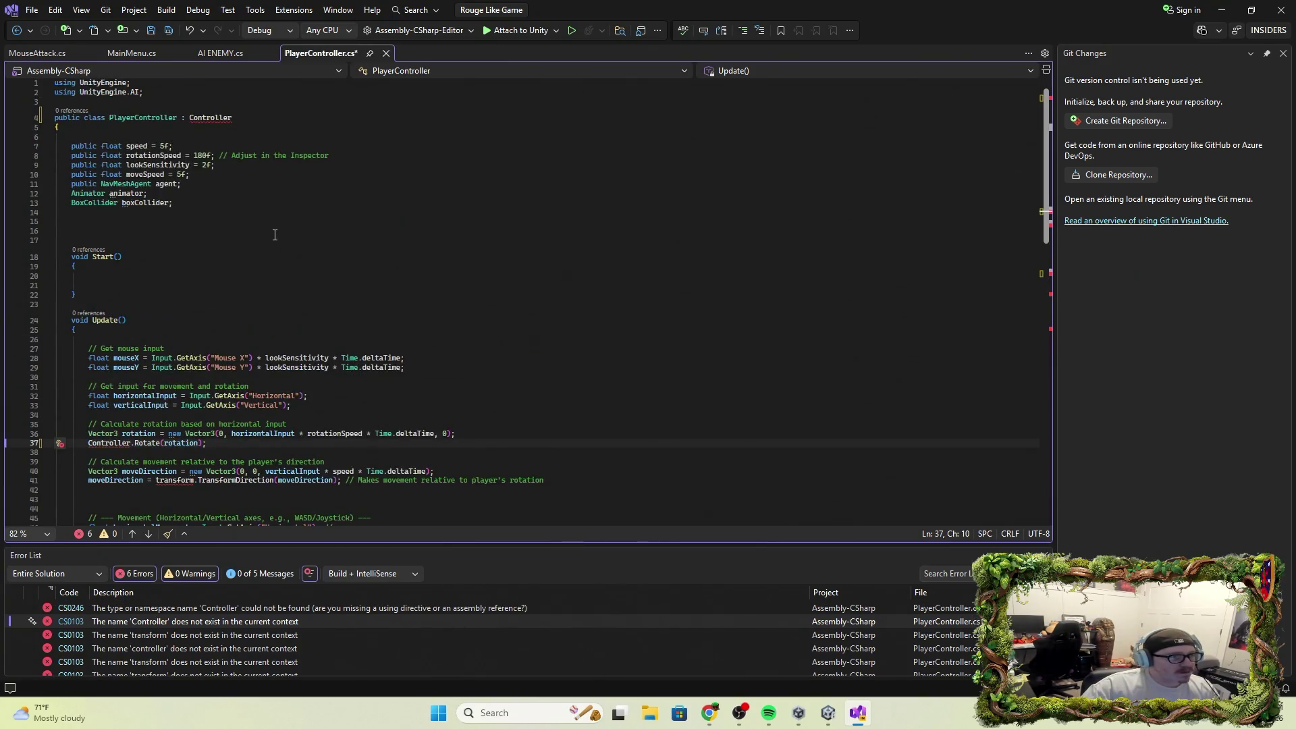
left_click(211, 117)
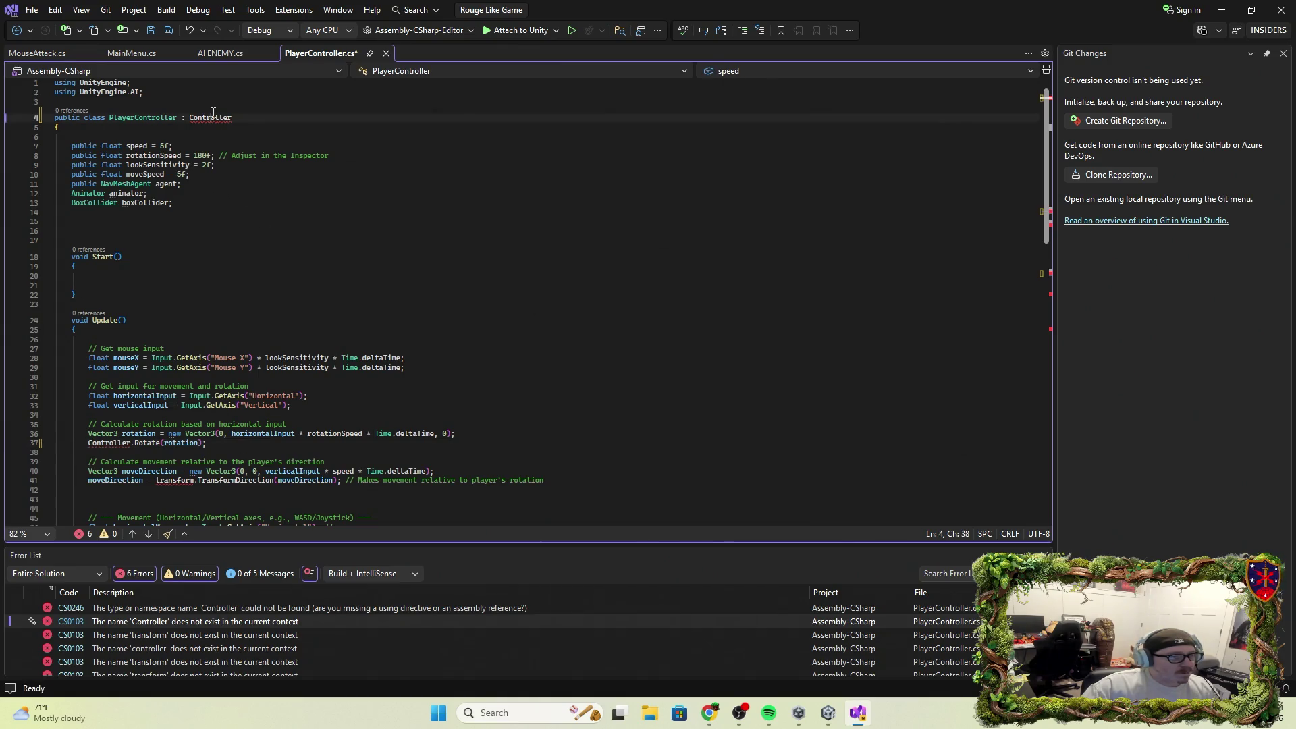
right_click(207, 118)
left_click(205, 119)
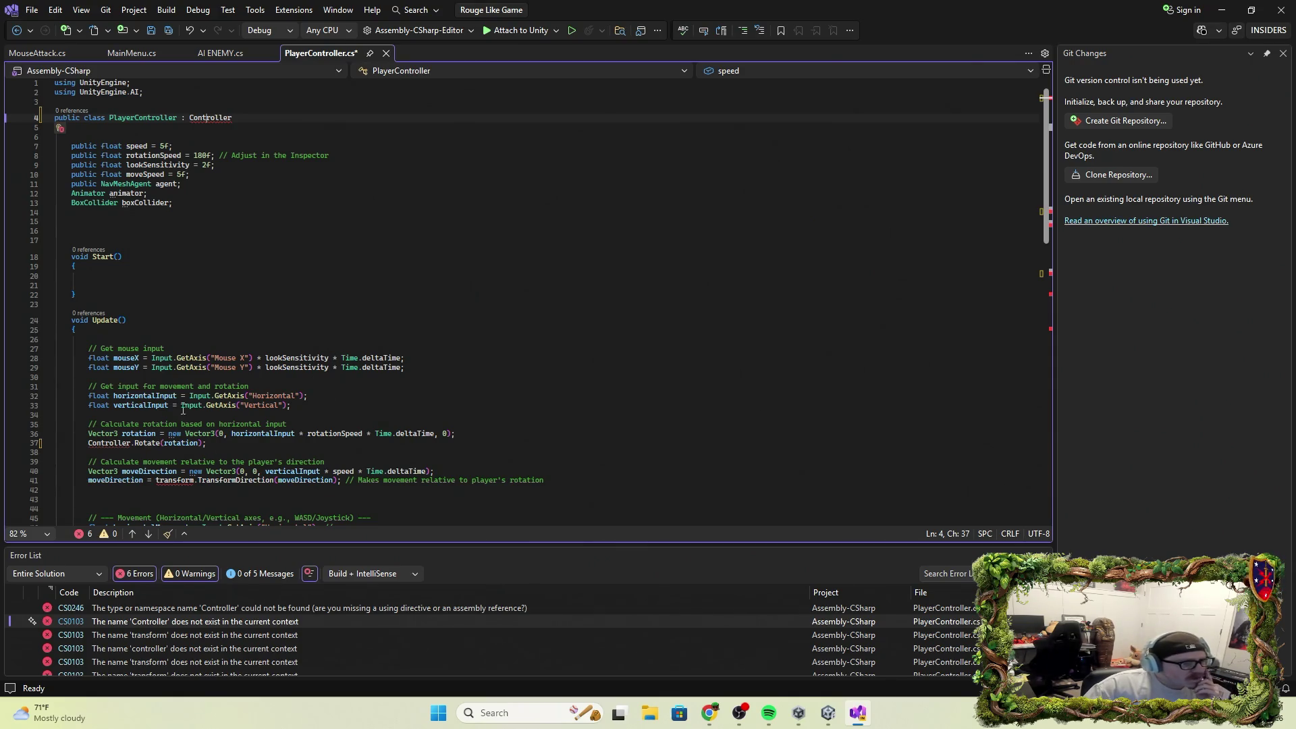
Copy the CS0246 'Controller could not be found' error message and switch to Chrome.
scroll(206, 516, "down", 2)
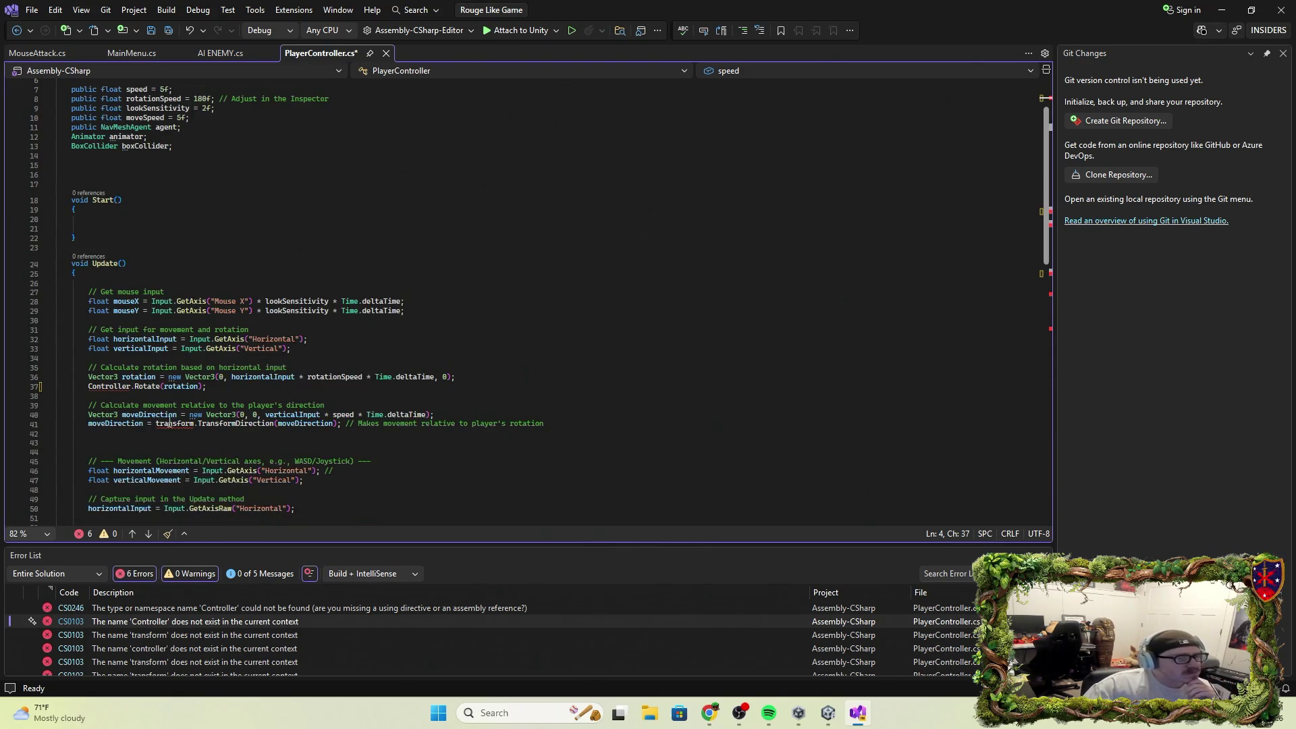
left_click(307, 611)
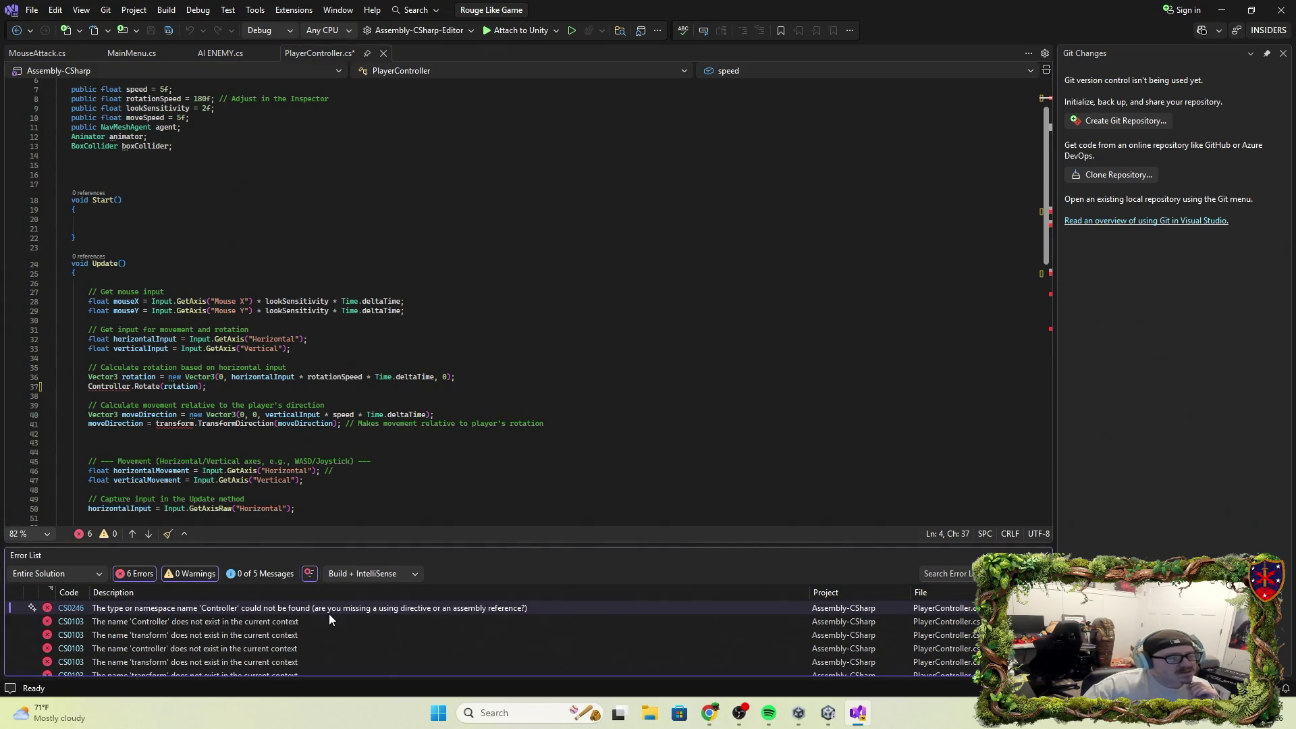
right_click(295, 605)
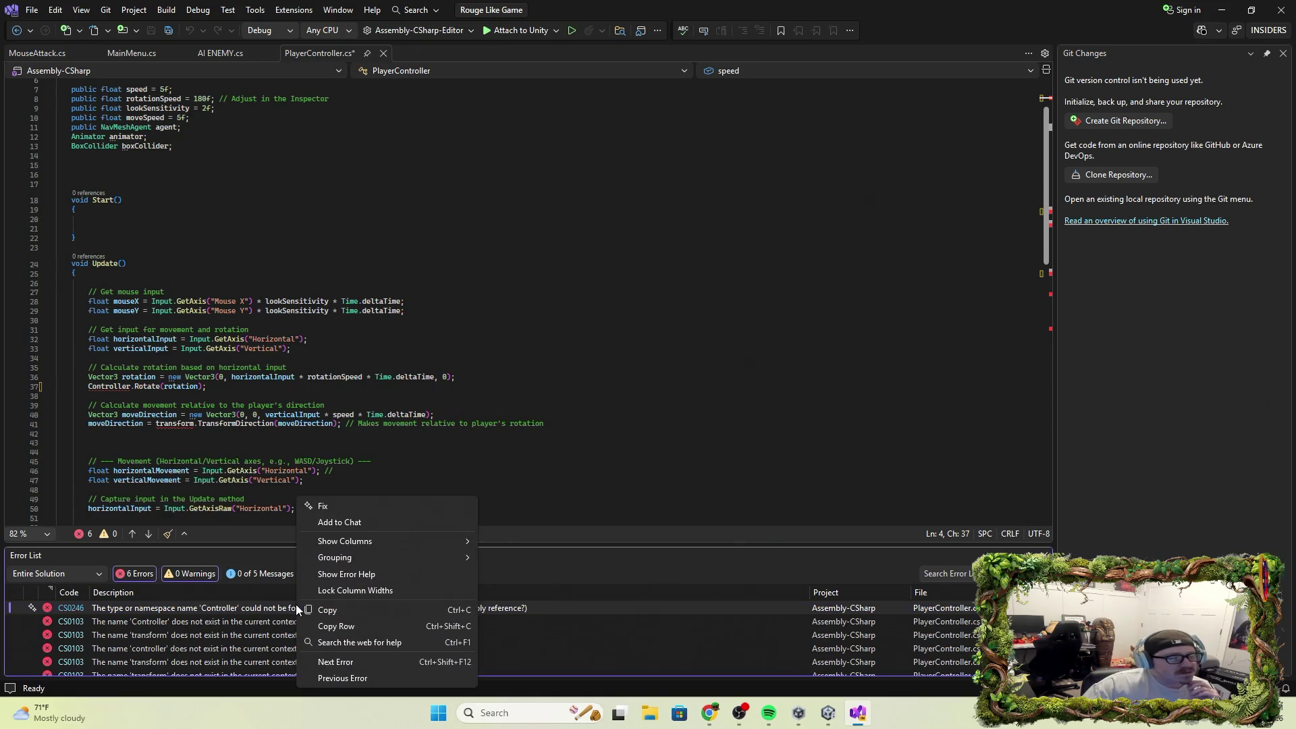
left_click(347, 609)
left_click(710, 713)
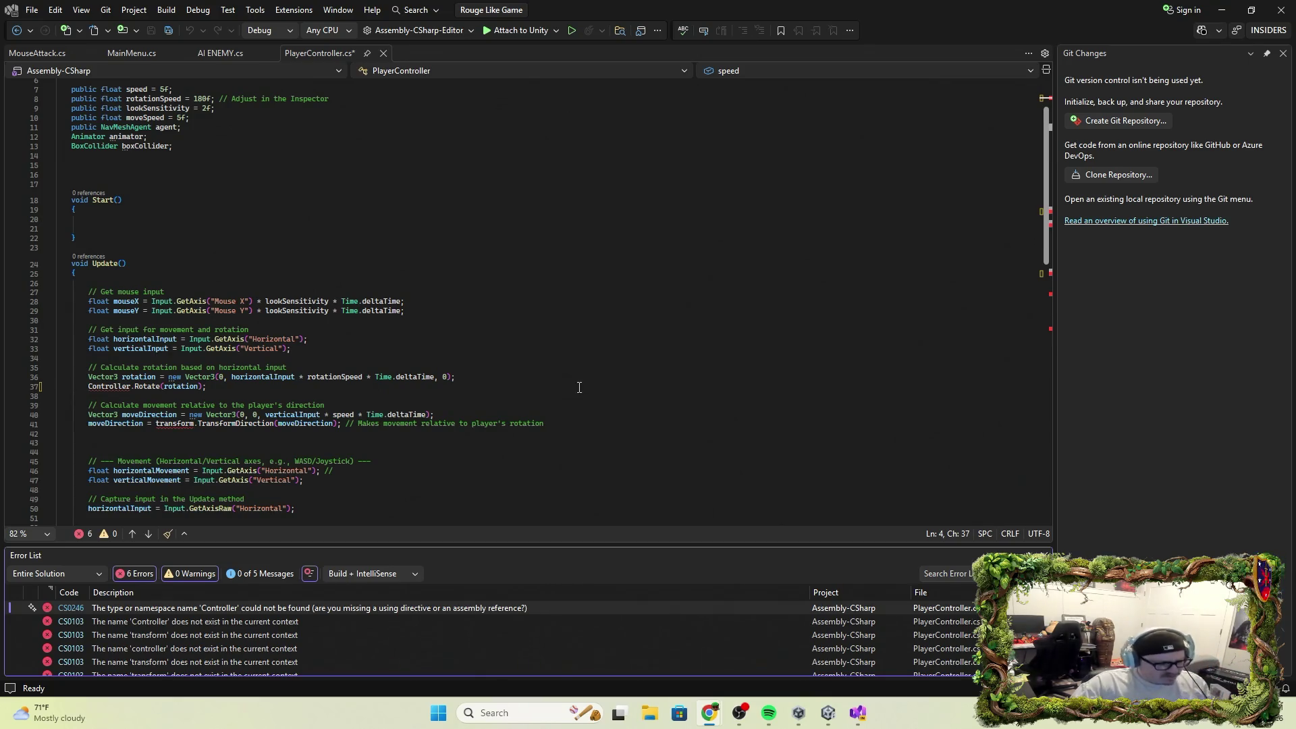
Restore transform.Rotate(rotation) on line 37 and MonoBehaviour as the base class.
left_click(584, 394)
key("Up")
key("Home")
key("ctrl+Delete")
type("transform")
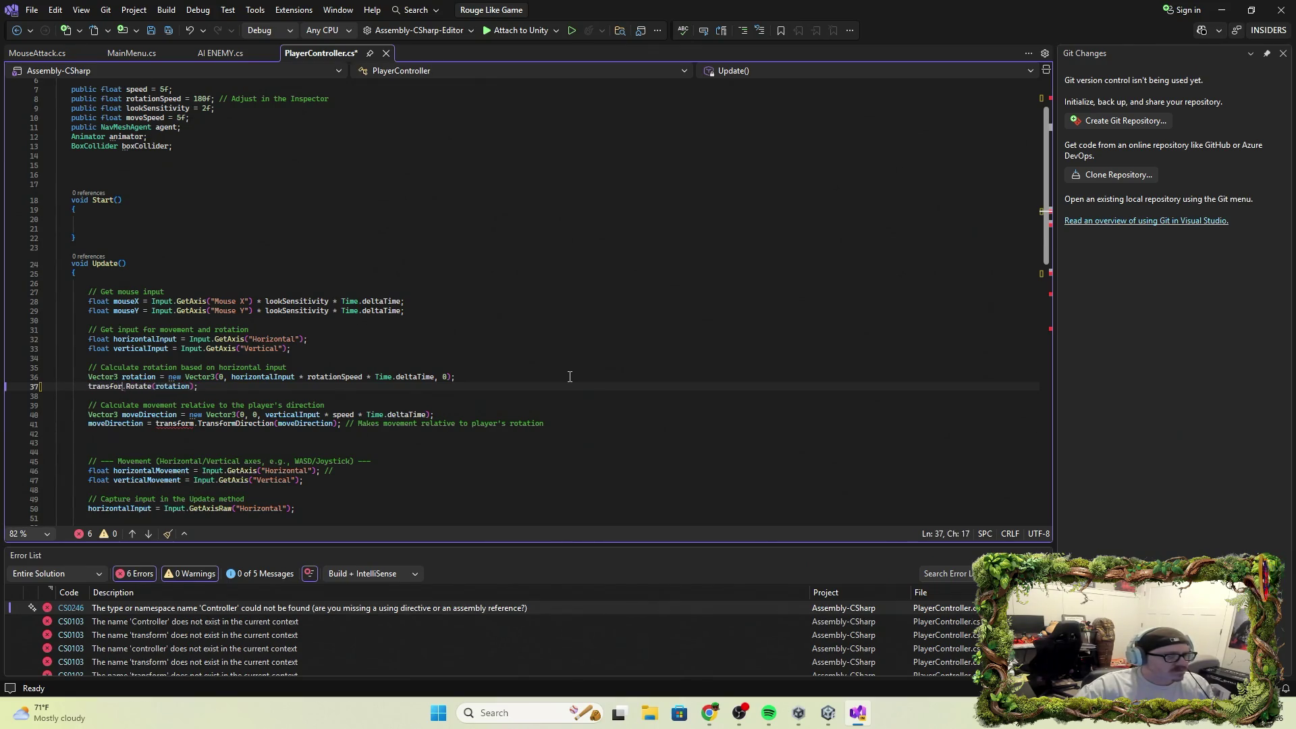
key("ctrl+minus")
type("onoBeha")
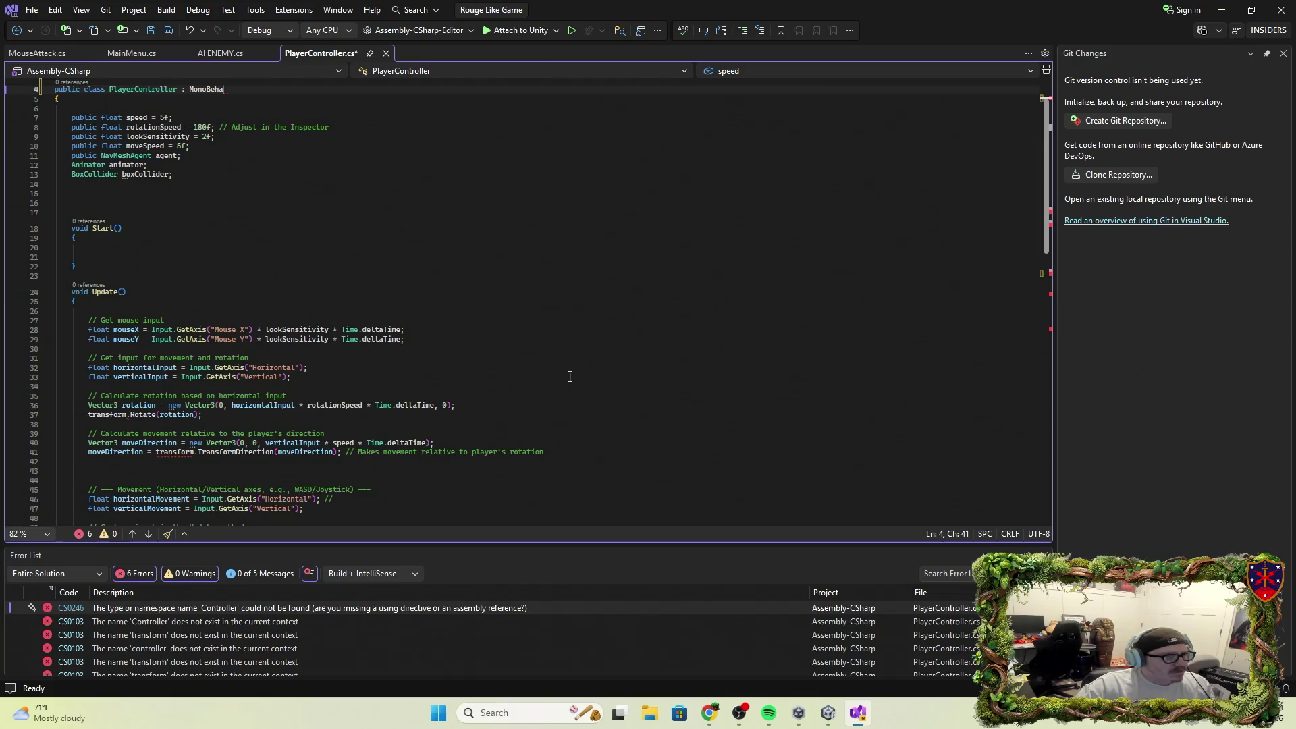
type("viour")
key("ctrl+minus")
Change line 55 to transform.Translate(movement), save the script, and minimize Visual Studio.
key("ctrl+Delete")
type("transform.SimpleMove(movement);")
key("Right")
key("ctrl+Delete")
type("Translat")
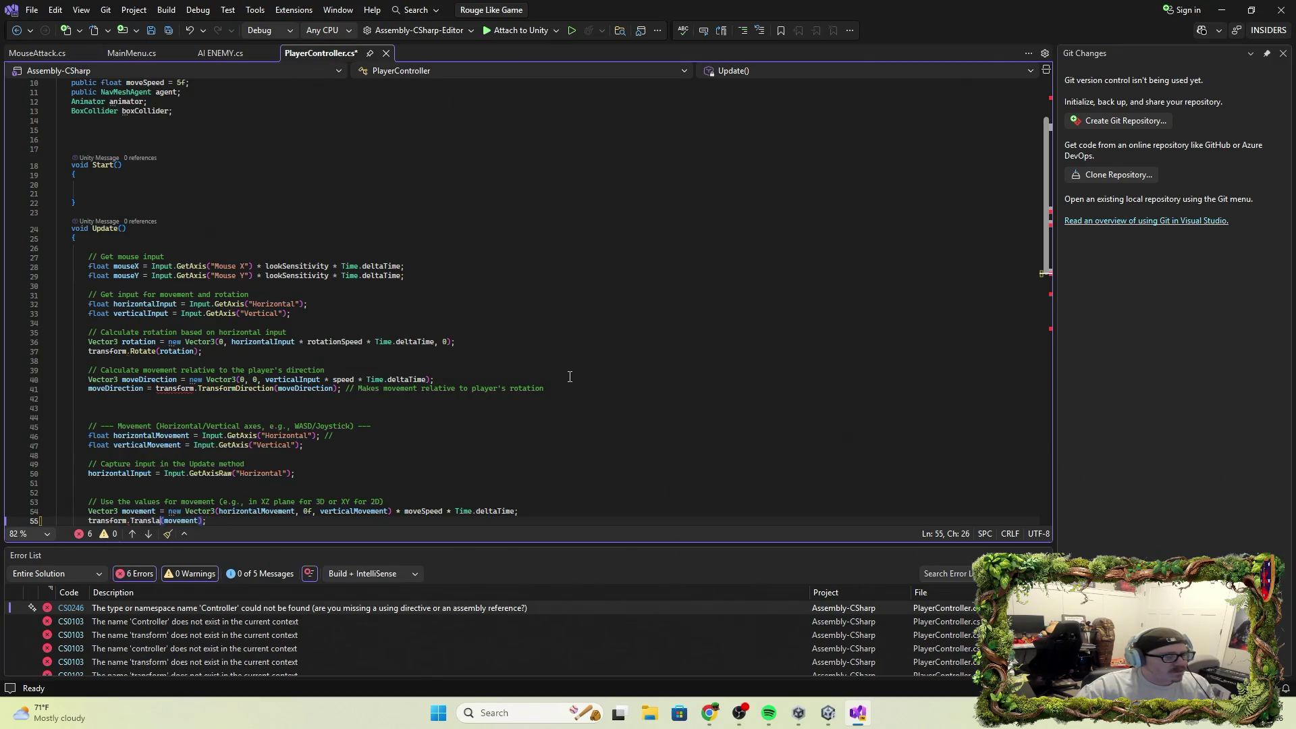
type("e")
key("ctrl+s")
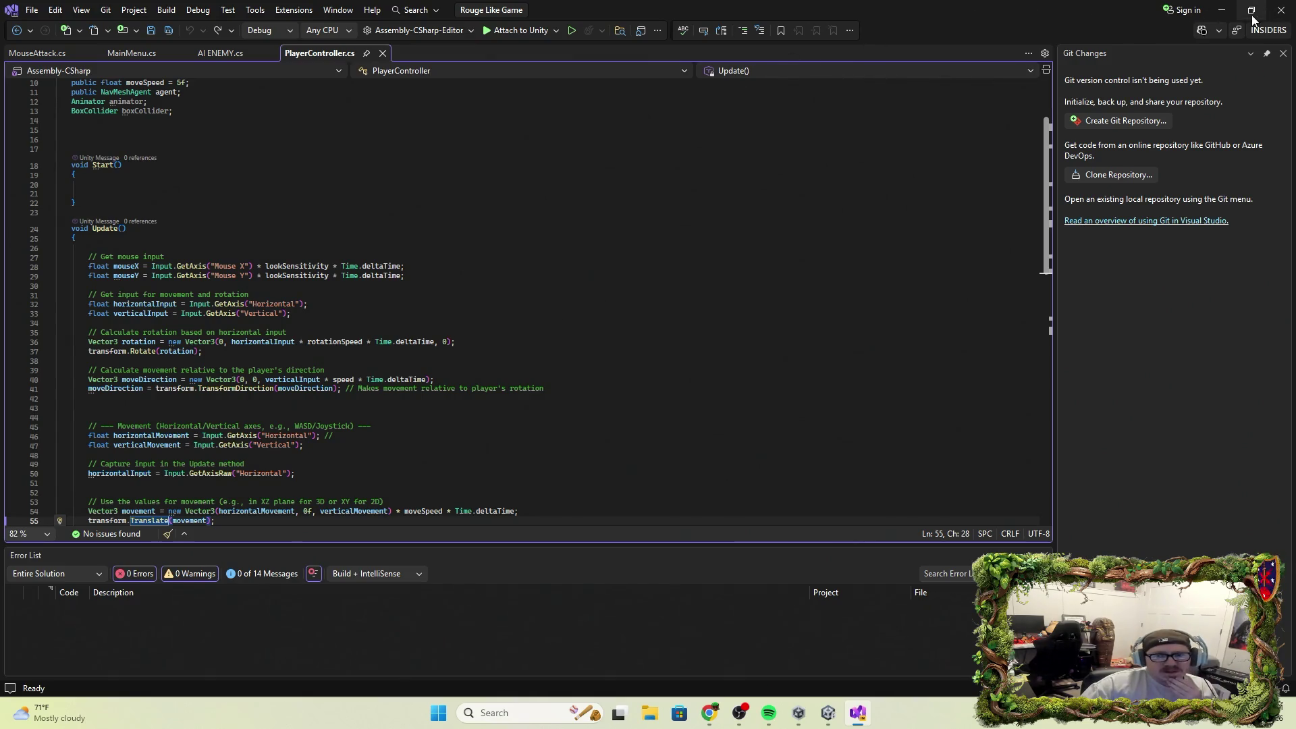
left_click(1222, 11)
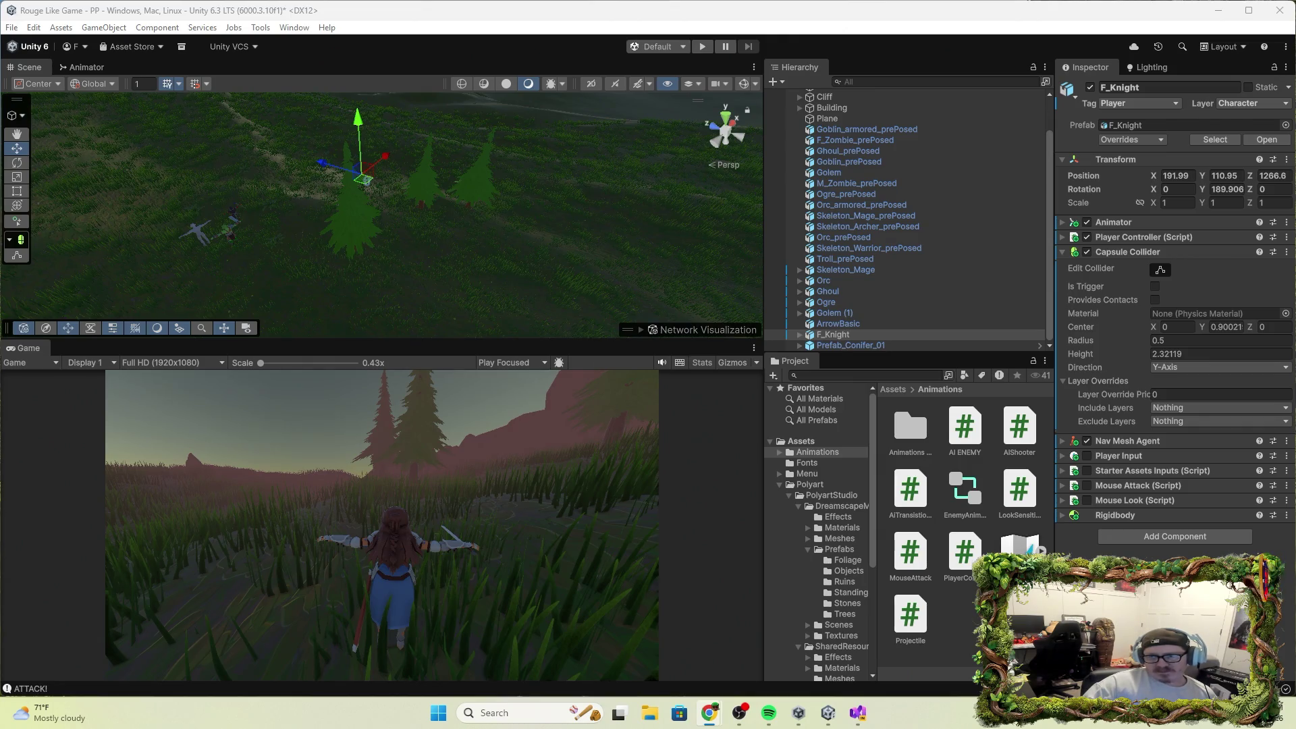
scroll(877, 178, "up", 2)
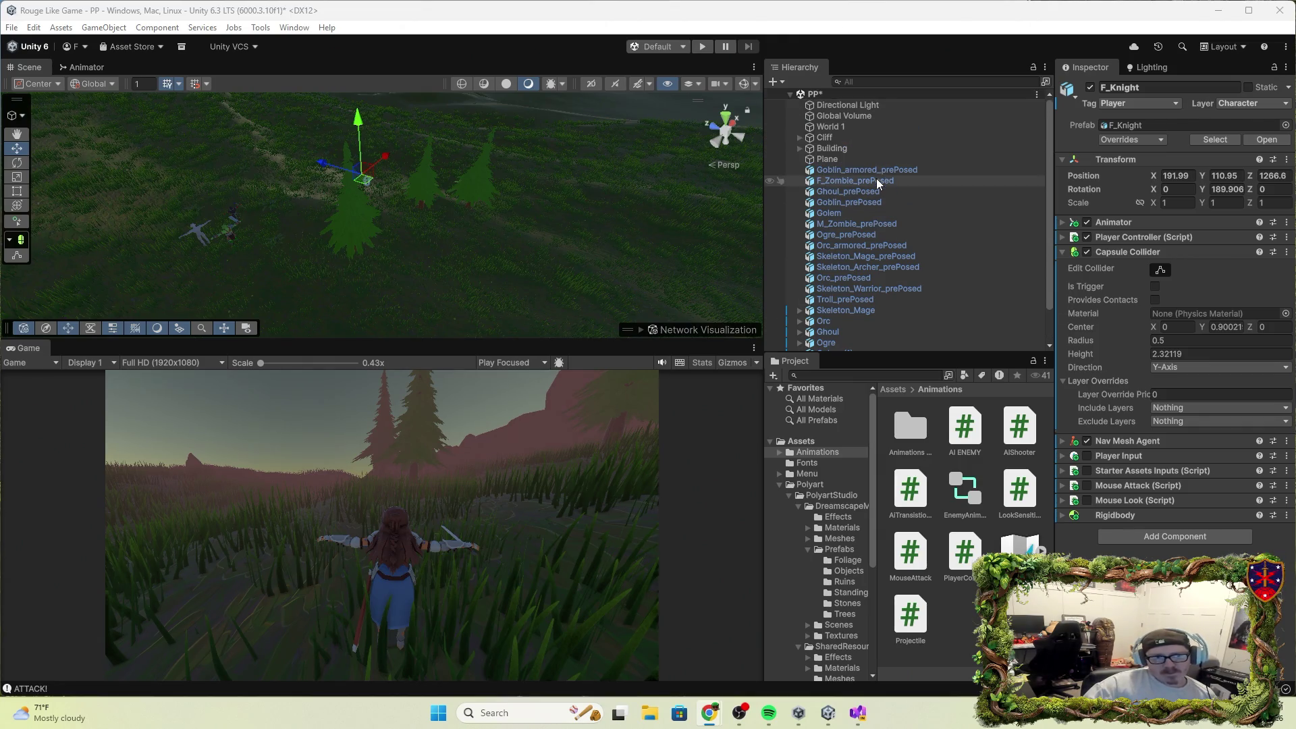
Select the World 1 terrain and cycle through its terrain tools, including detail painting and neighbour terrains.
left_click(837, 126)
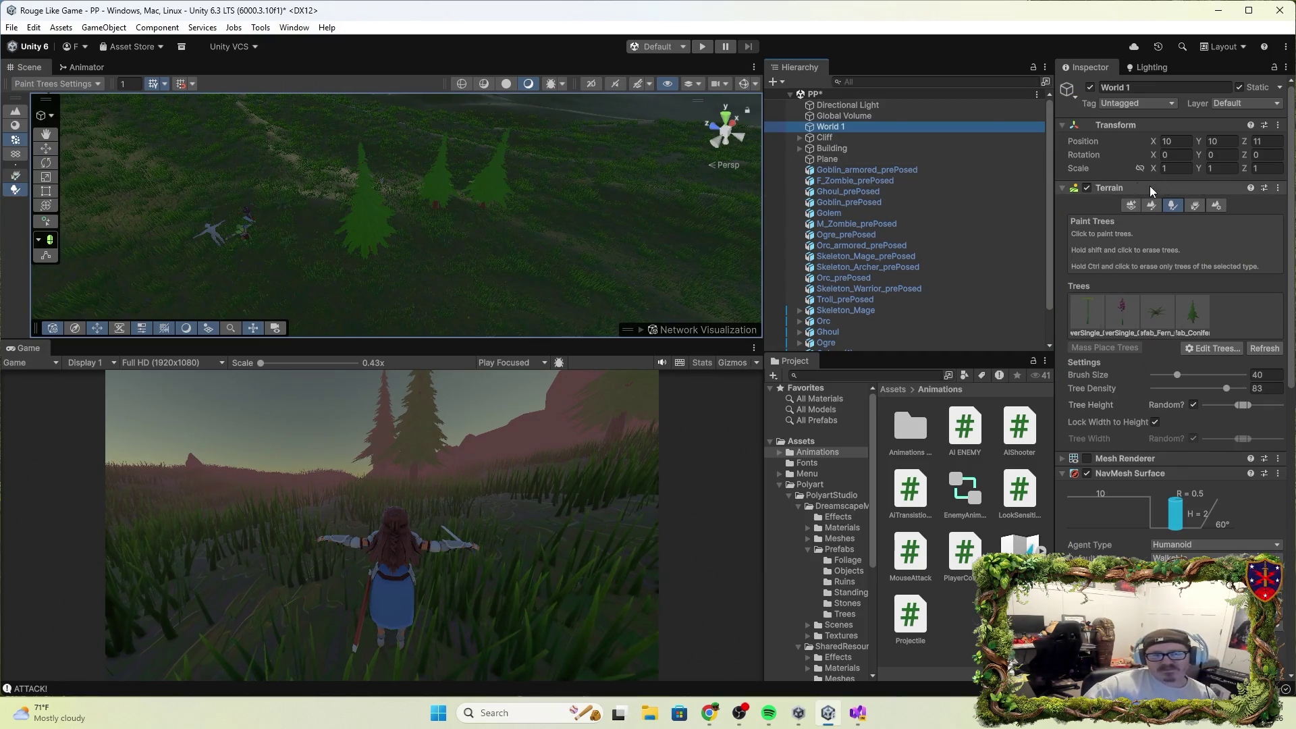
left_click(1138, 204)
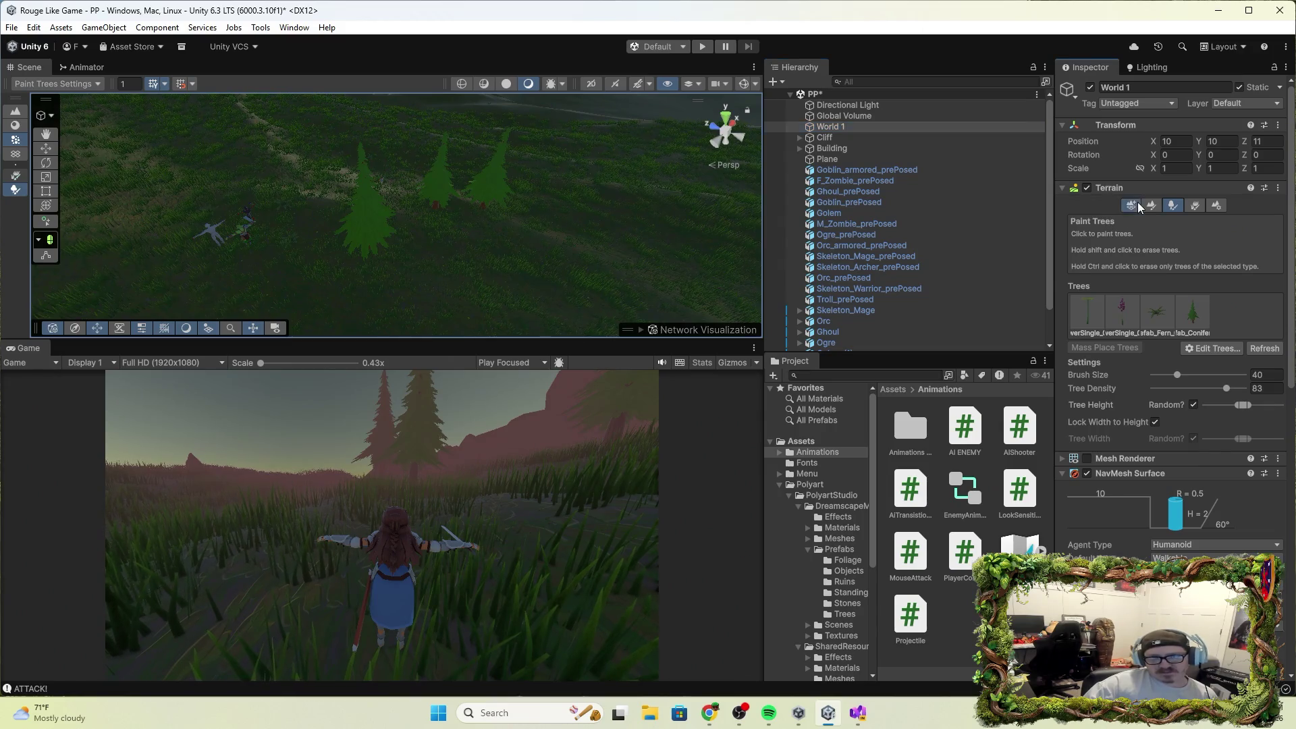
left_click(1215, 205)
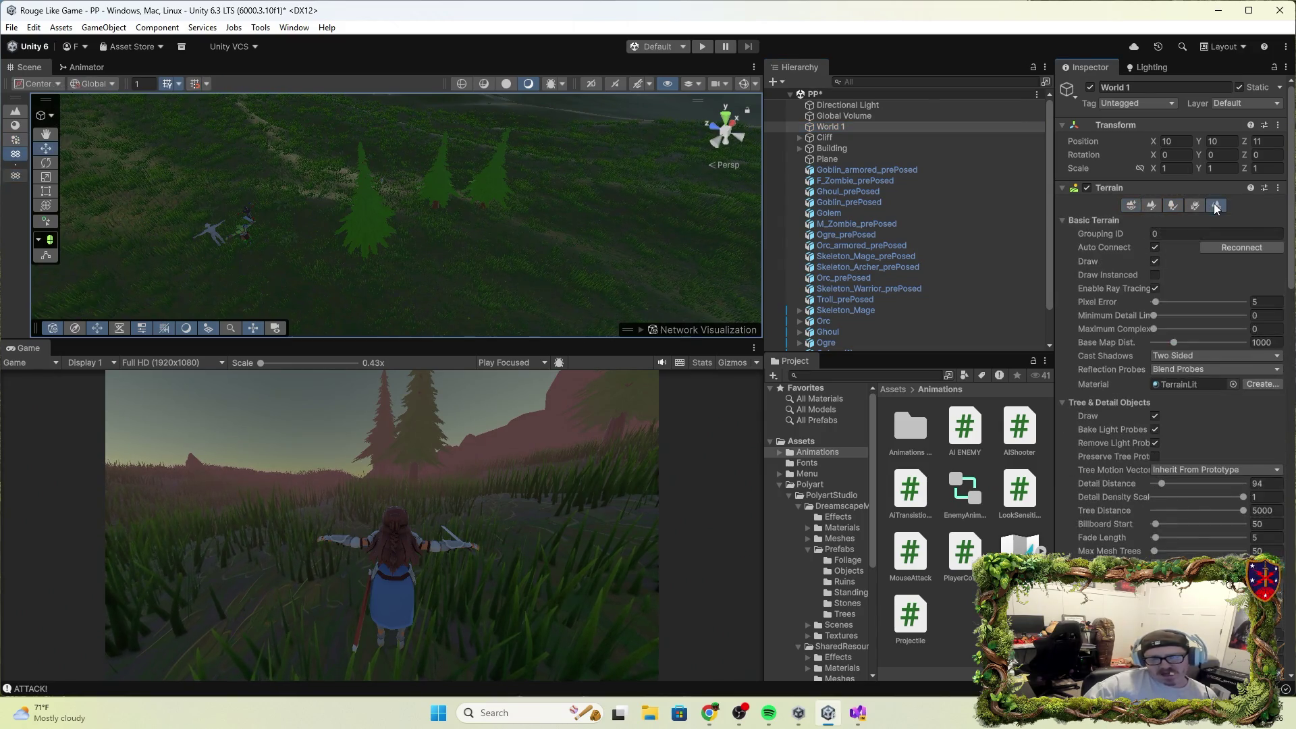
left_click(1195, 206)
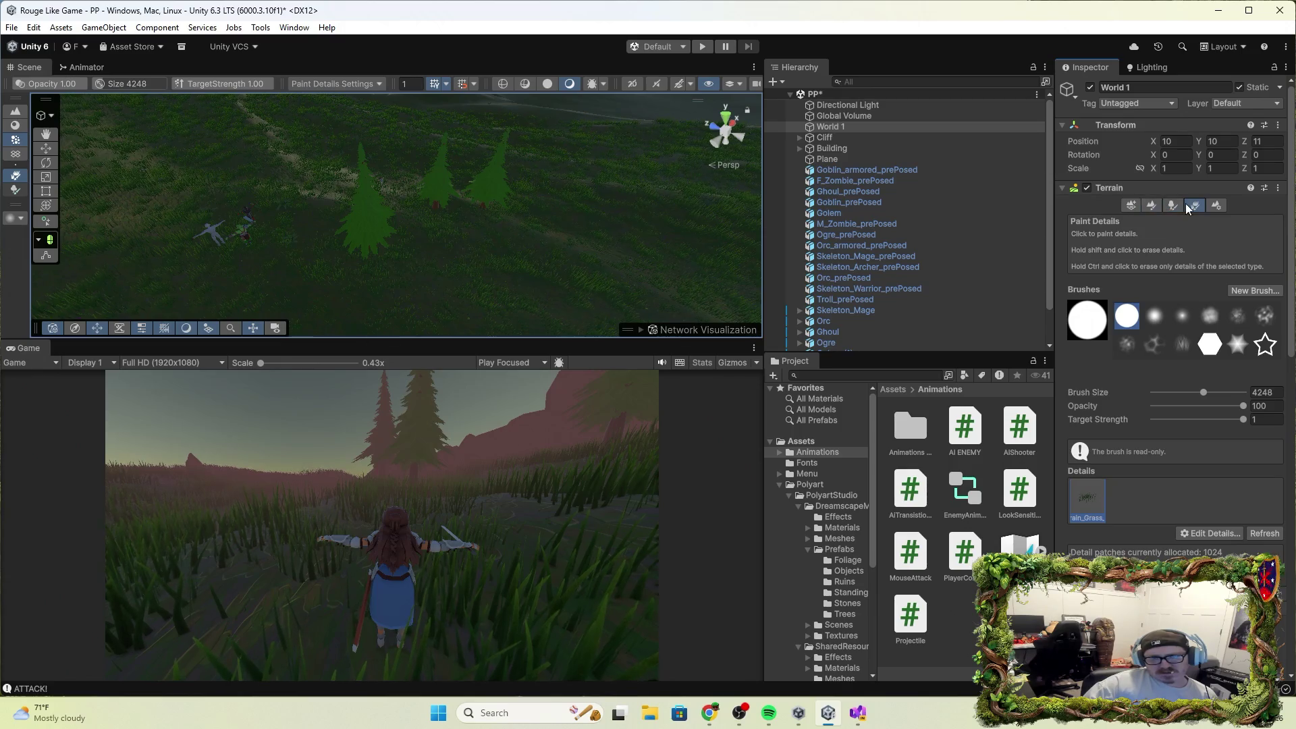
left_click(1171, 207)
left_click(1154, 207)
left_click(1131, 206)
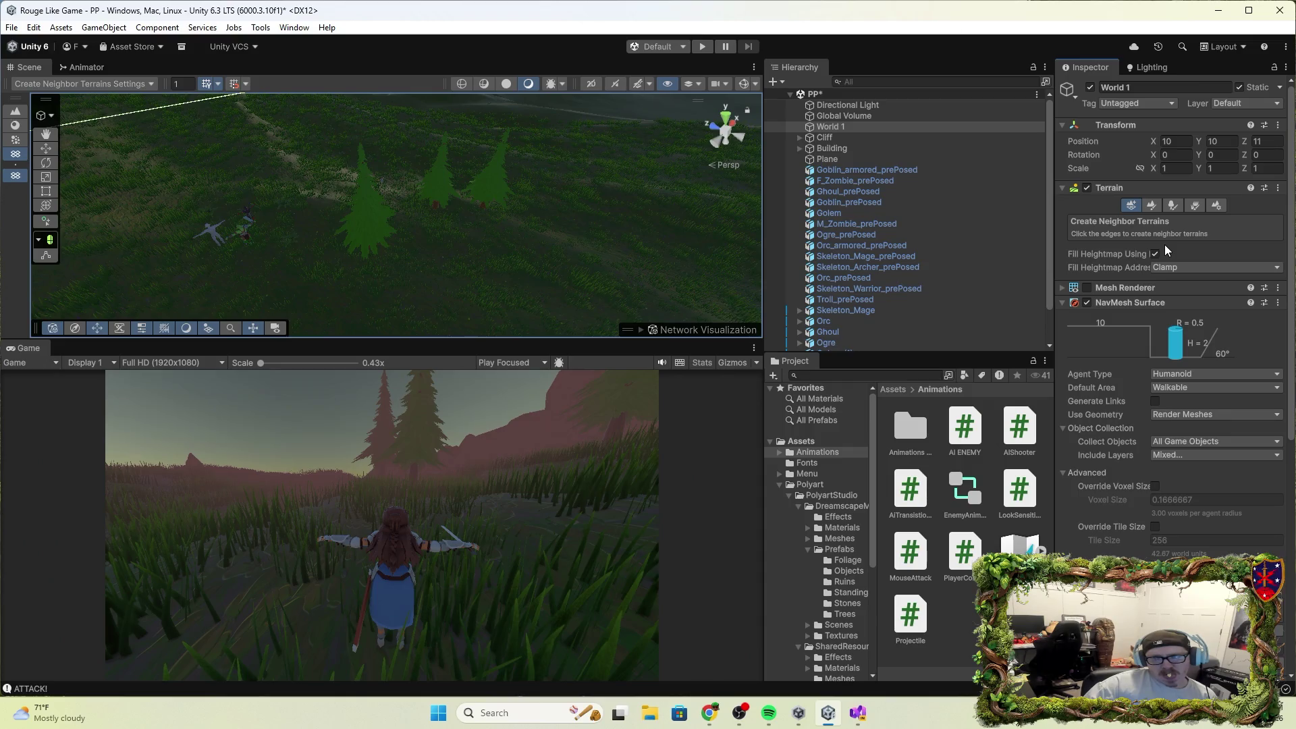
Scroll the Hierarchy down and select F_Knight to view its components.
scroll(1182, 410, "down", 12)
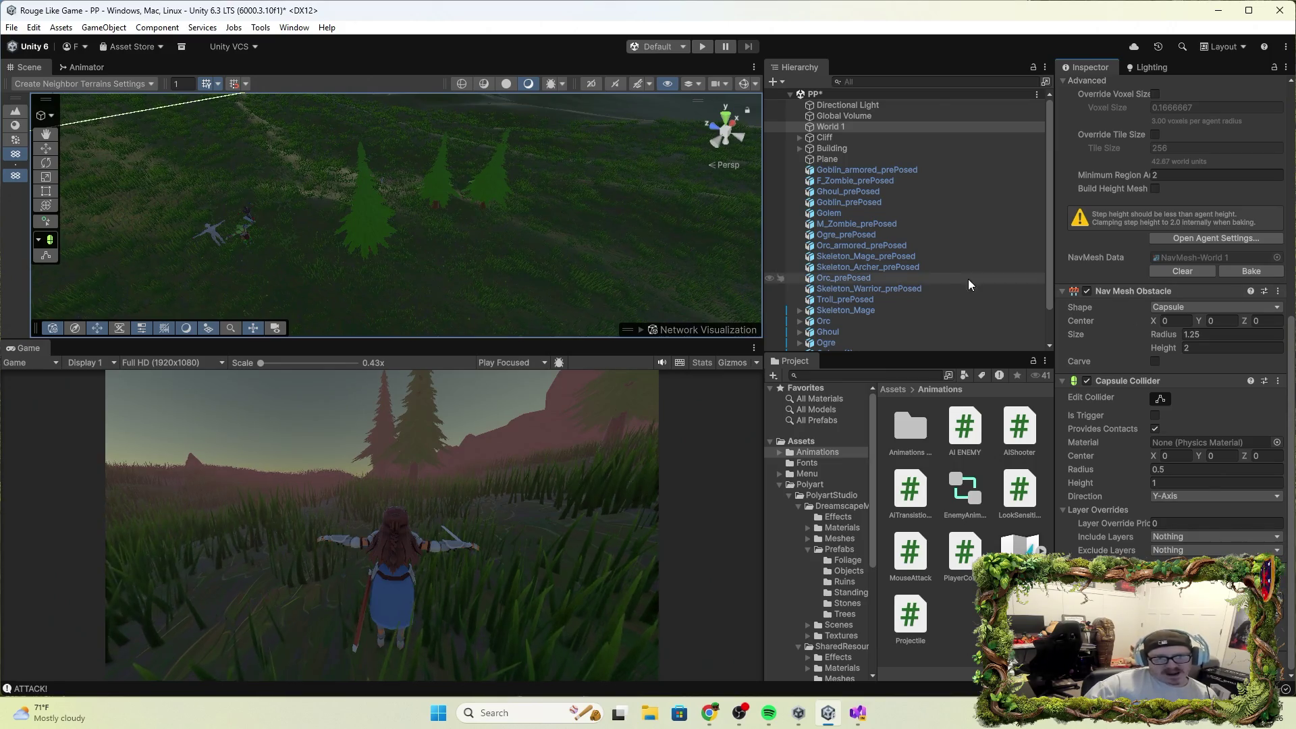
scroll(871, 310, "down", 2)
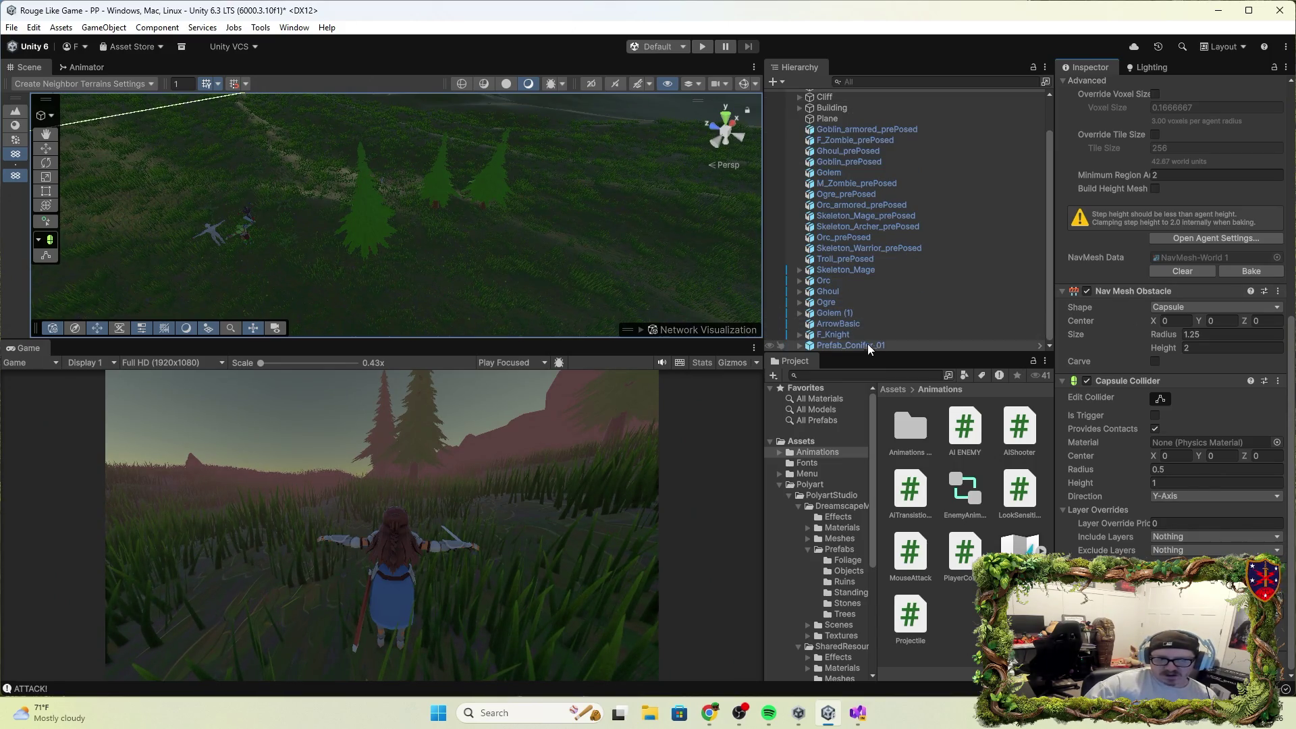
left_click(851, 335)
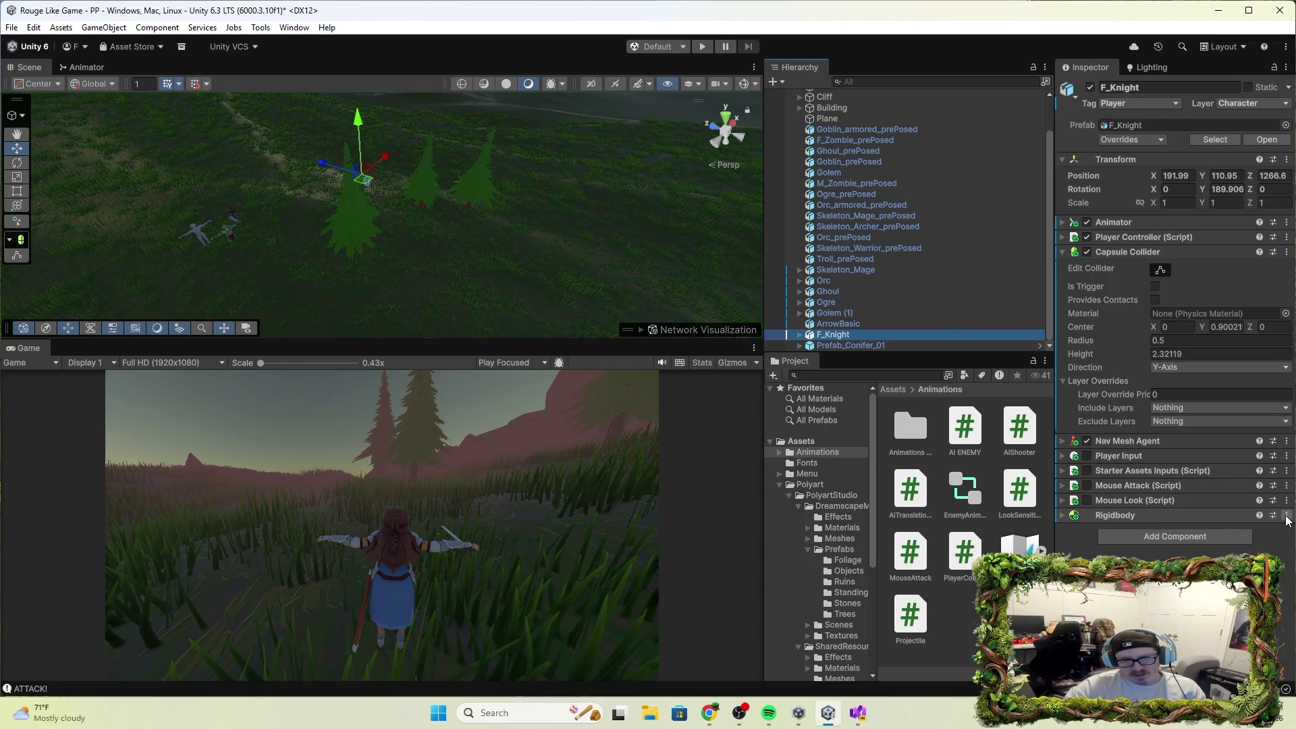
Add a Character Controller to F_Knight, disable Player Controller (Script), and start Play mode.
left_click(1164, 539)
type("char")
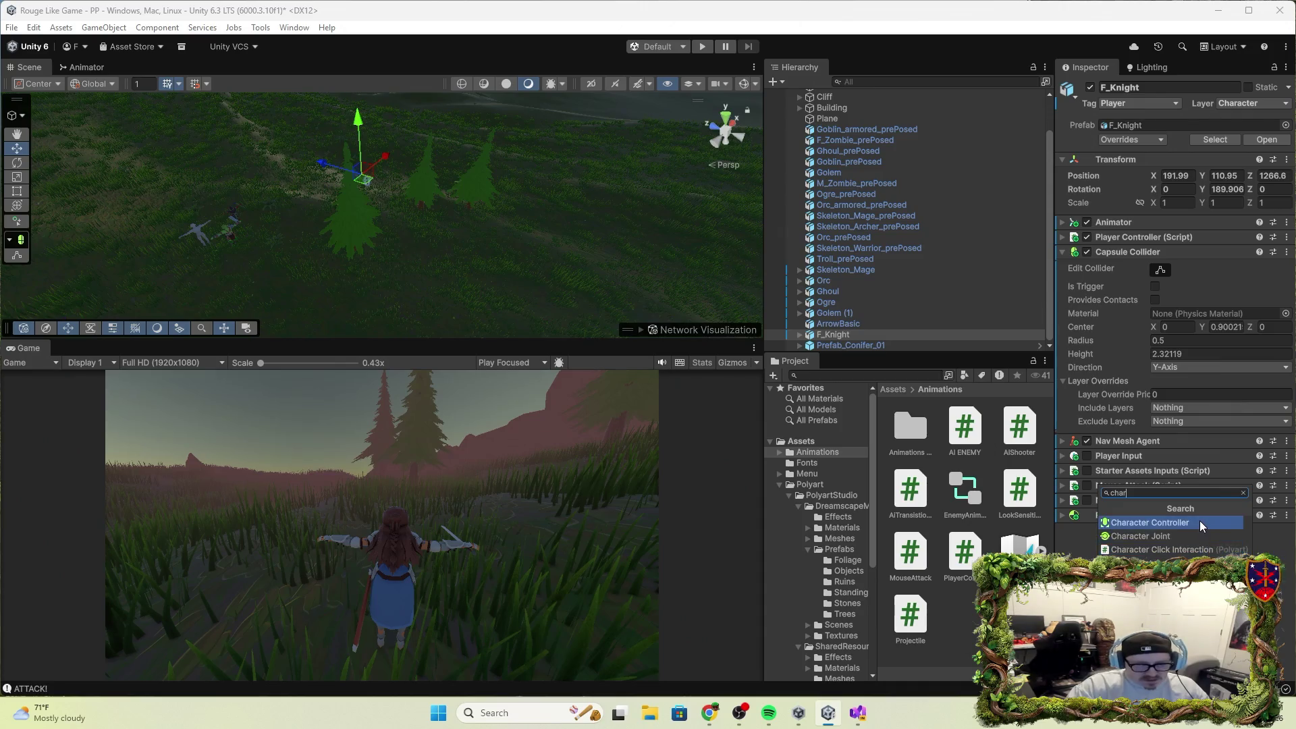
left_click(1201, 521)
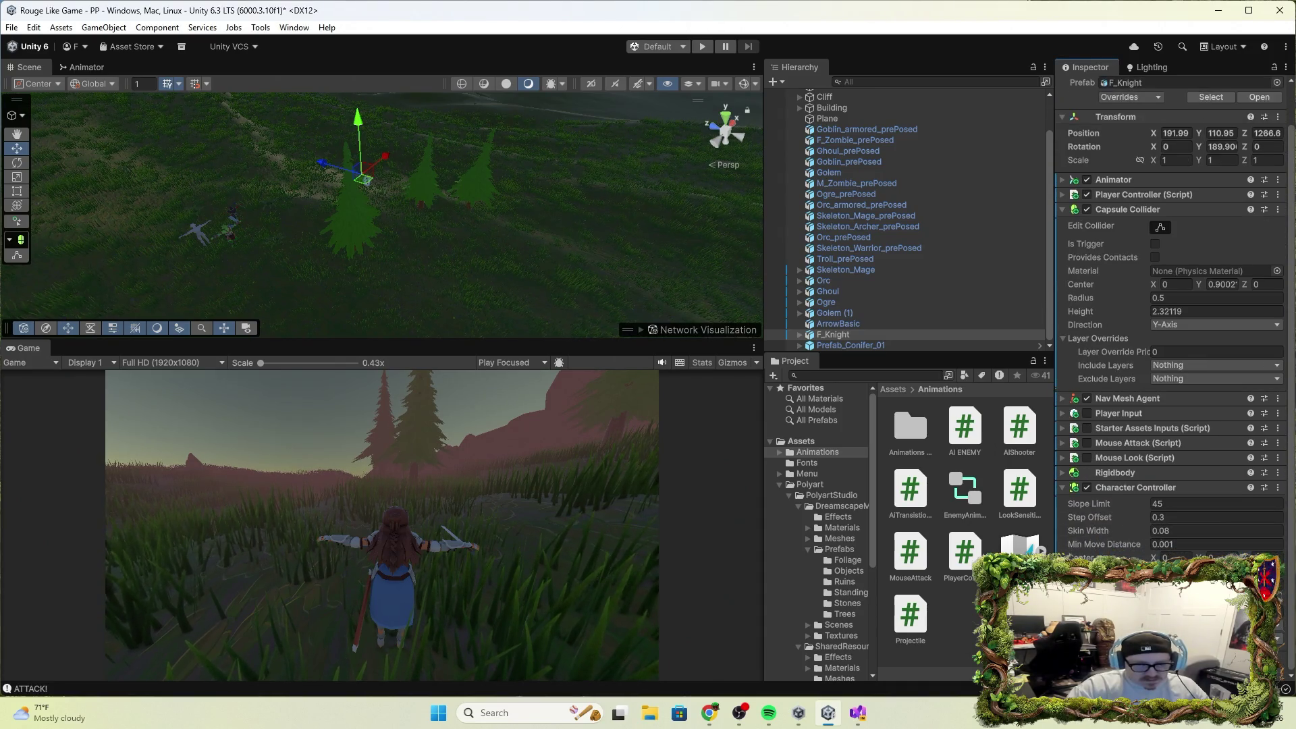
left_click(1088, 195)
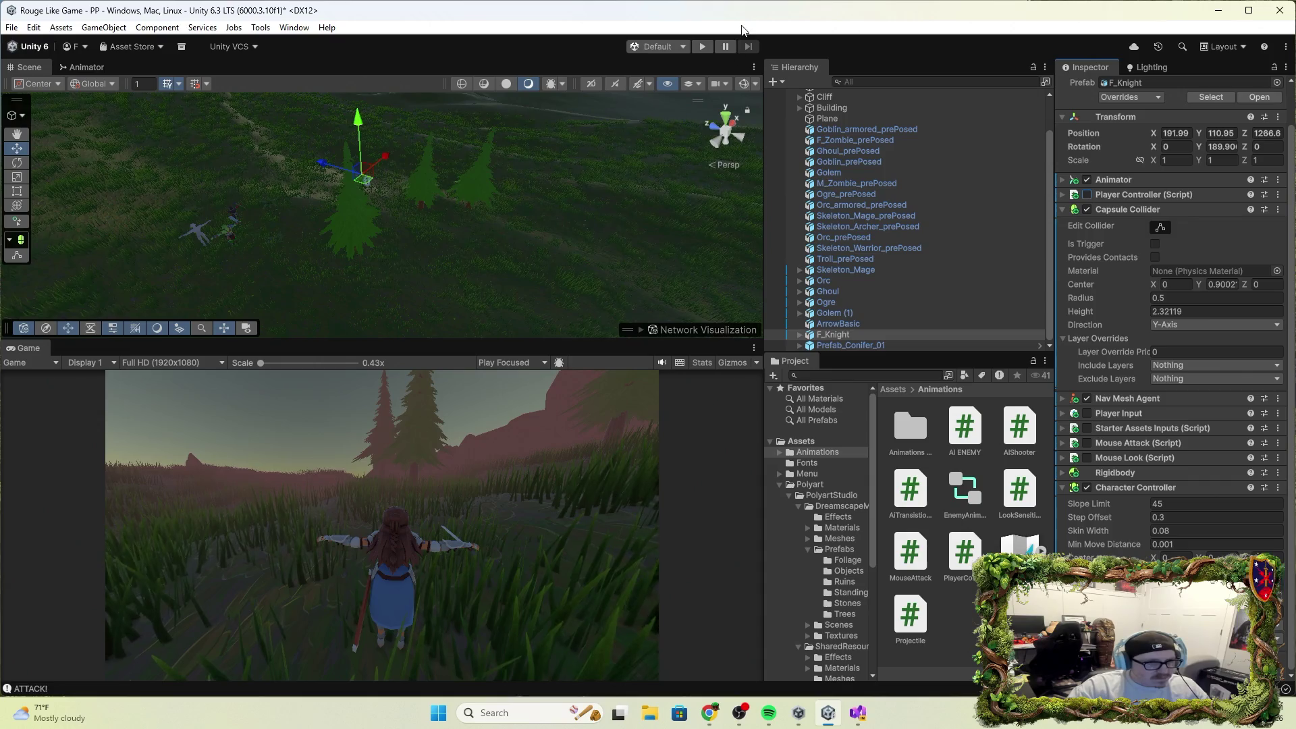
left_click(705, 47)
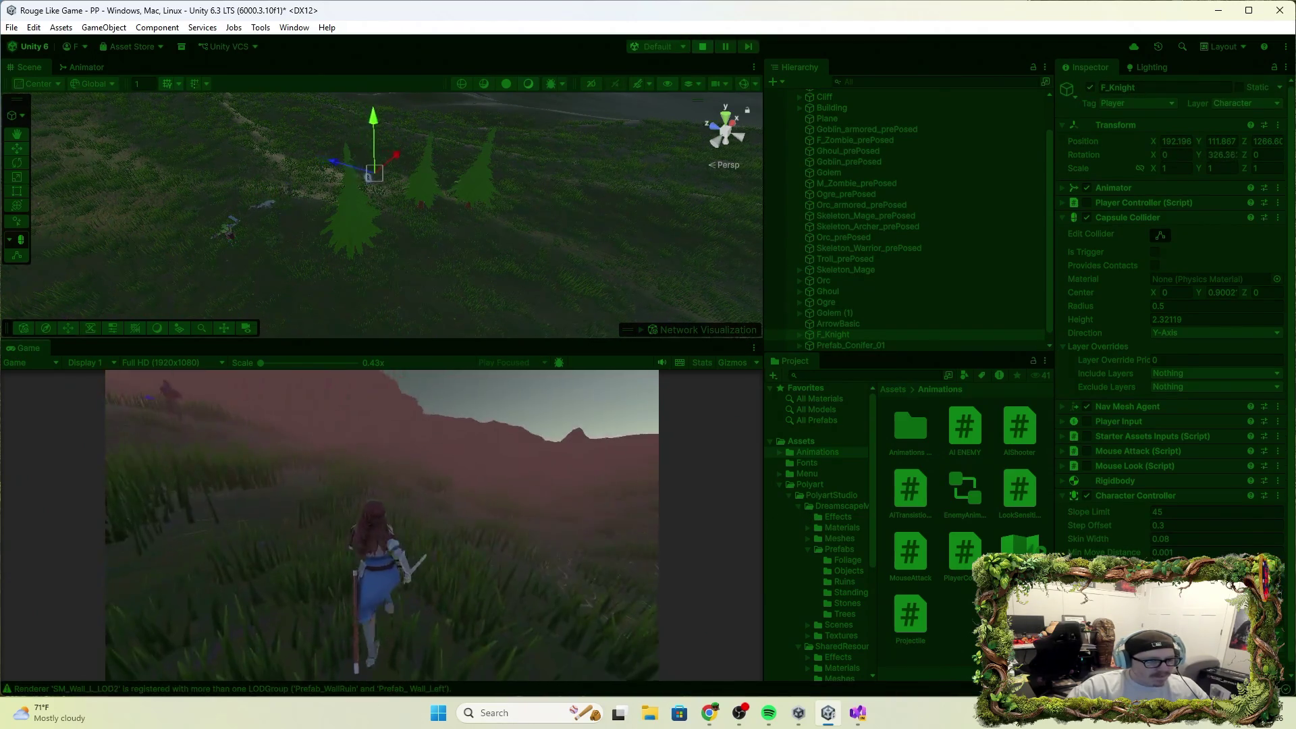
left_click(383, 525)
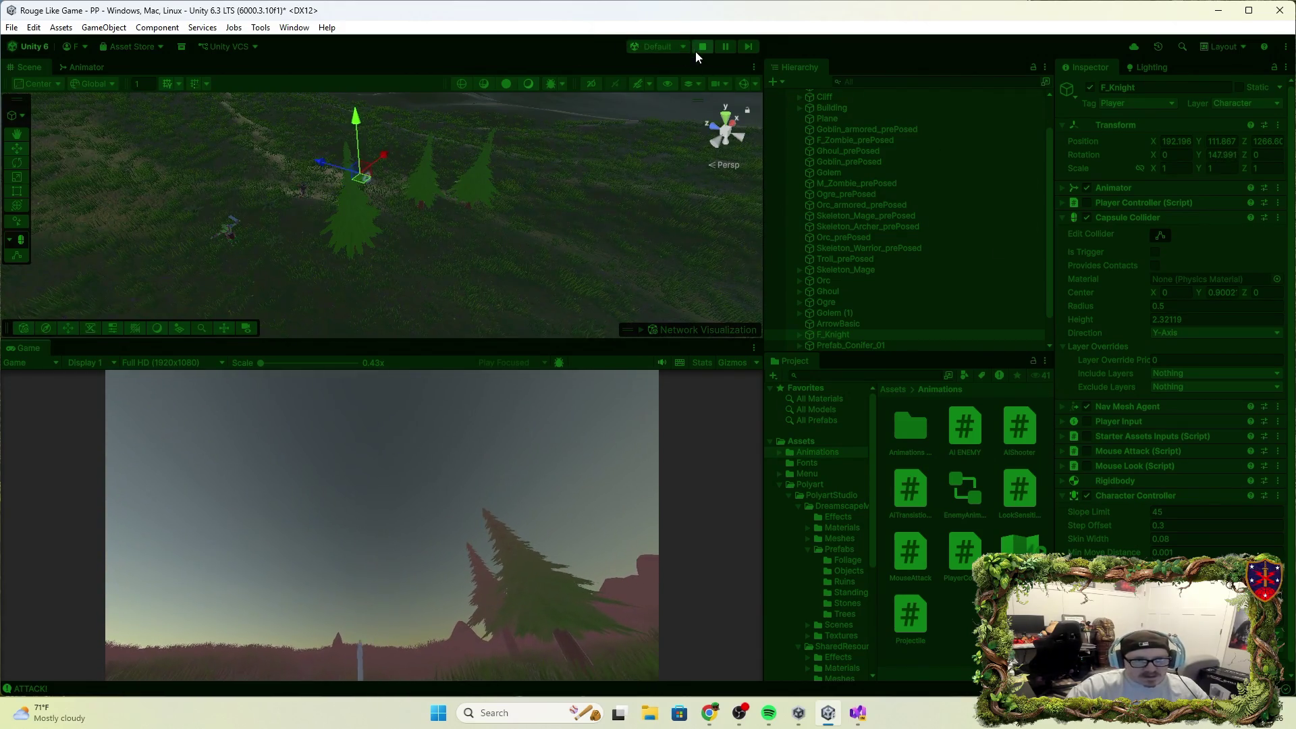
left_click(701, 47)
scroll(1182, 524, "down", 2)
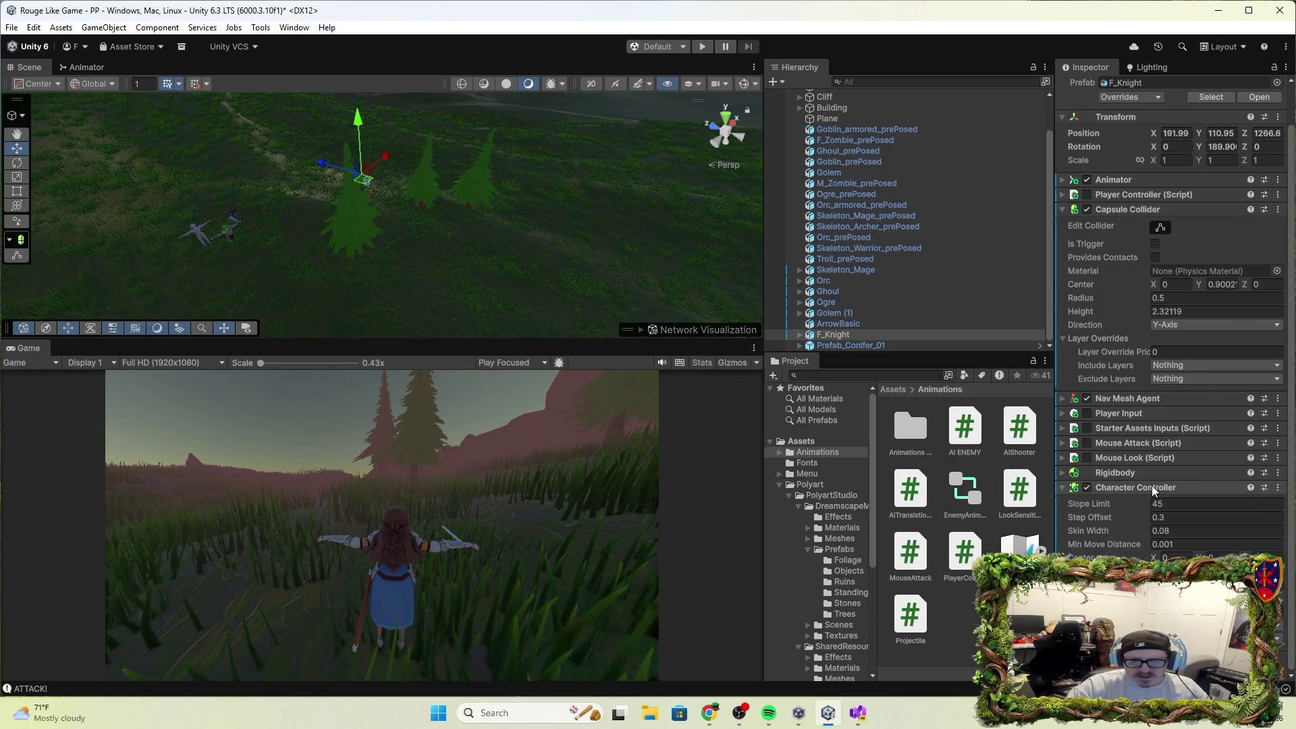
key("alt+Tab")
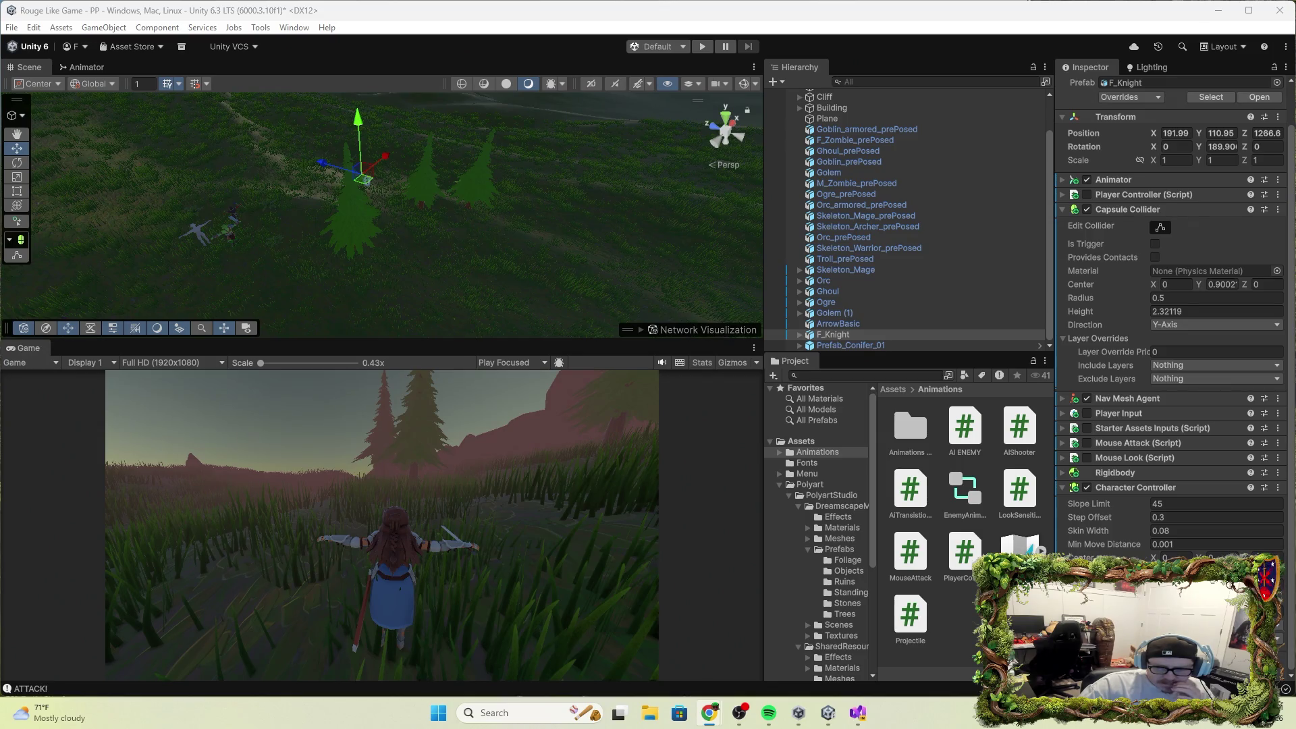
left_click(1088, 195)
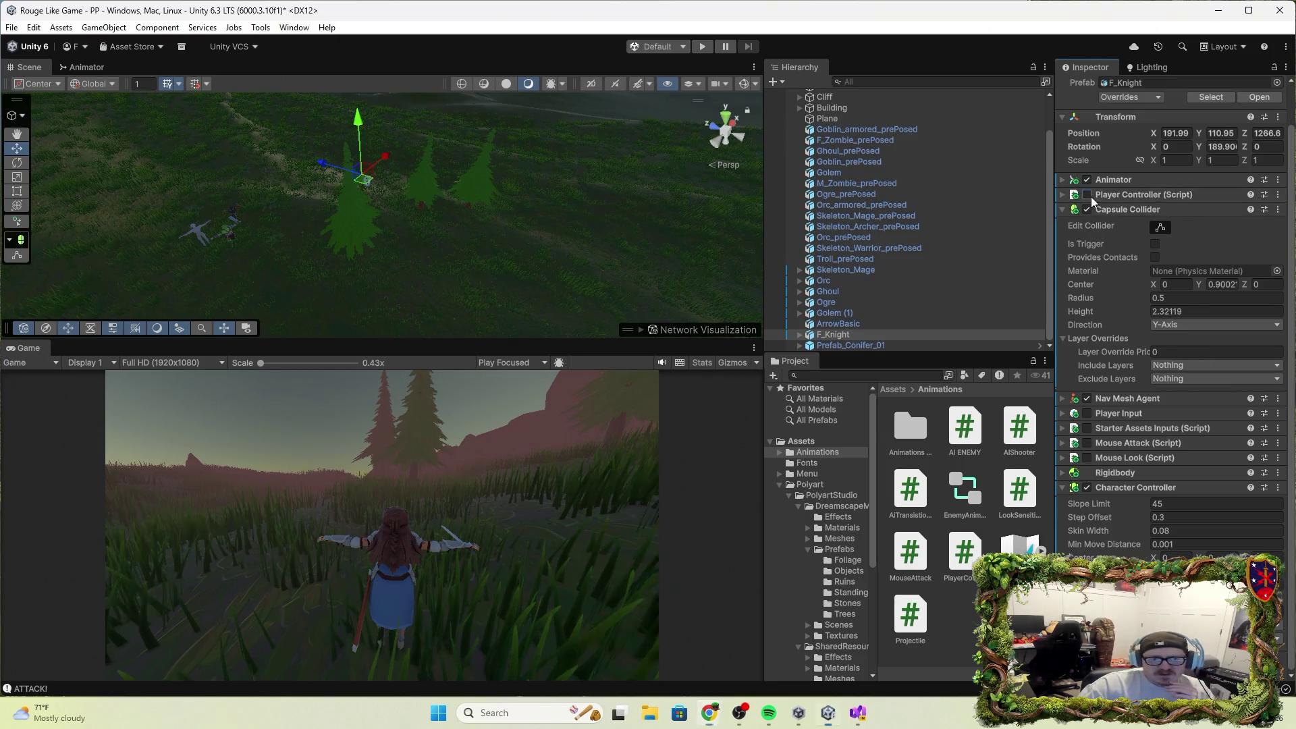
Test-play the game, turning the camera and attacking, then stop Play and switch windows.
left_click(704, 46)
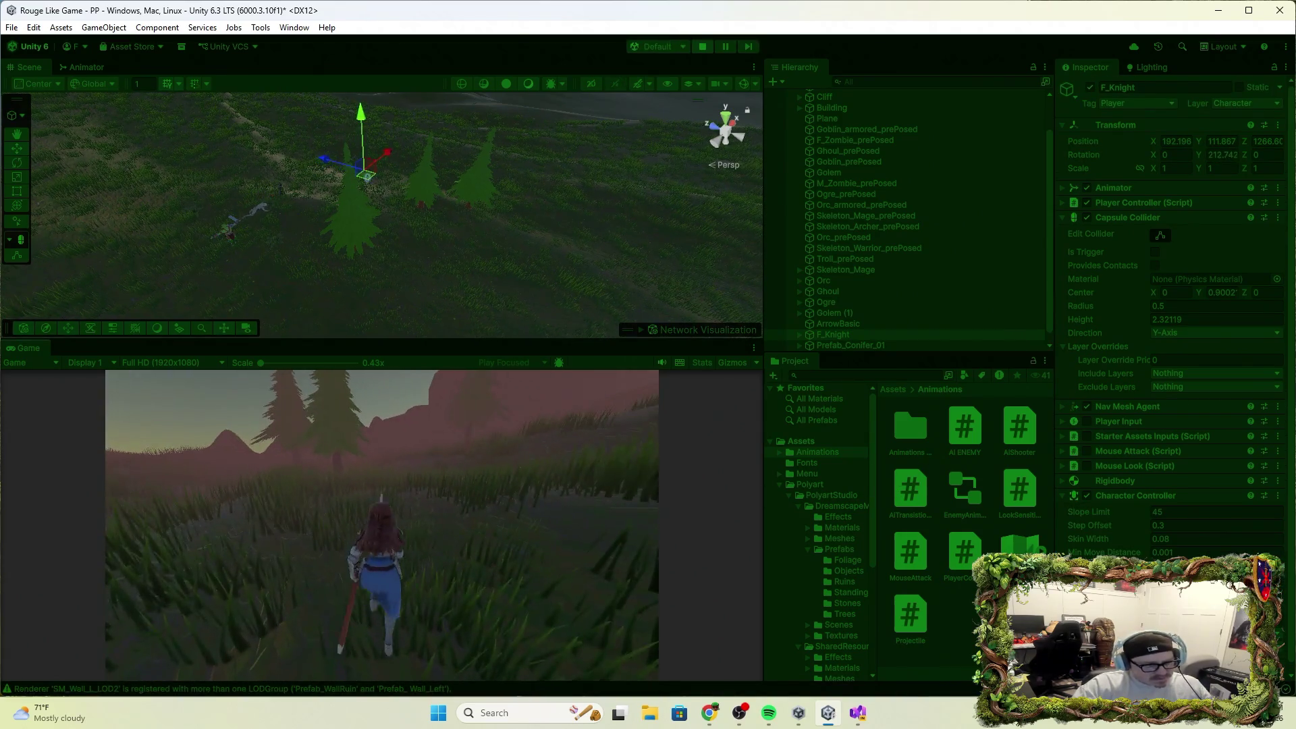
left_click(566, 116)
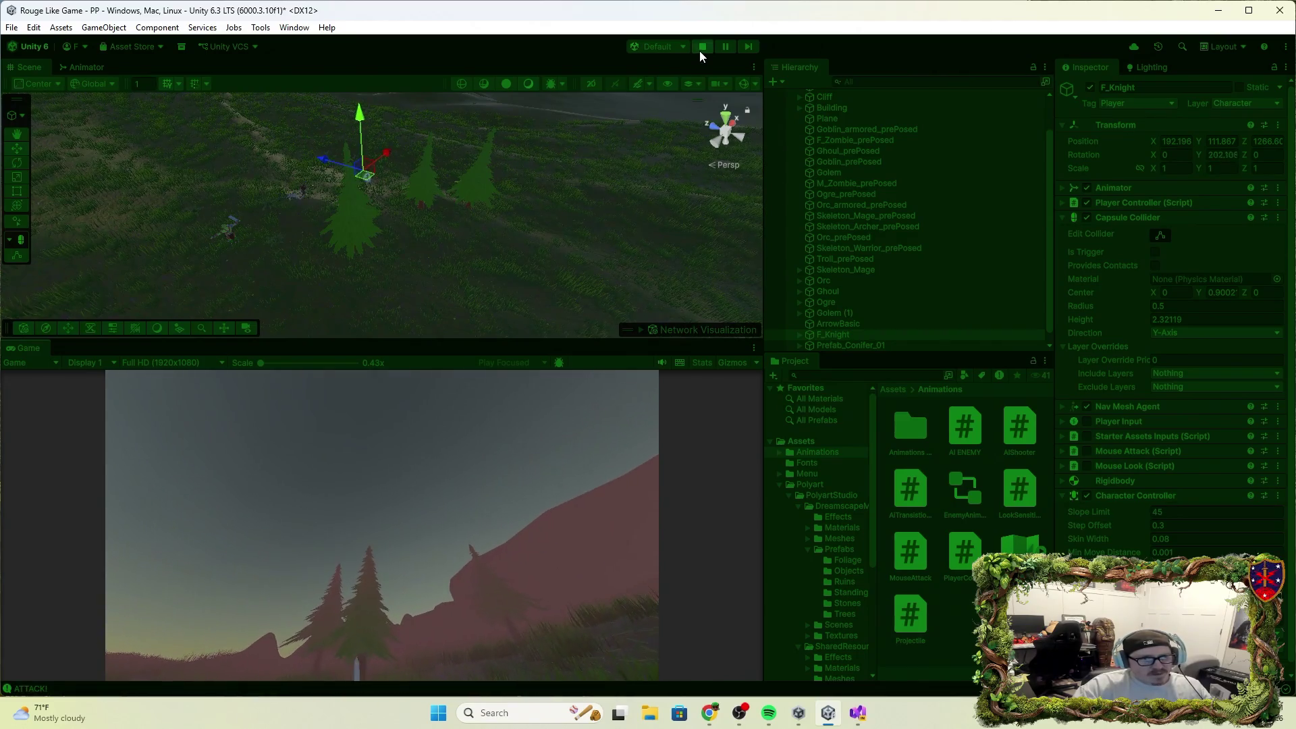
left_click(703, 46)
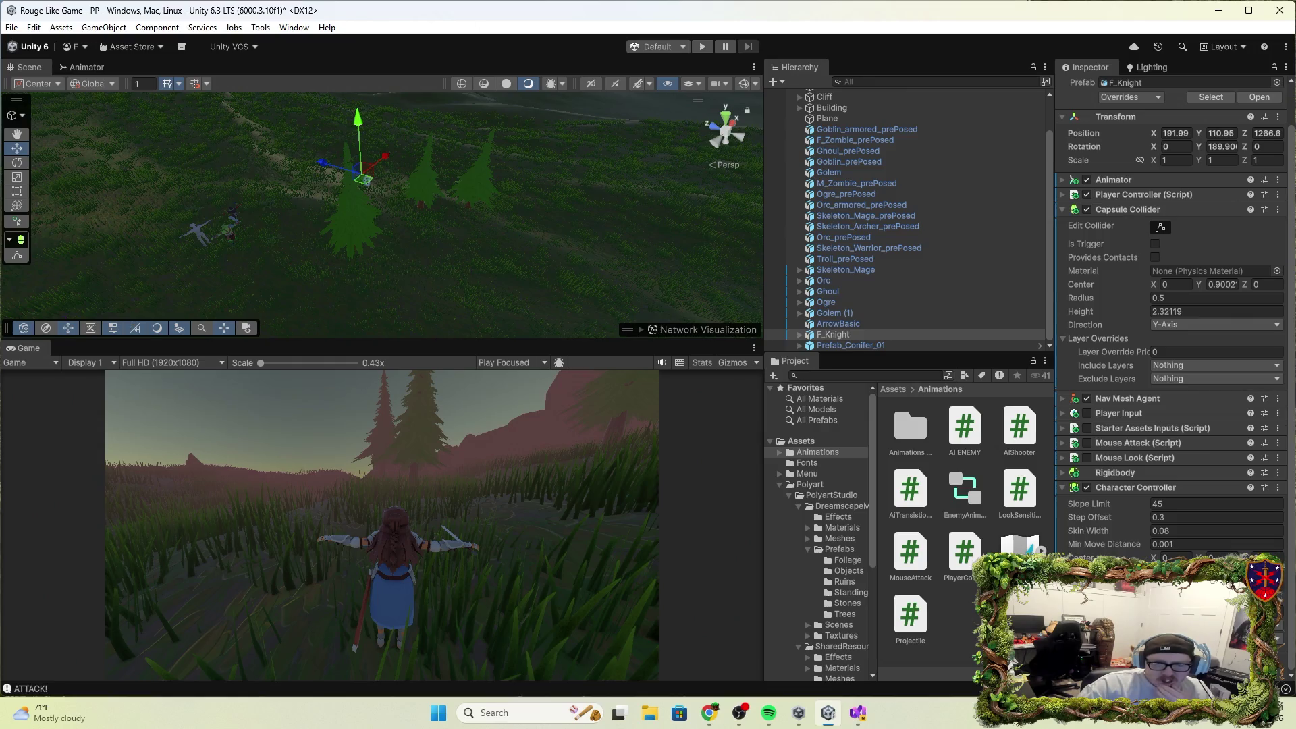
key("alt+Tab")
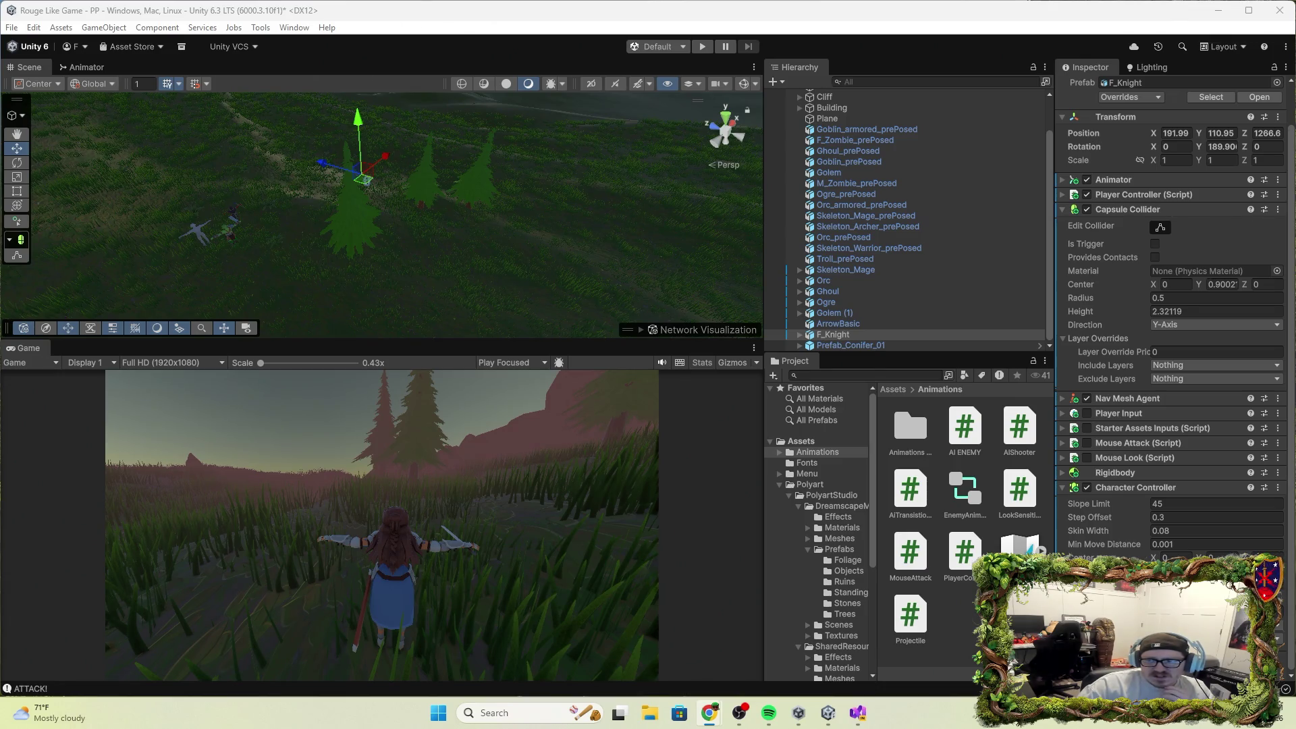
Collapse and re-expand Character Controller, then bring up the create options in the Animations folder.
left_click(1165, 486)
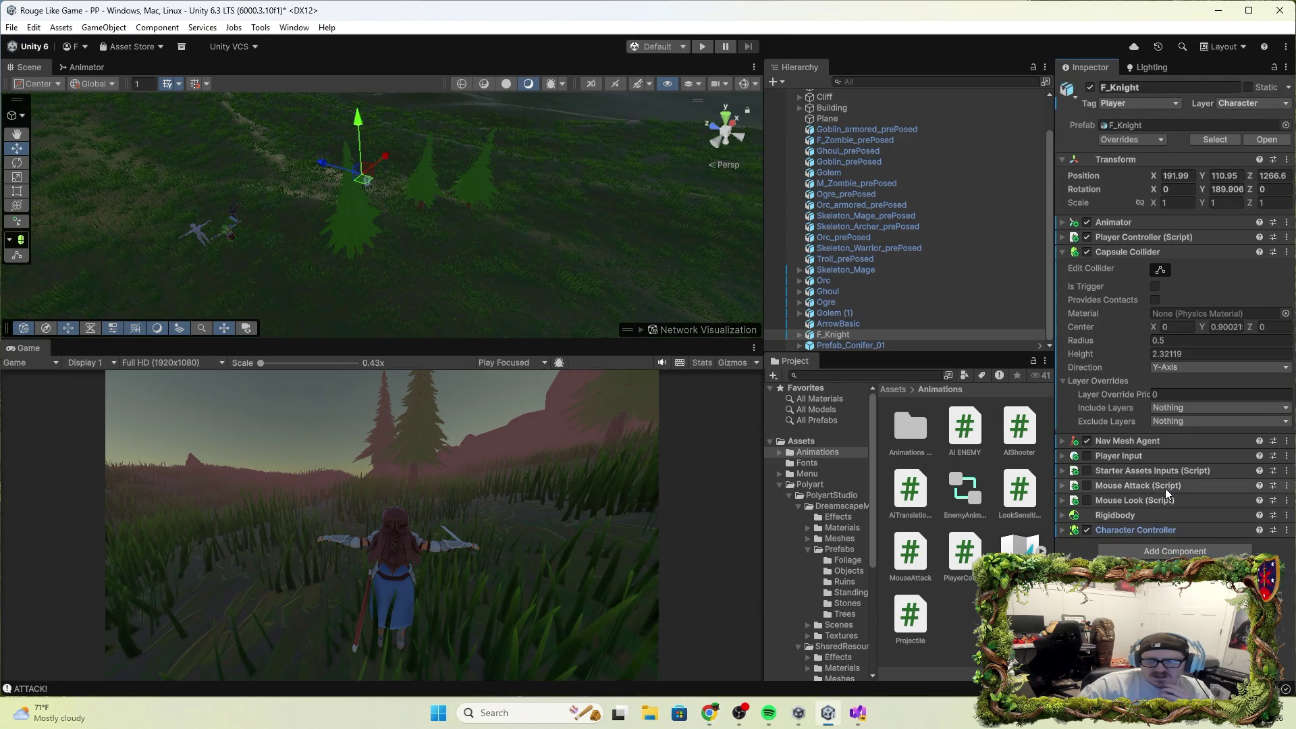
left_click(1162, 532)
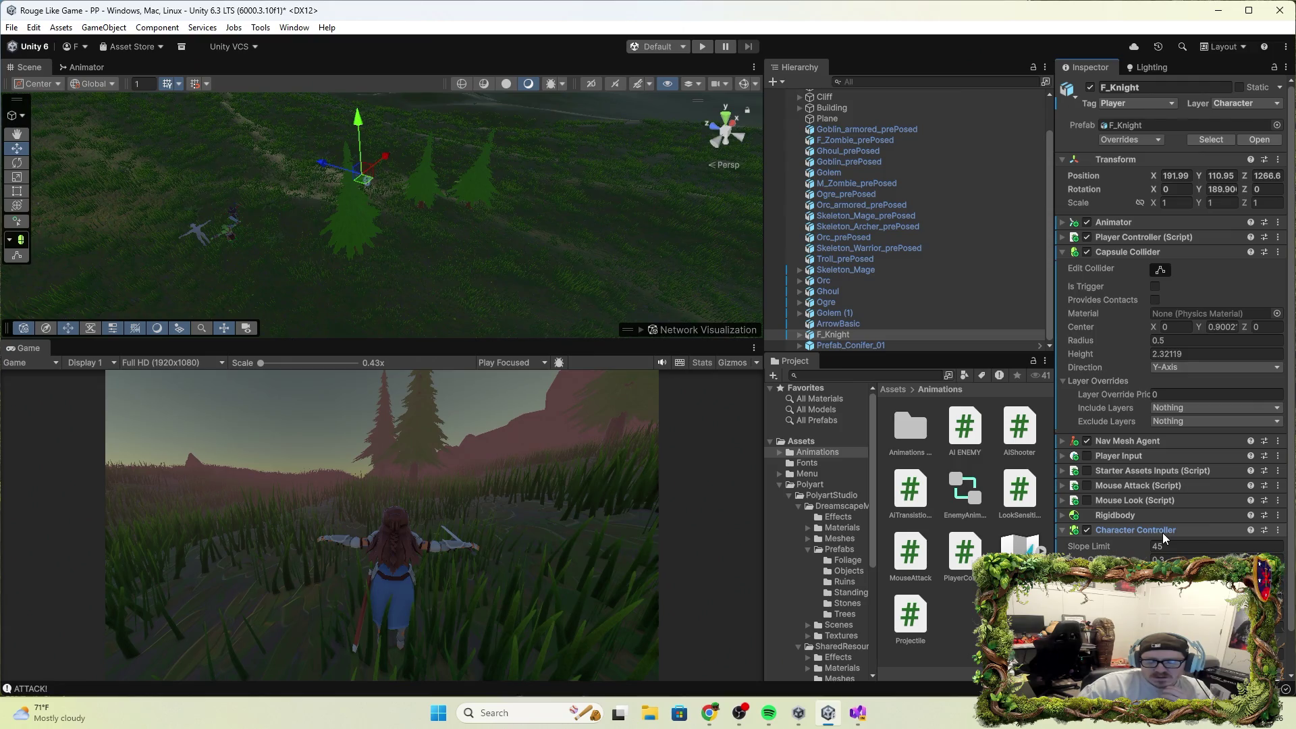
scroll(1163, 532, "down", 2)
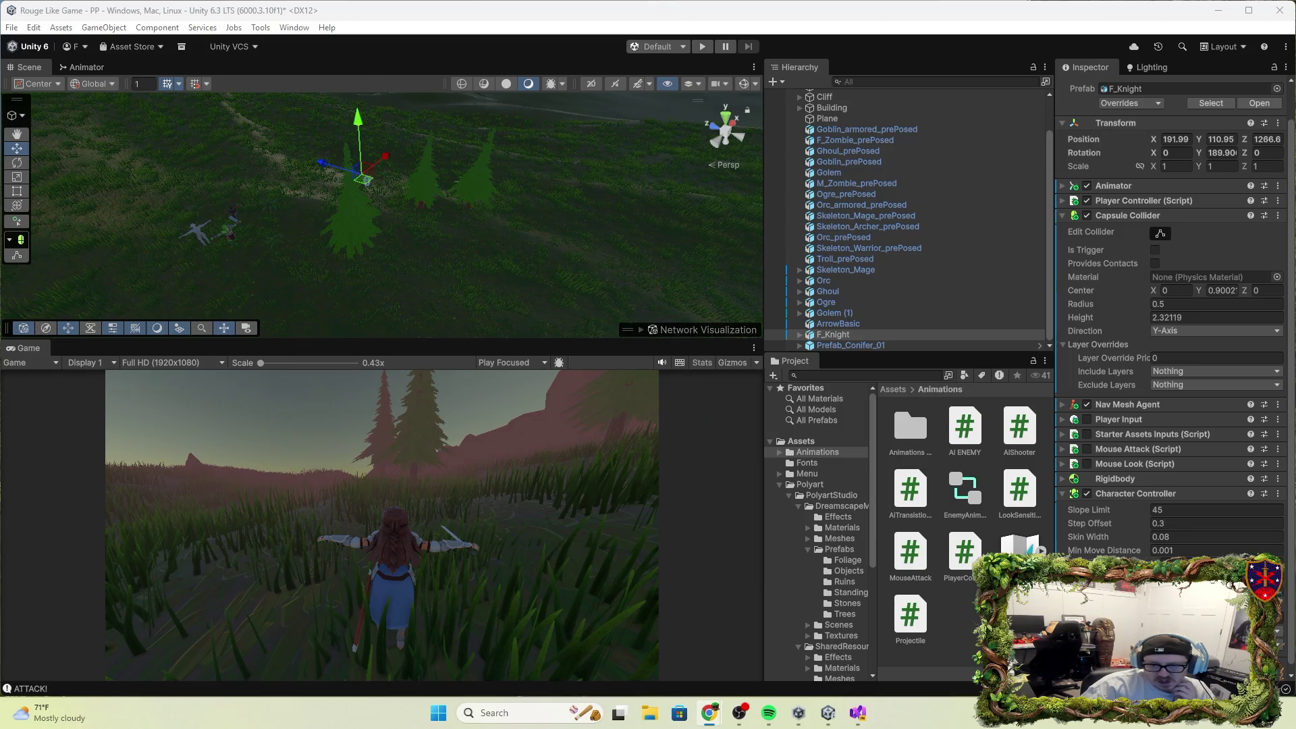
right_click(999, 563)
Create a MonoBehaviour script named Character in the Animations folder.
mouse_move(1063, 242)
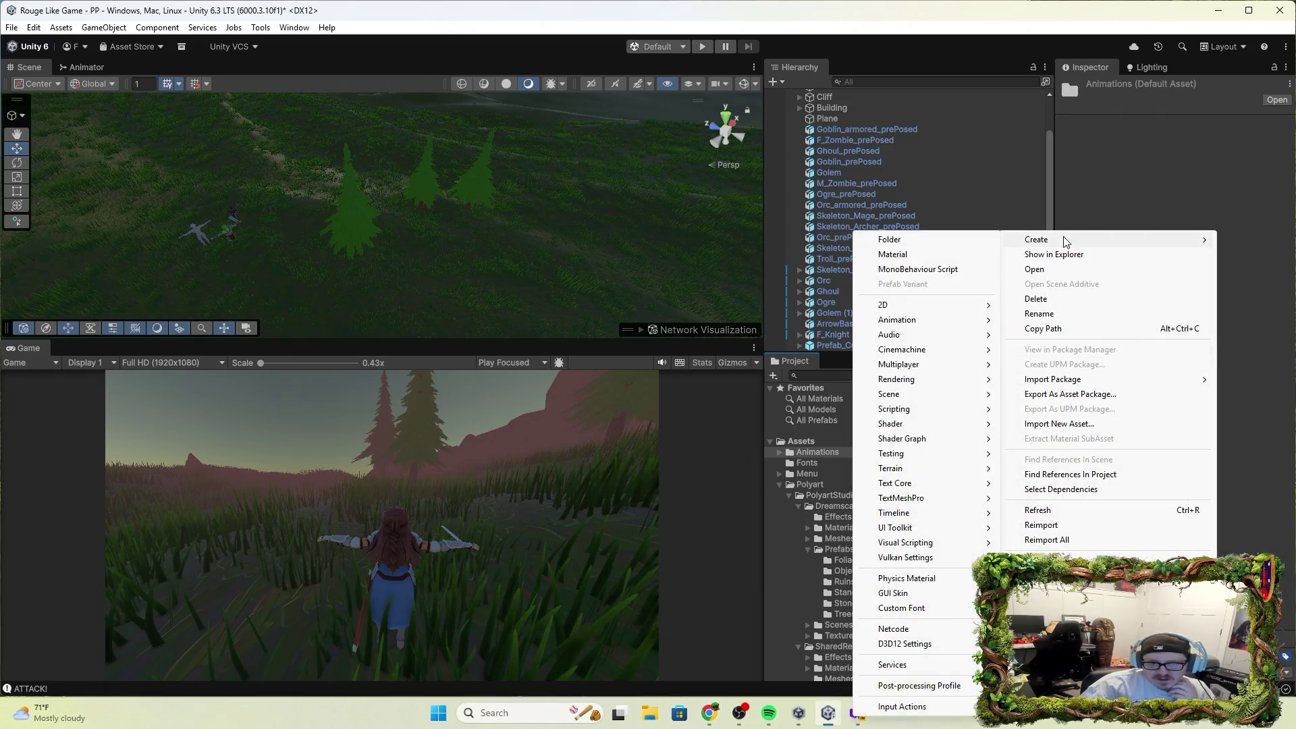
left_click(931, 270)
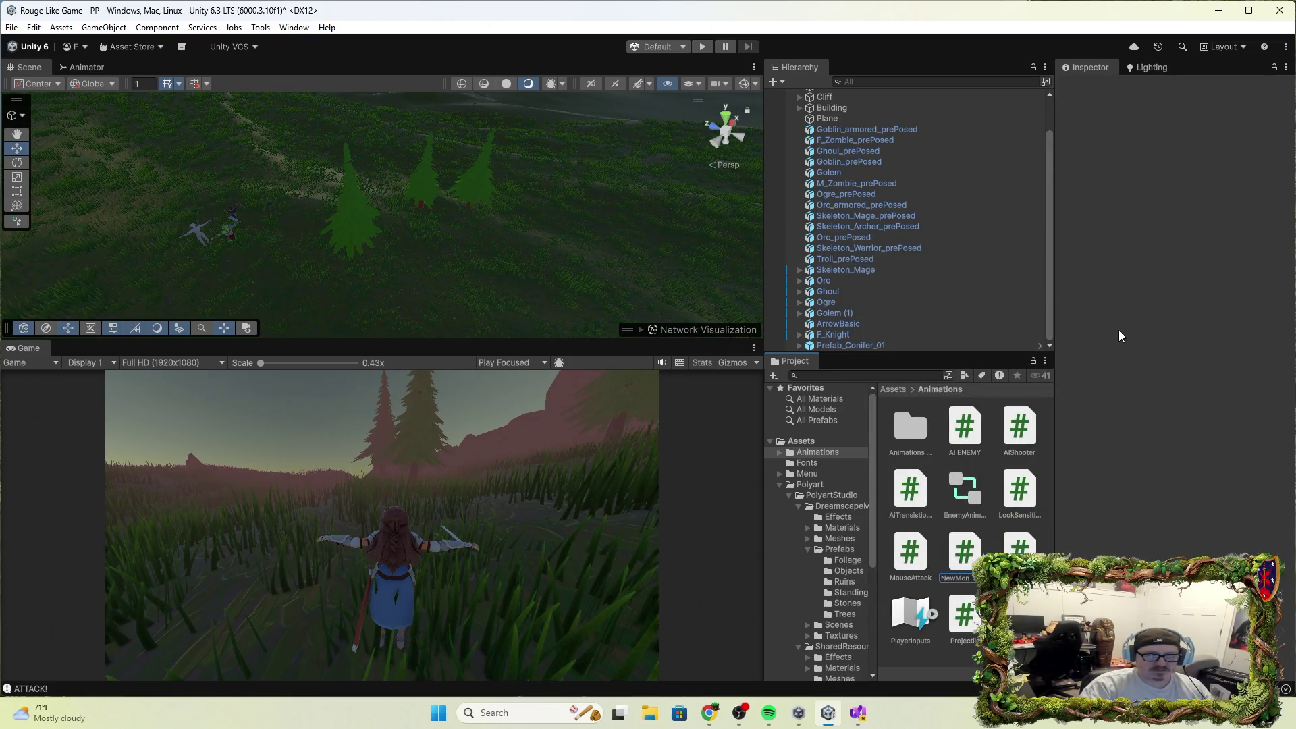
type("Char")
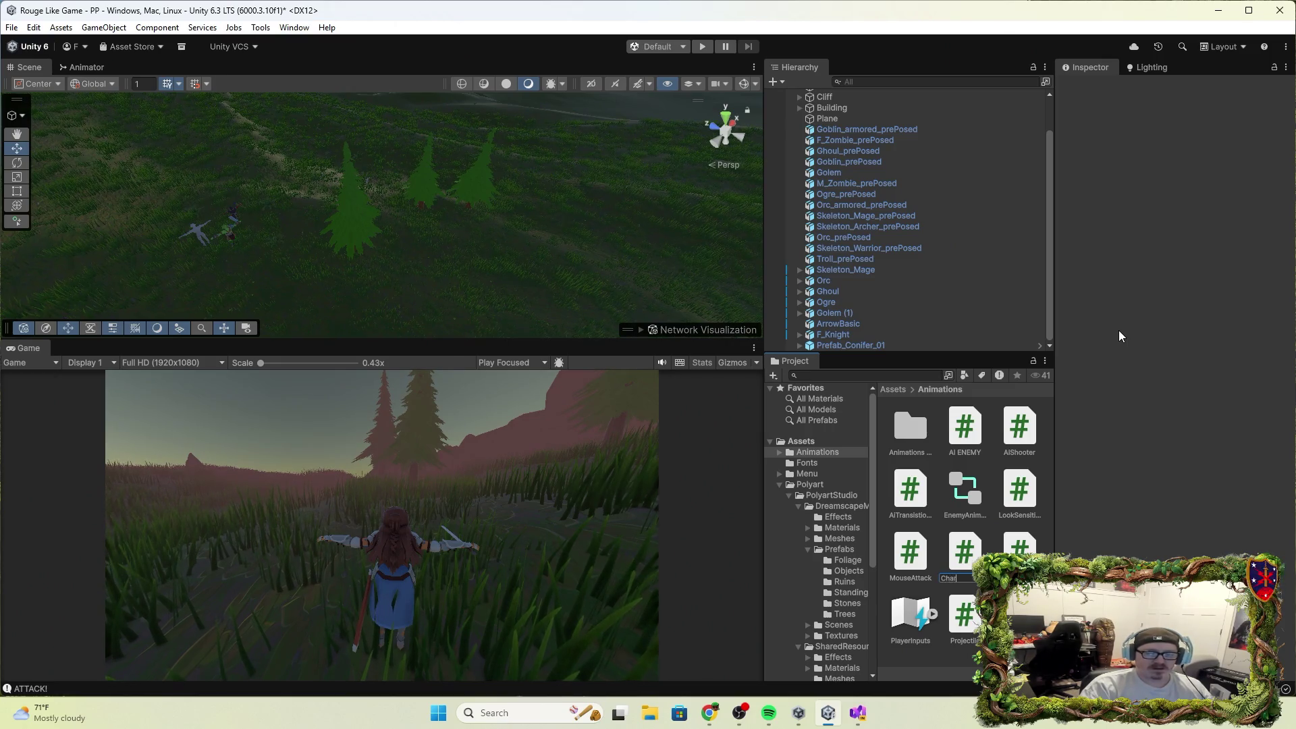
type("acter")
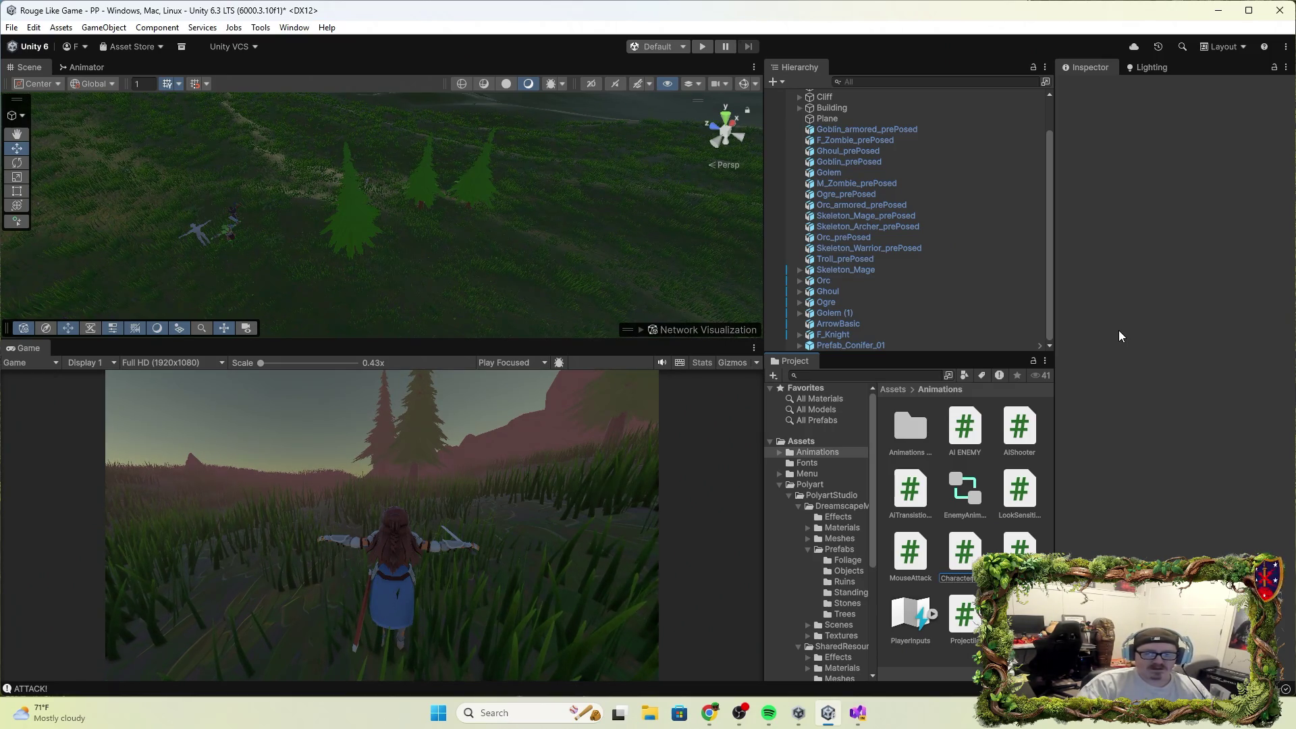
key("Return")
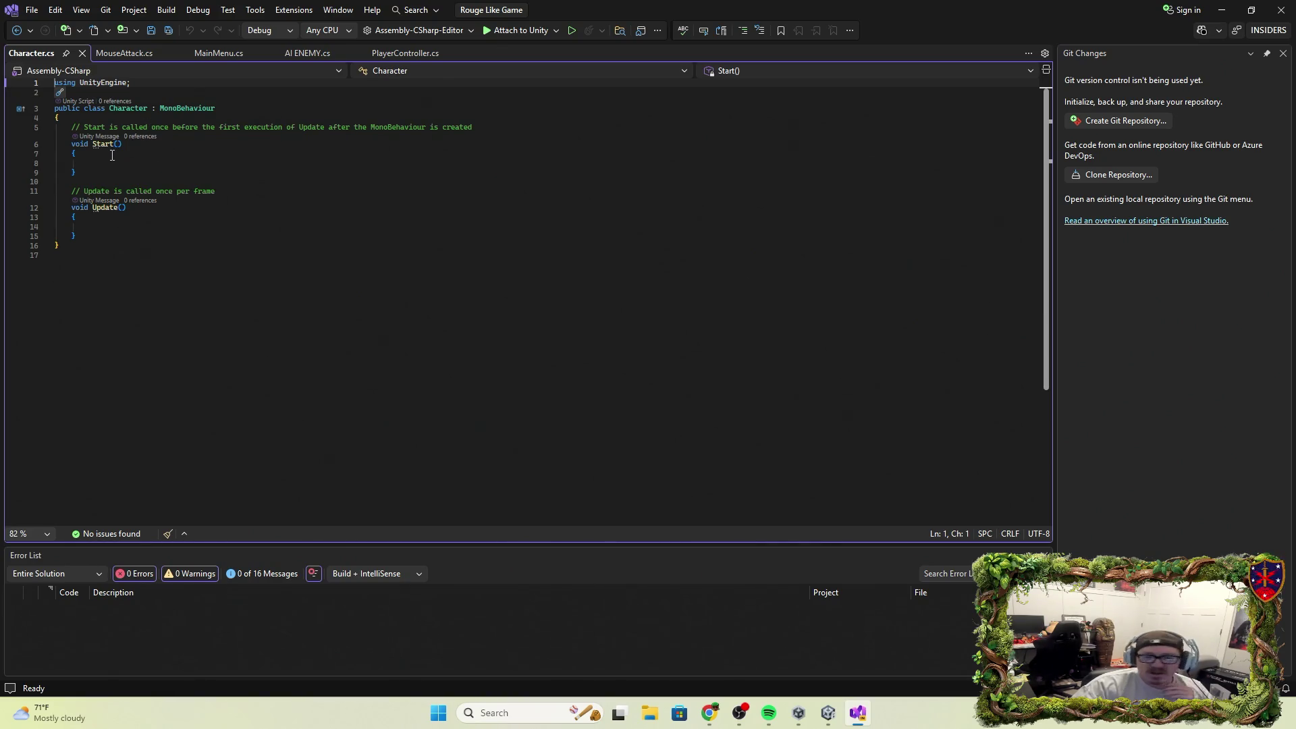
Declare 'private CharacterController characterController;' in the Character class.
left_click(93, 119)
key("Return")
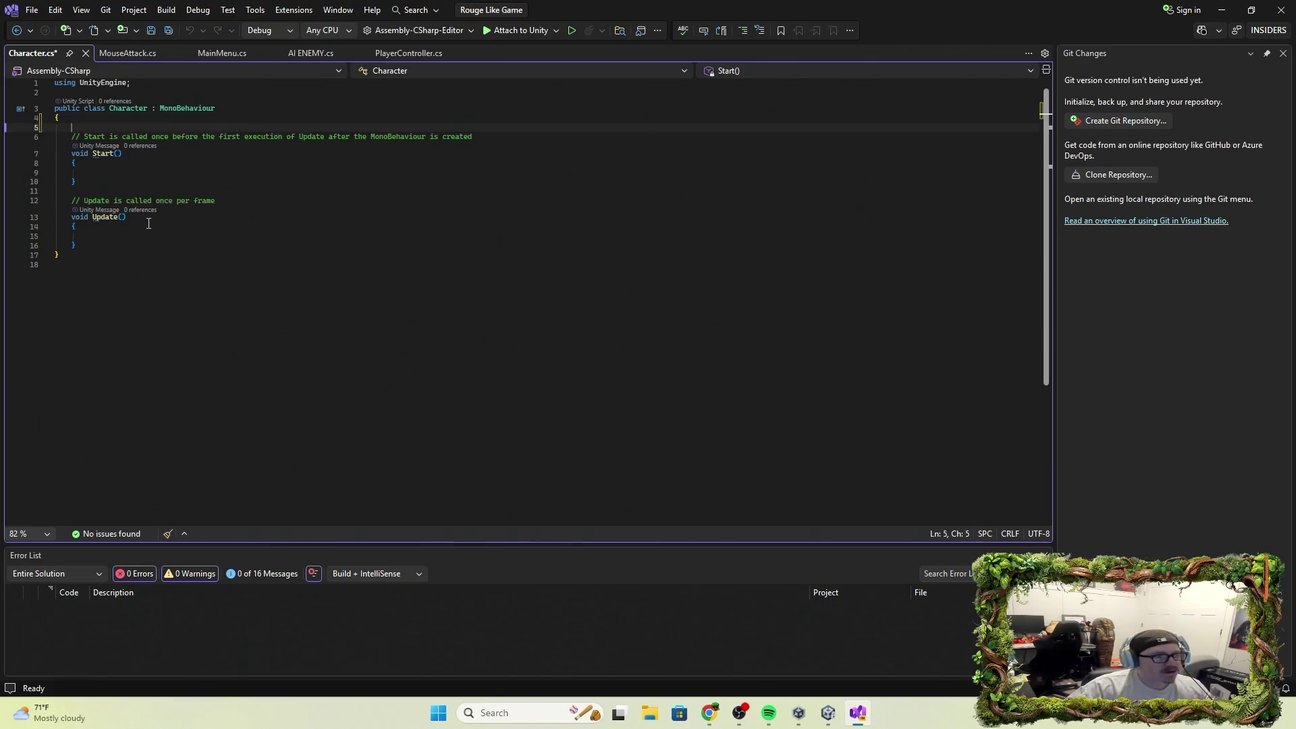
type("pub")
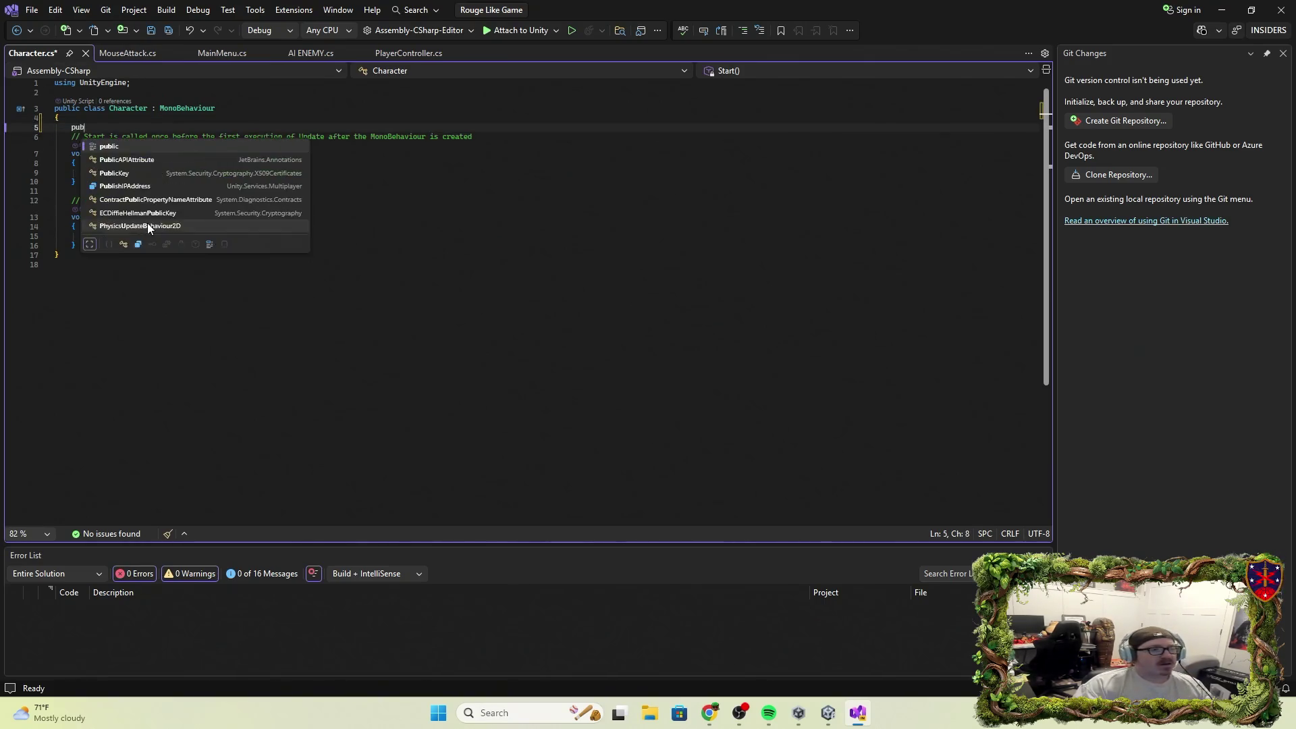
type("lic cla")
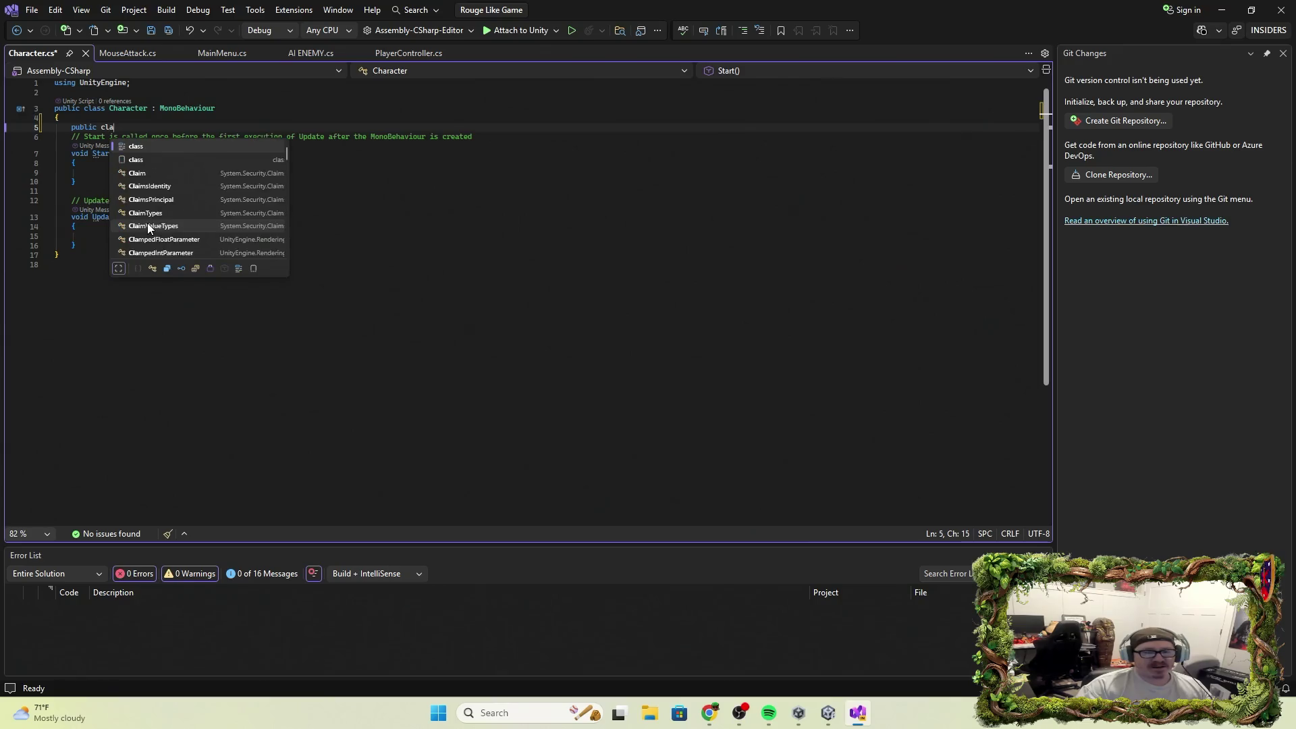
type("ss C")
key("BackSpace")
key("BackSpace")
key("BackSpace")
key("BackSpace")
key("BackSpace")
key("BackSpace")
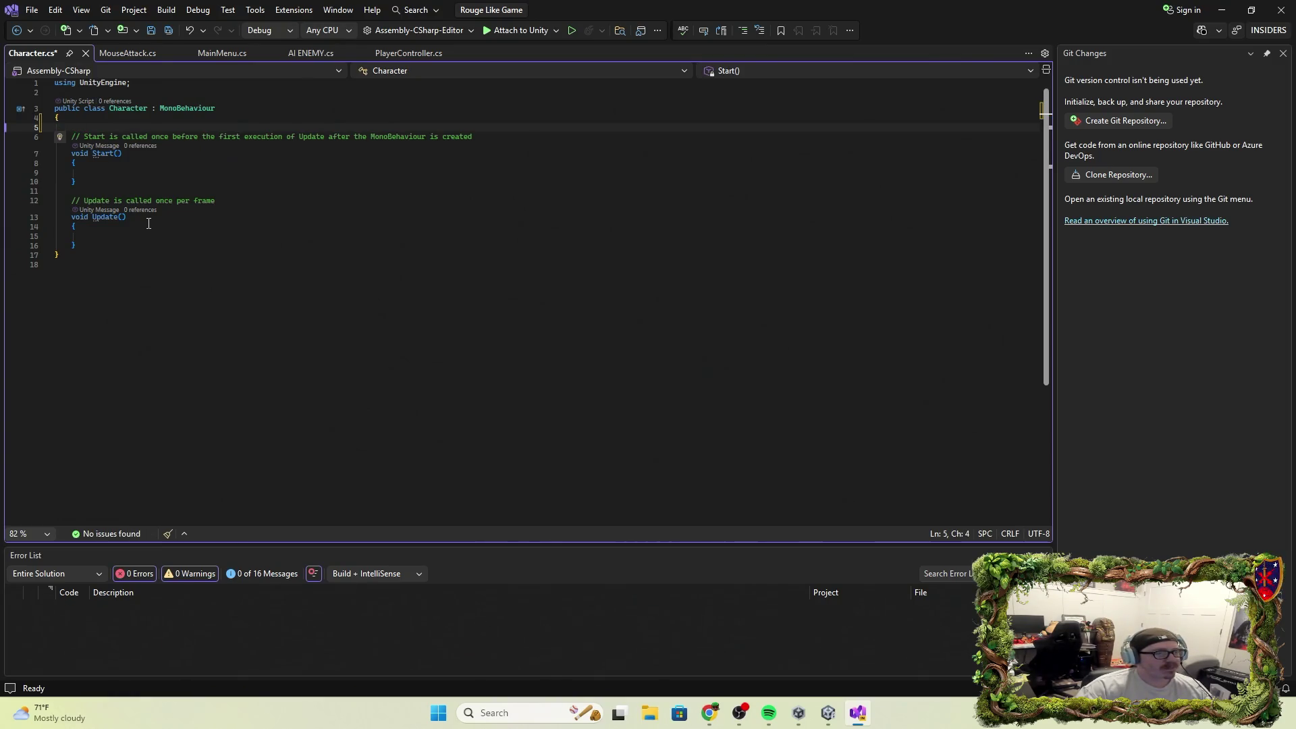
type("p")
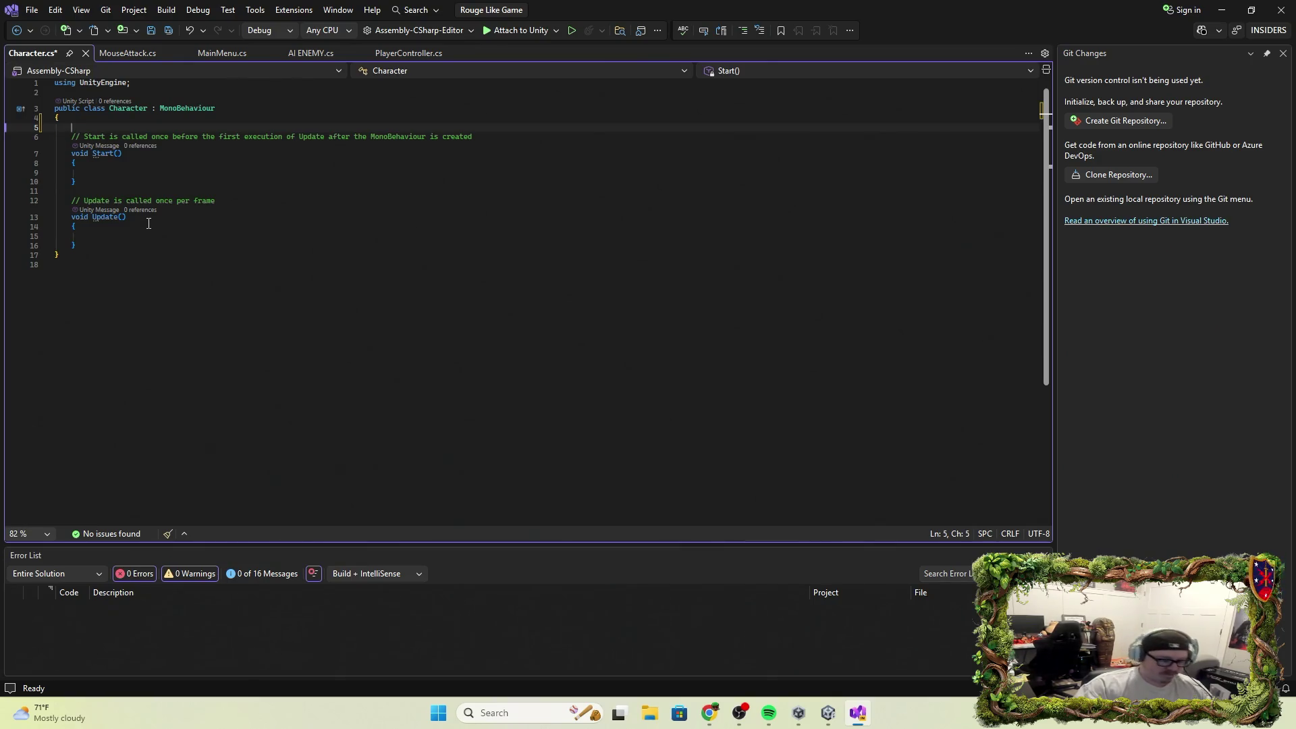
type("rivate")
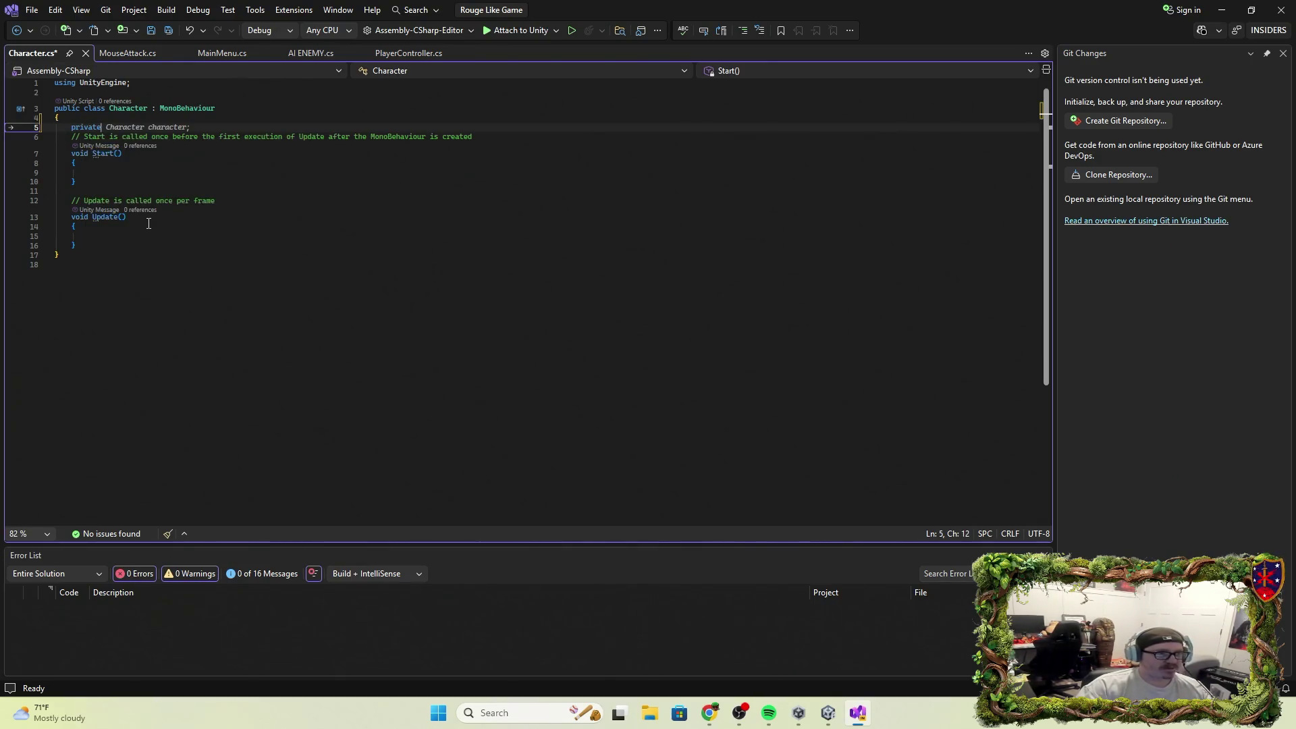
type(" c")
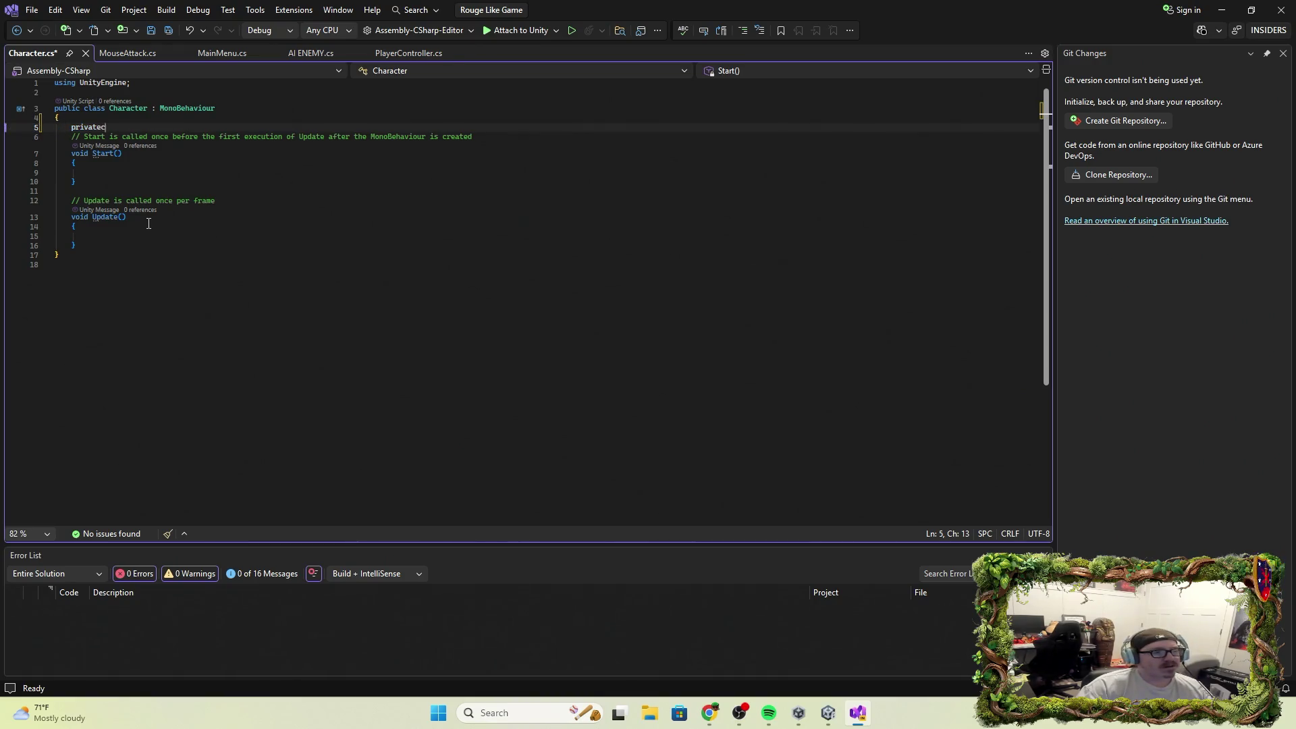
type("haracte")
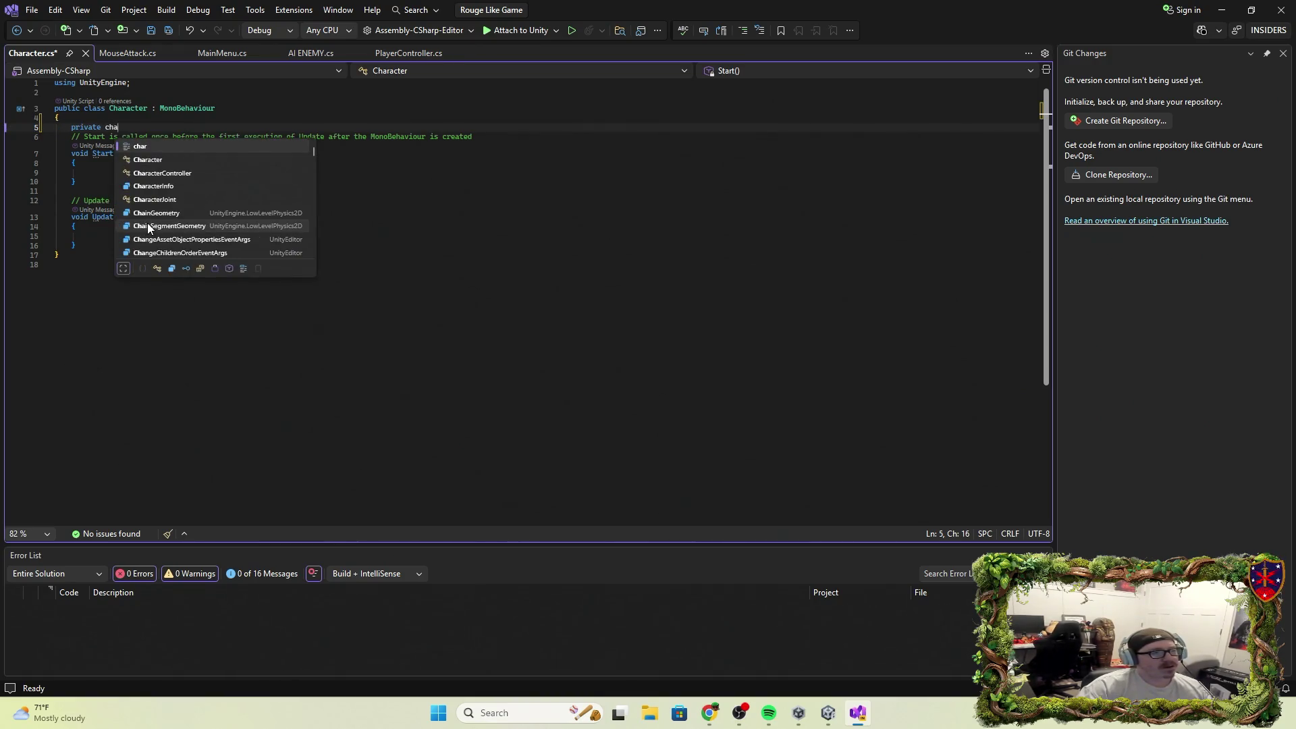
key("Down")
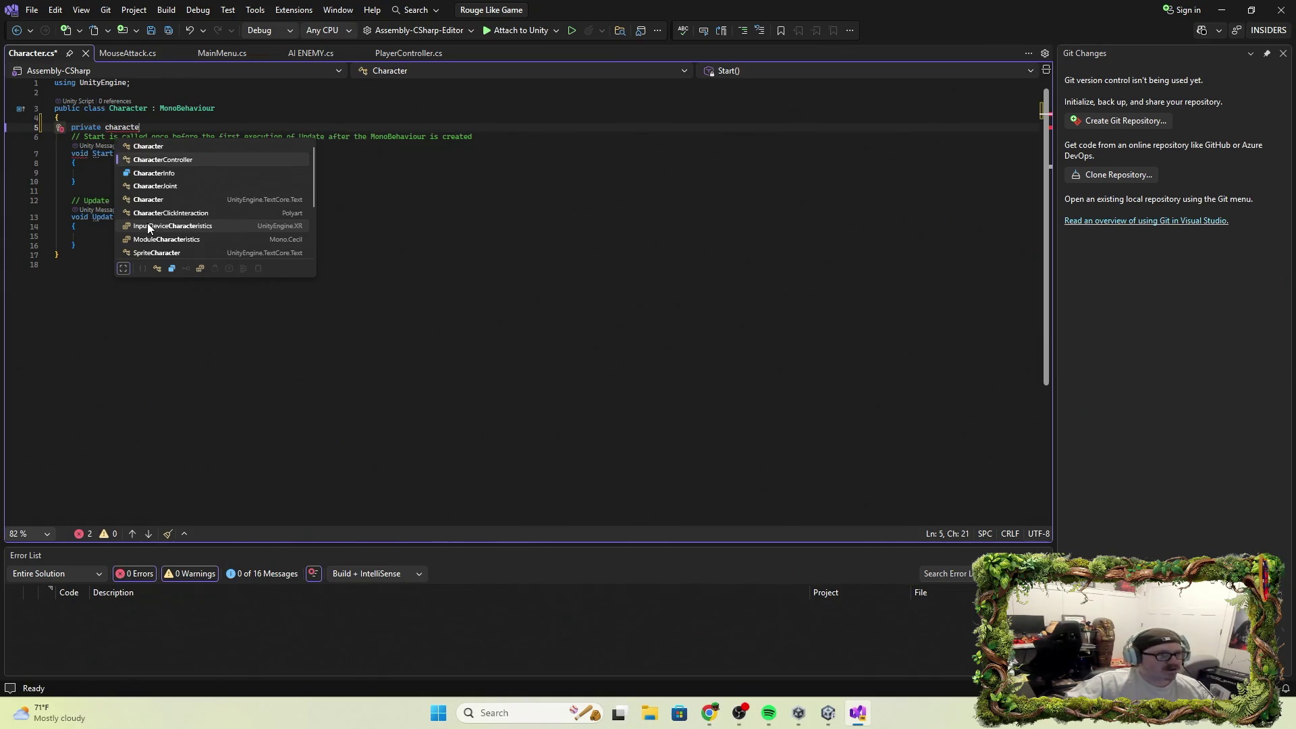
key("Tab")
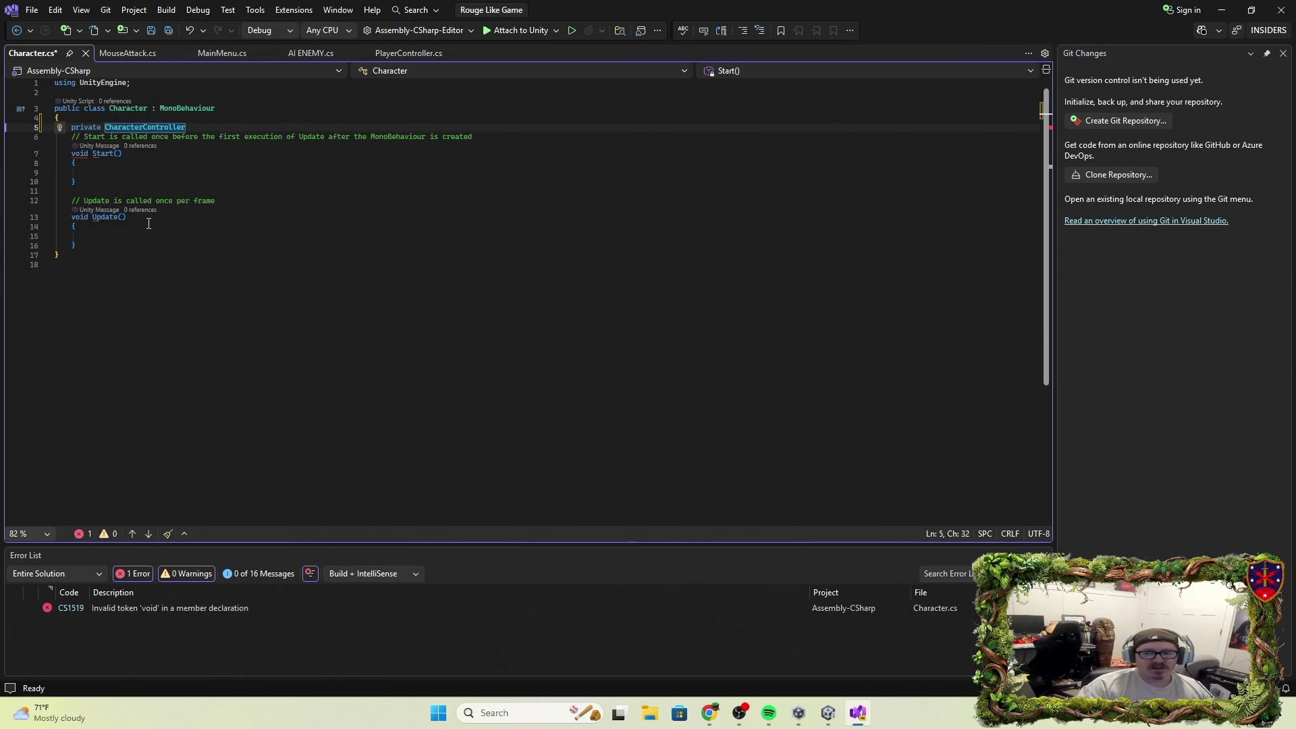
type(" char")
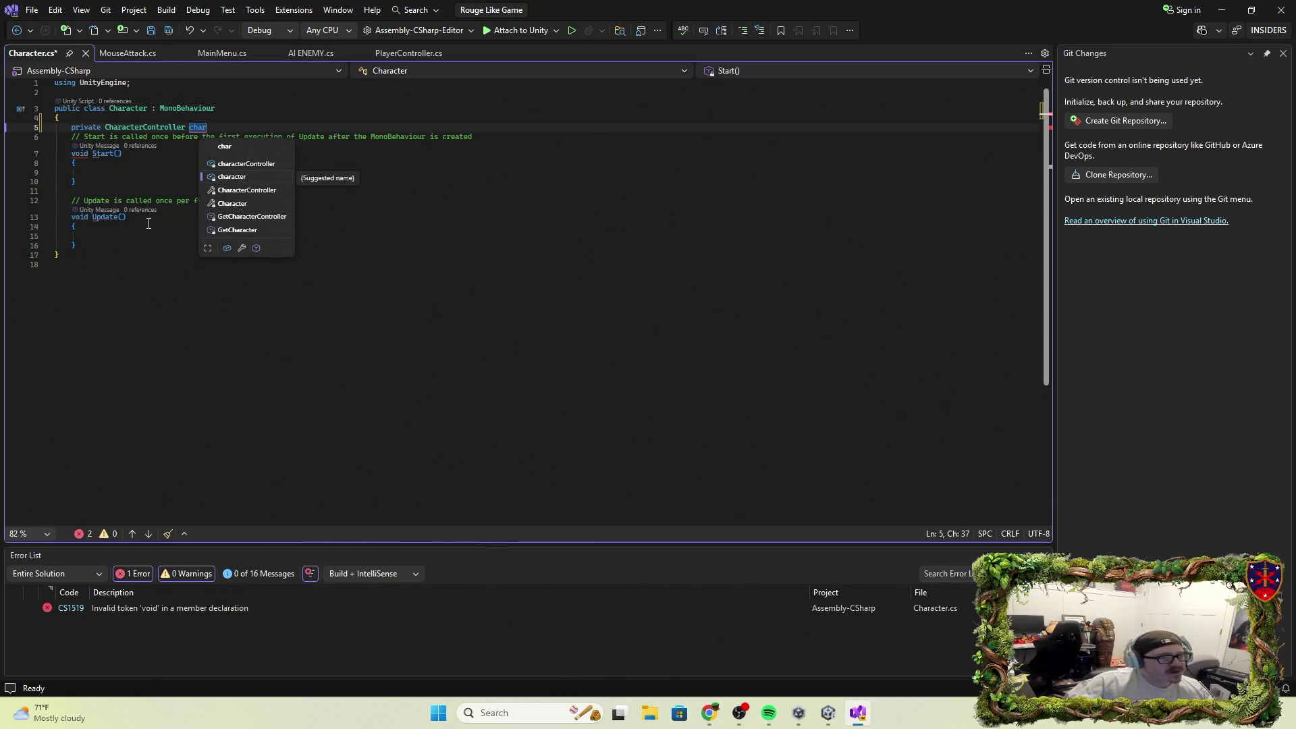
key("Up")
key("Tab")
type(";")
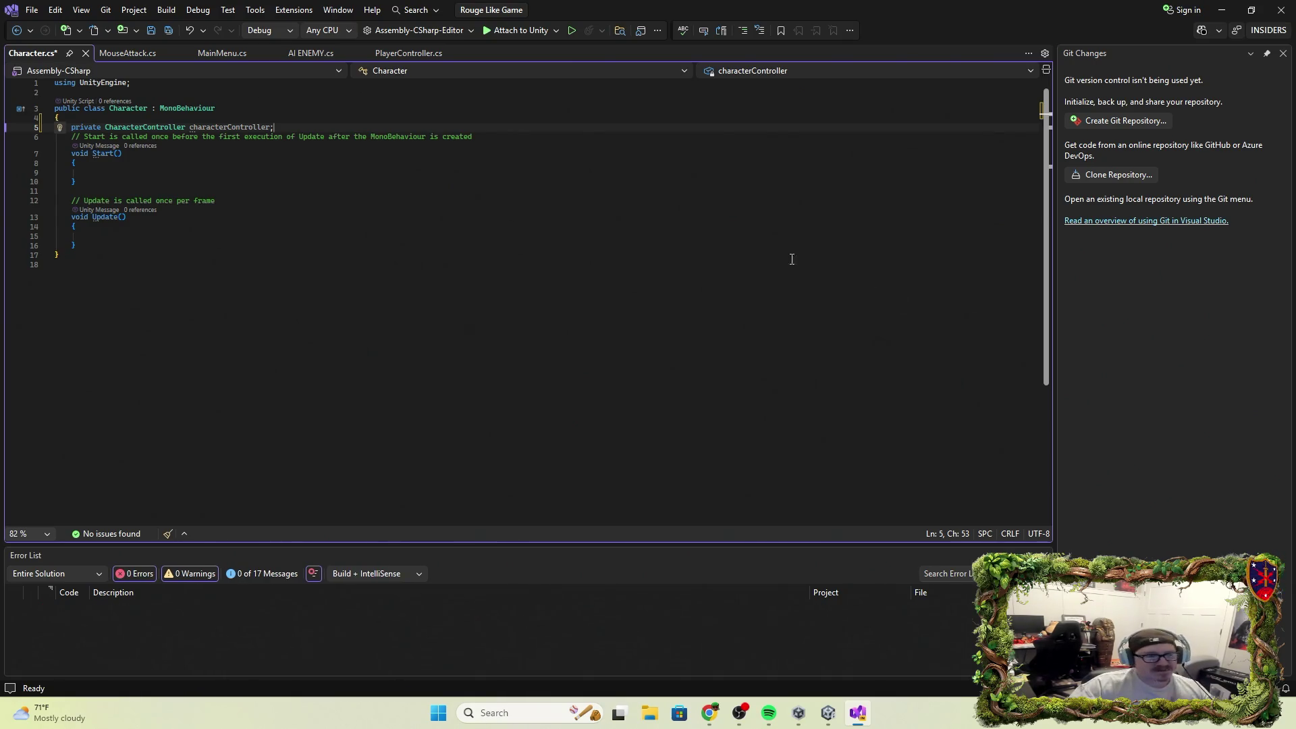
Add the field 'public float Speed = 5f;' below it.
key("Return")
key("Return")
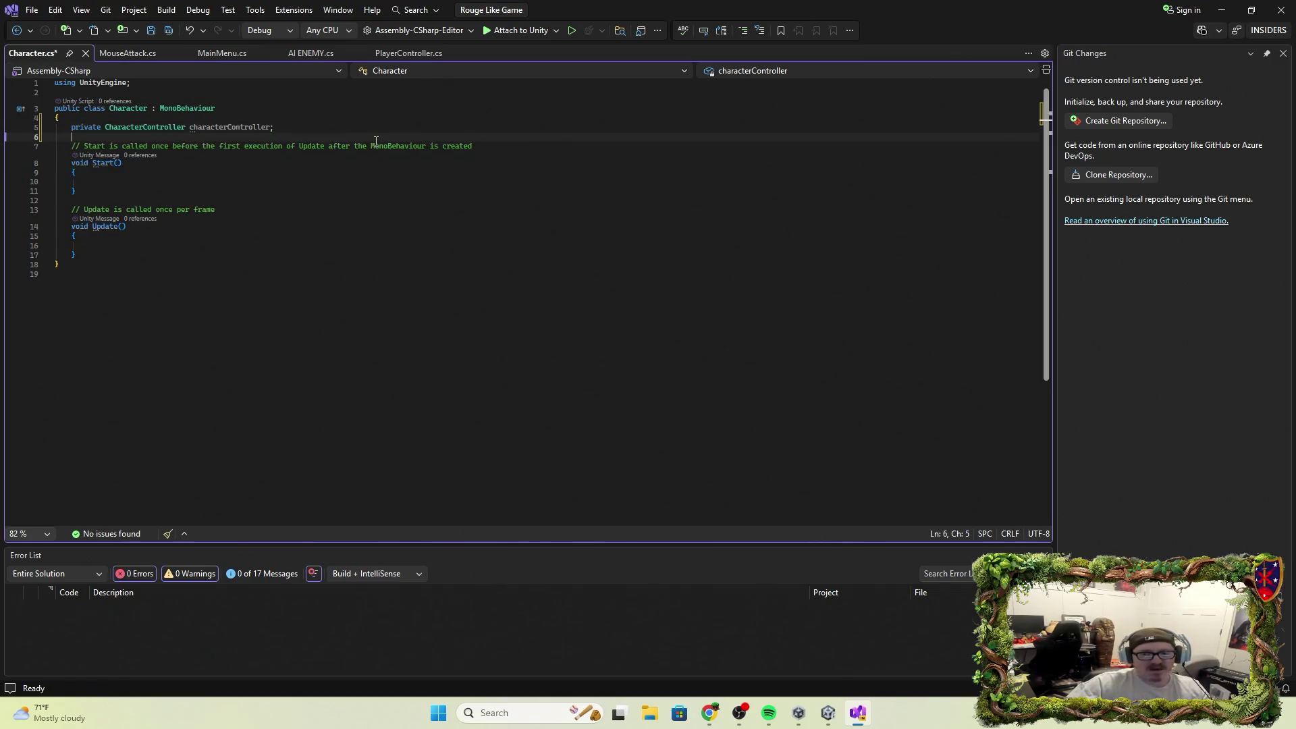
key("ctrl+space")
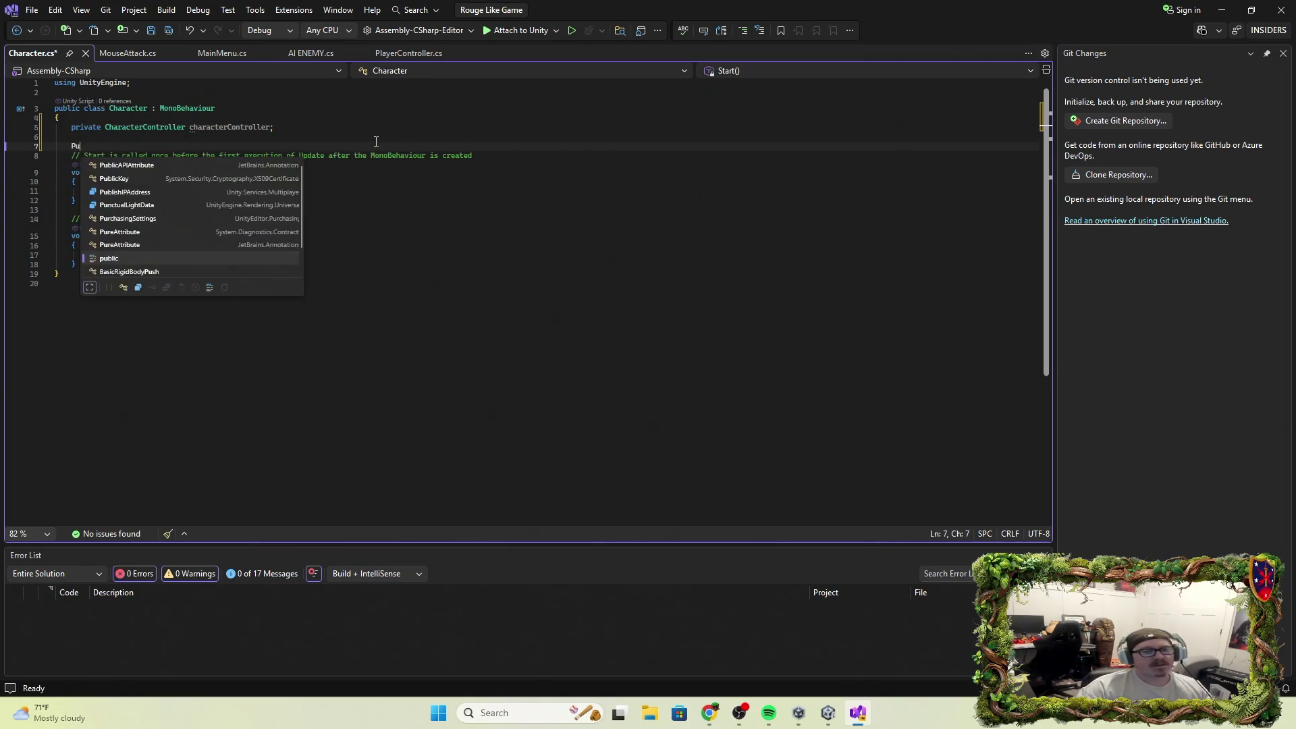
type("public;")
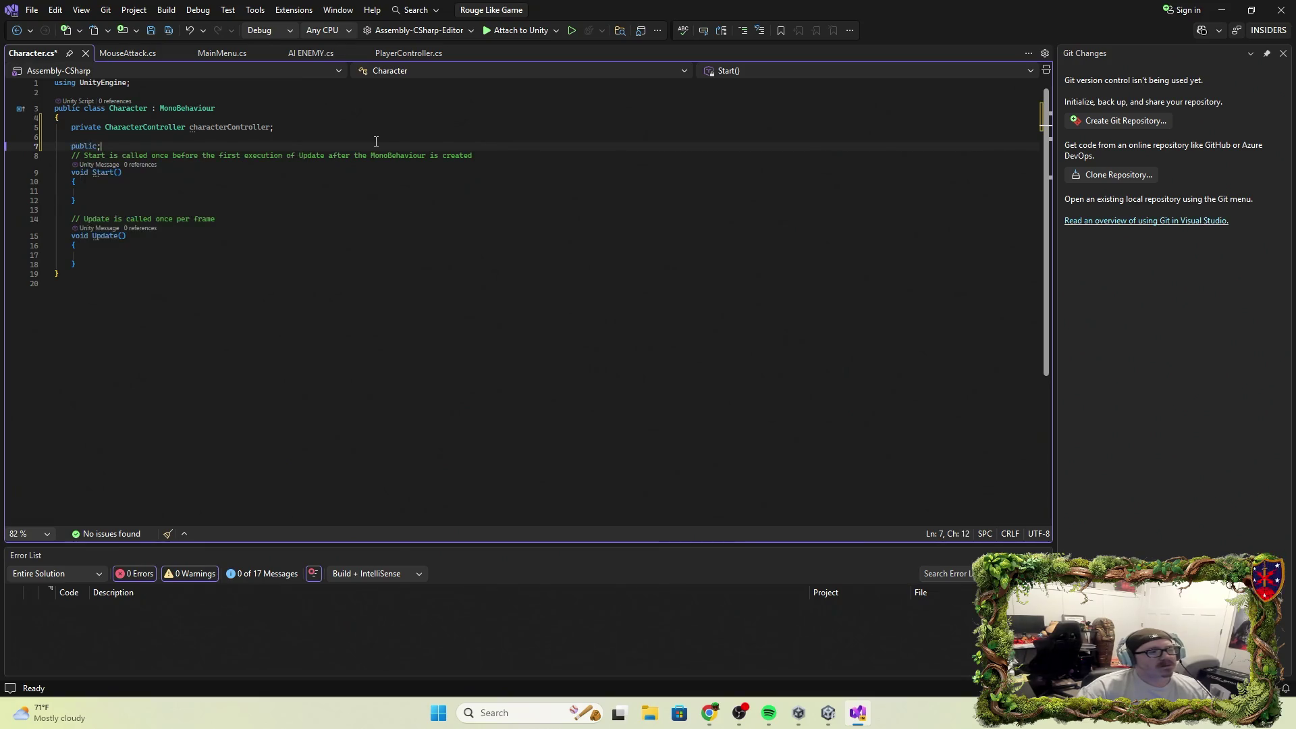
key("BackSpace")
type(" float")
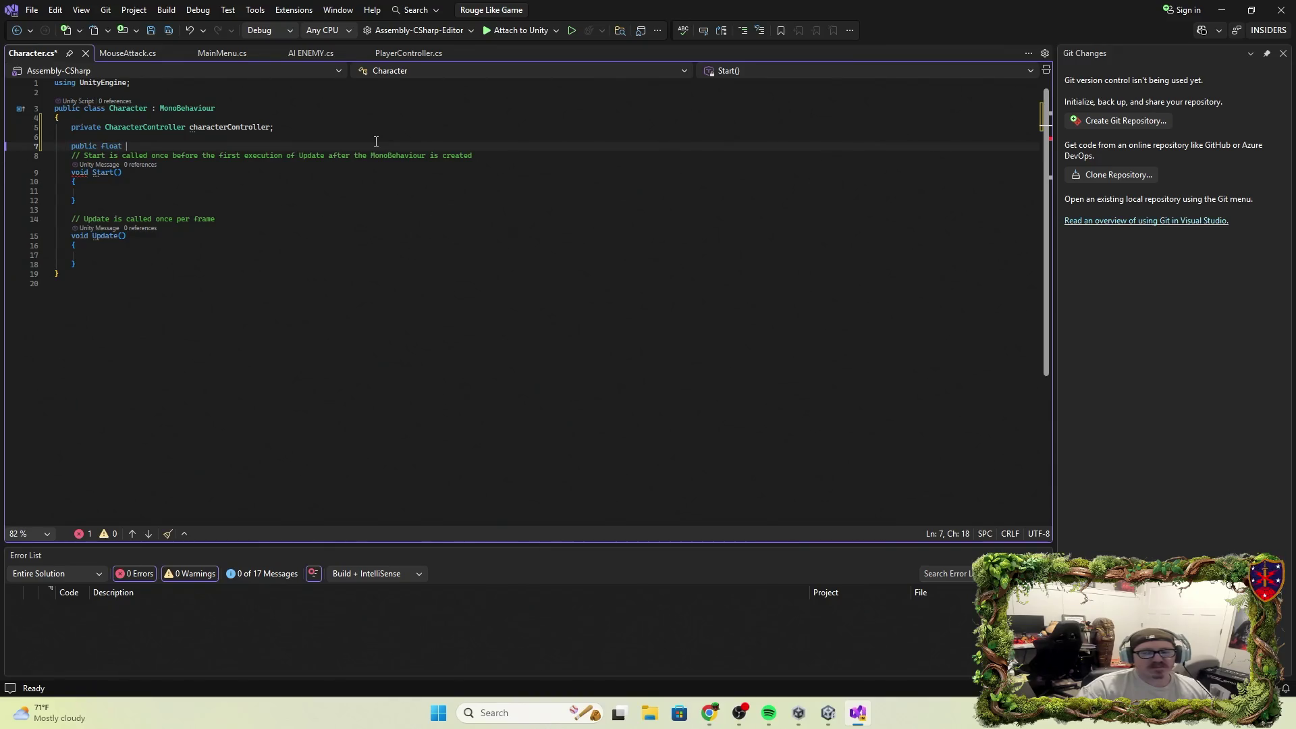
type(" spe")
key("BackSpace")
key("BackSpace")
key("BackSpace")
type("Speed ")
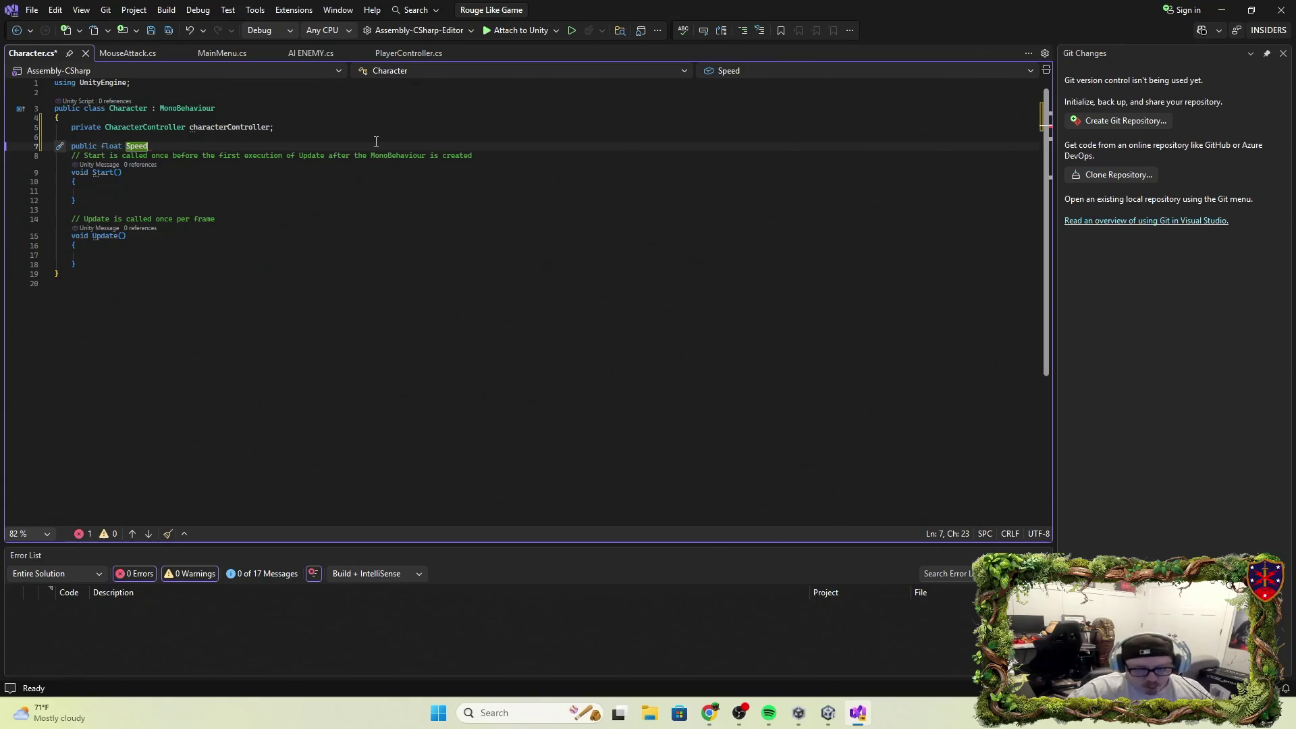
type("=")
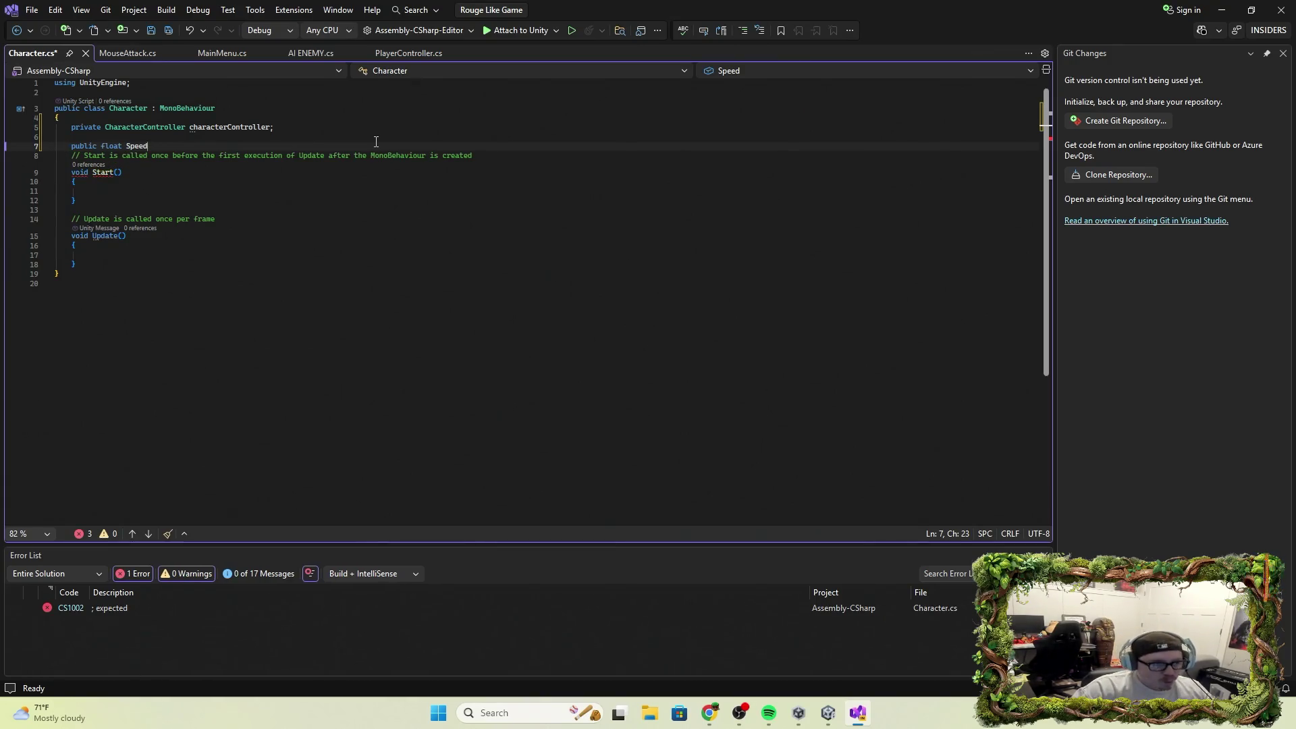
type(" 5f;")
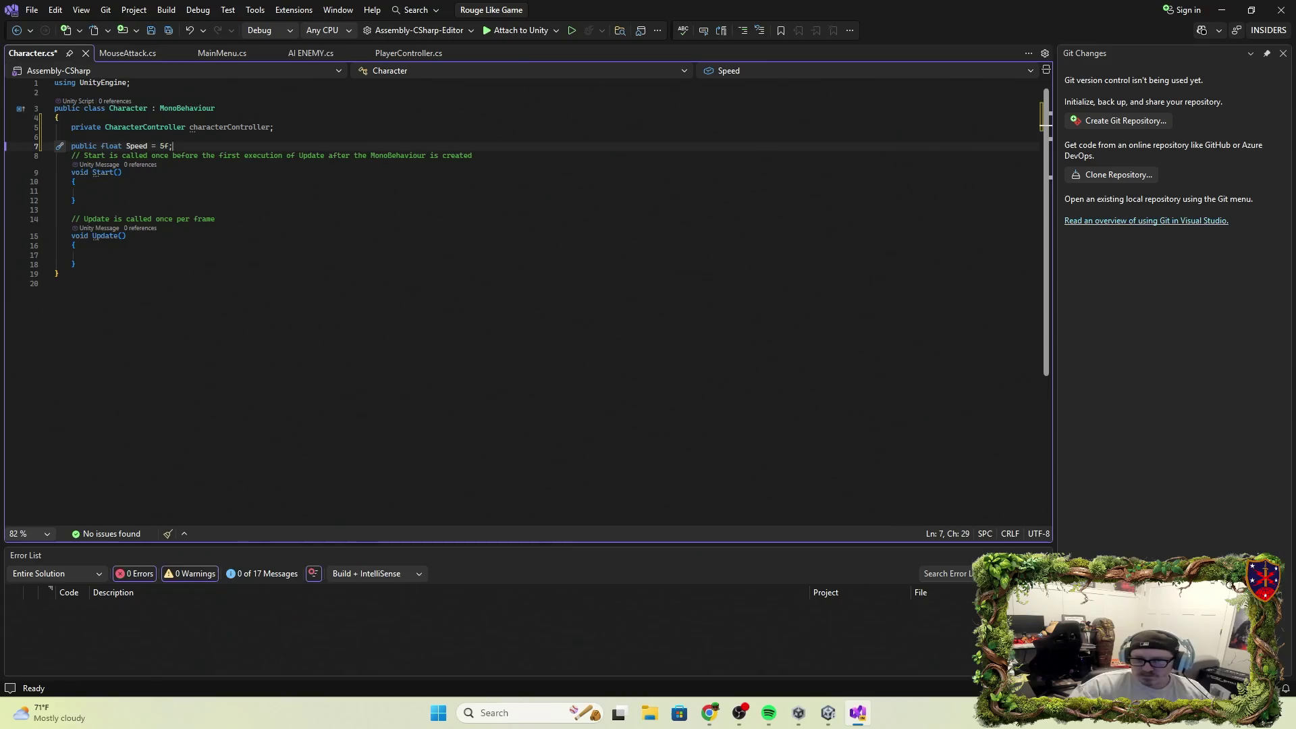
left_click(106, 192)
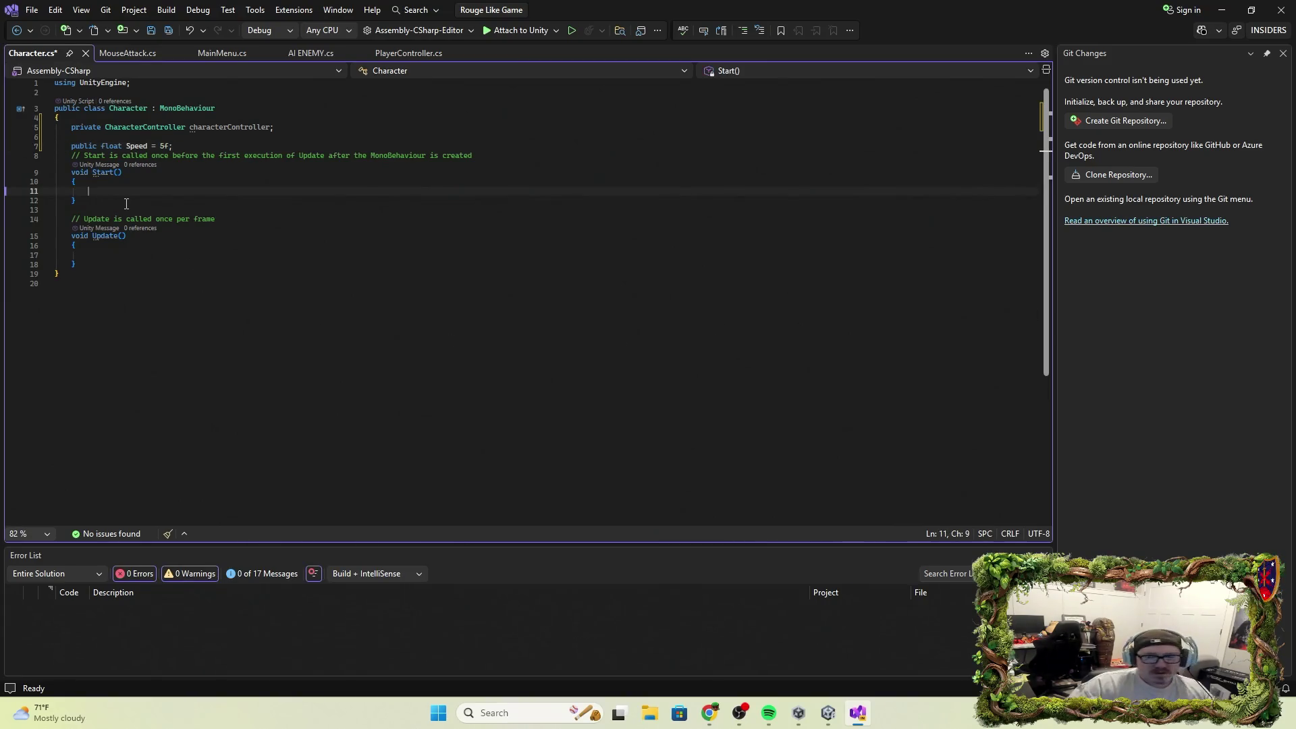
In Start(), write 'characterController = GetComponent<CharacterController>();' using IntelliSense completions.
type("charac")
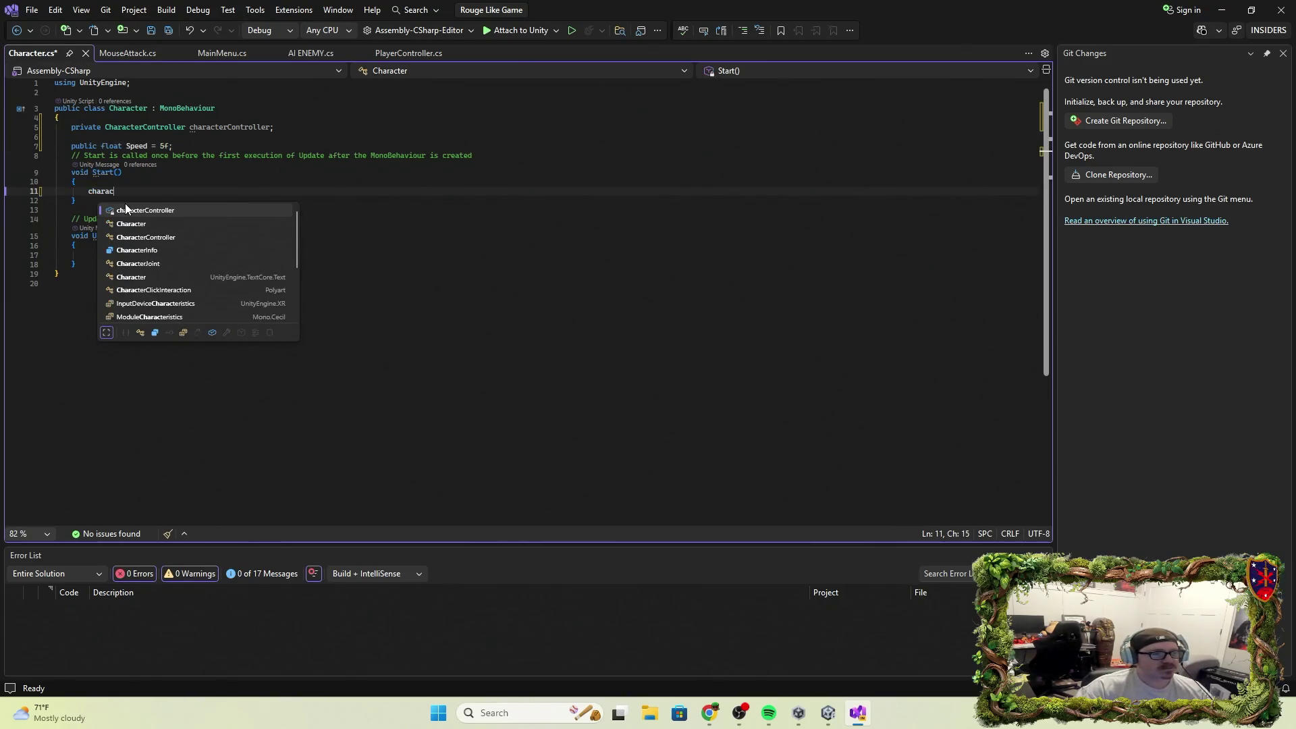
key("Tab")
type("=")
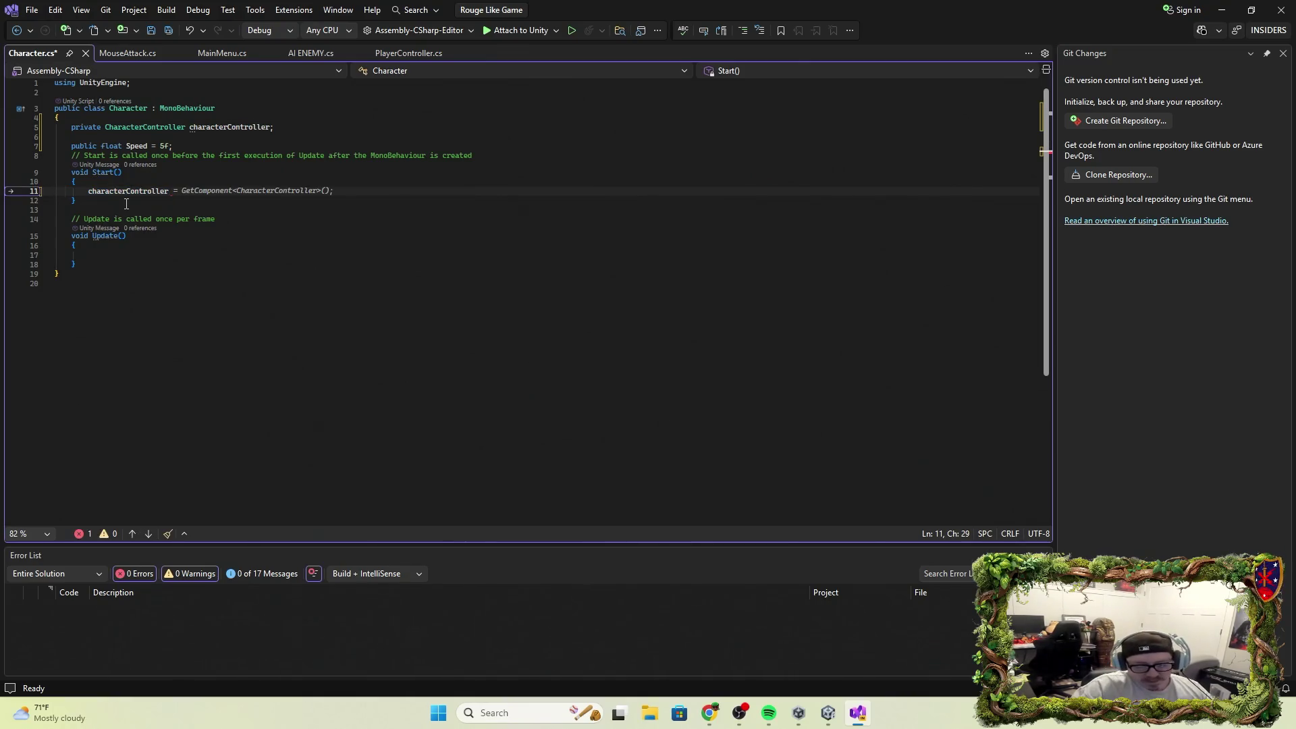
type(" Gec")
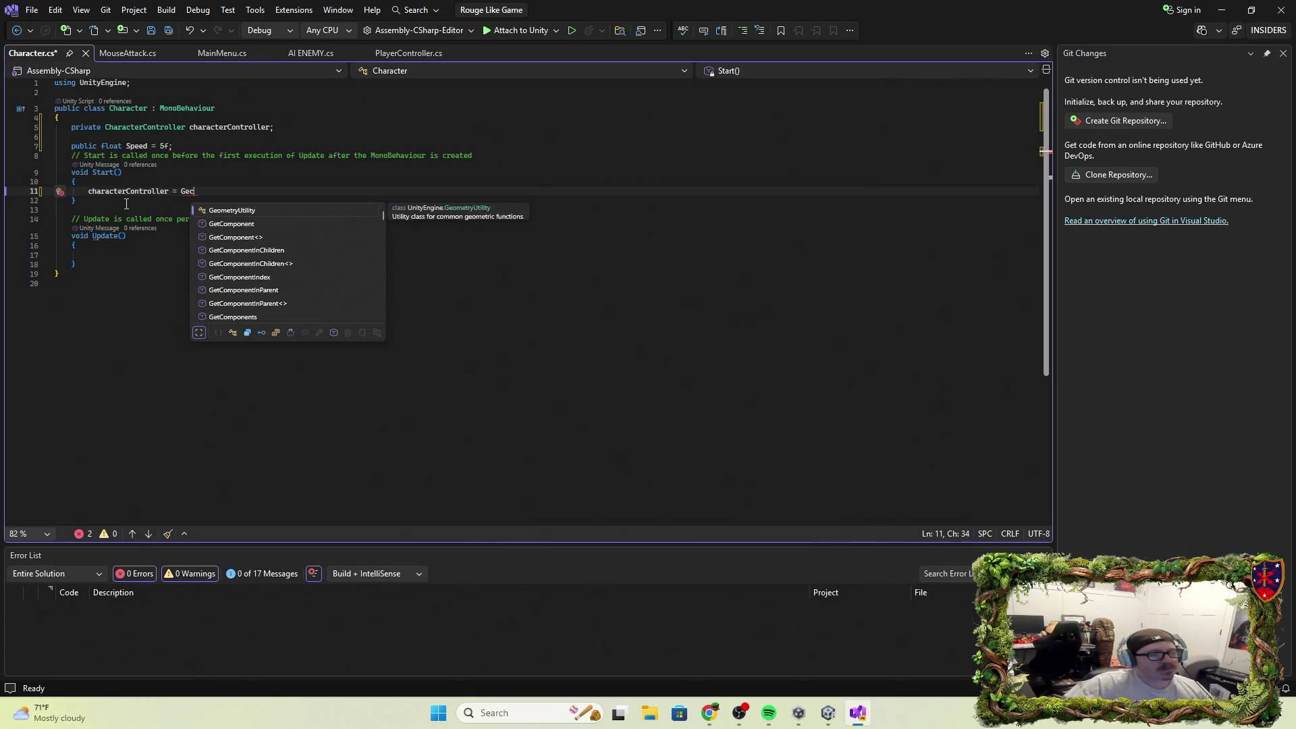
key("Down")
key("Tab")
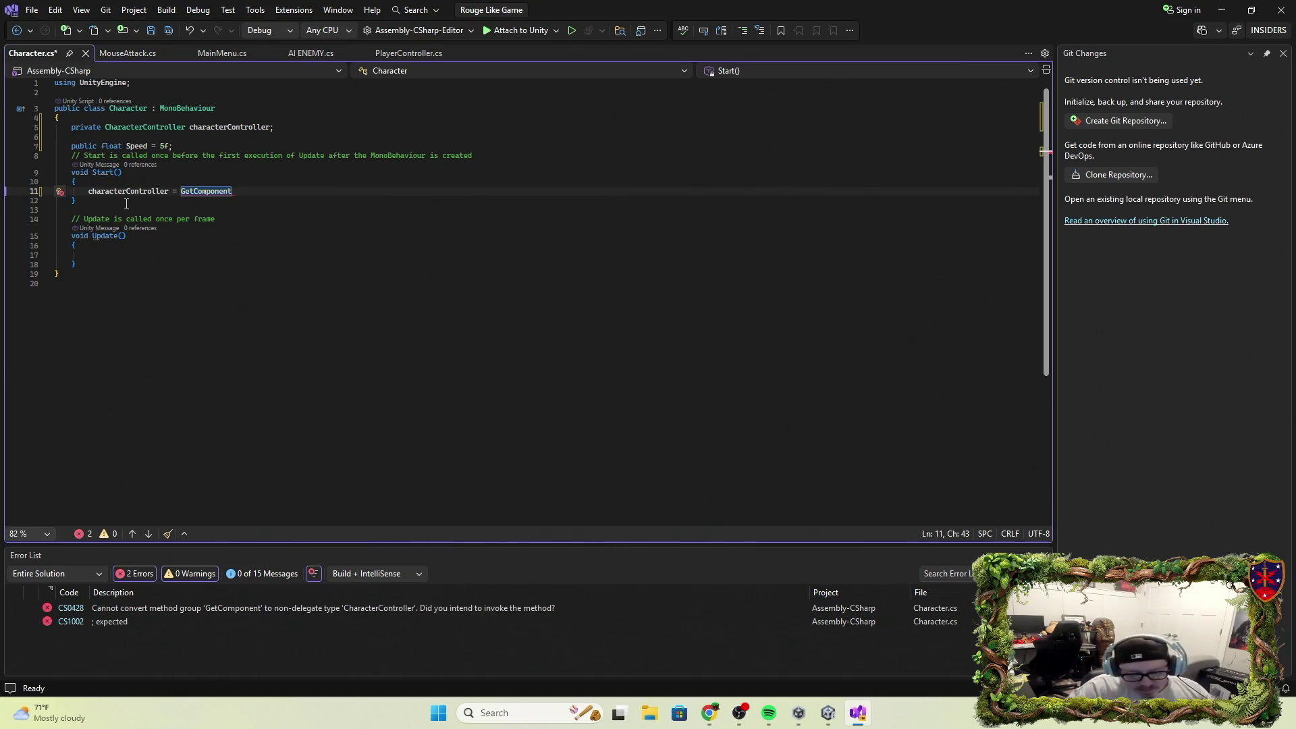
type("<")
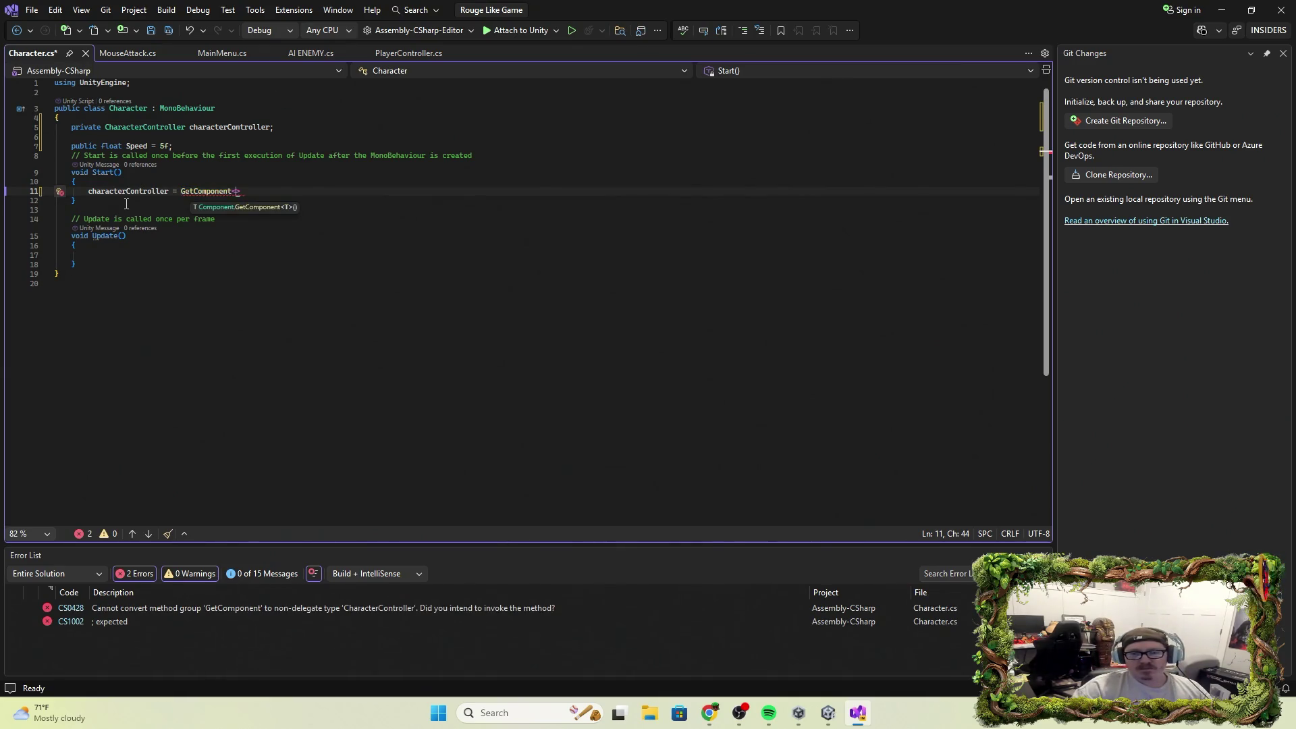
type("Char")
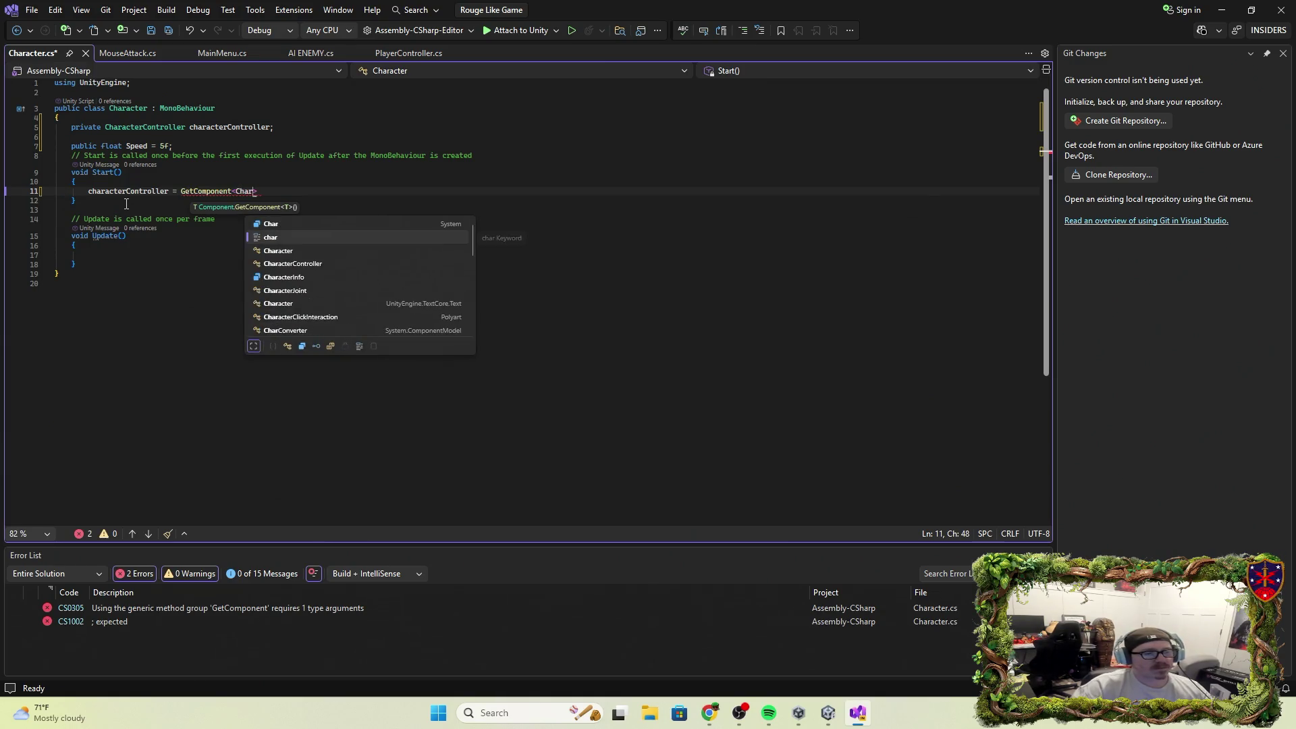
key("Down")
key("Down")
key("Tab")
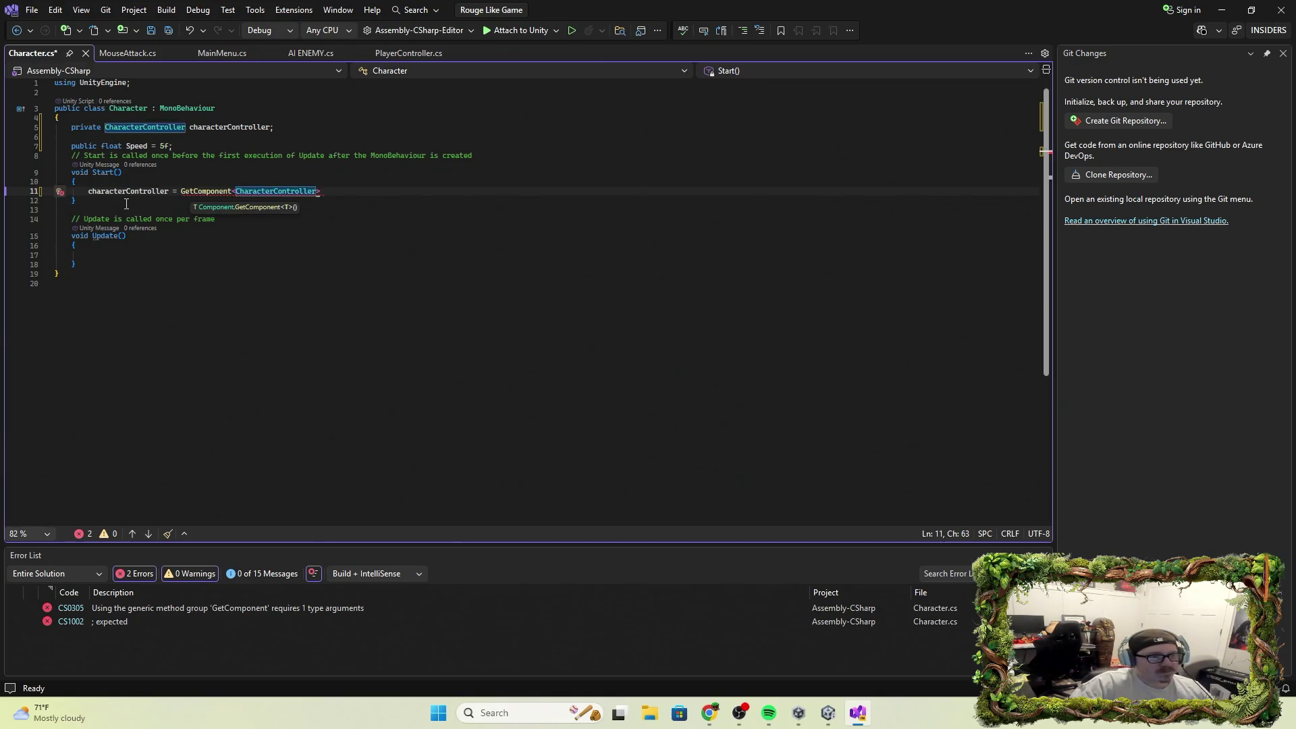
type(">")
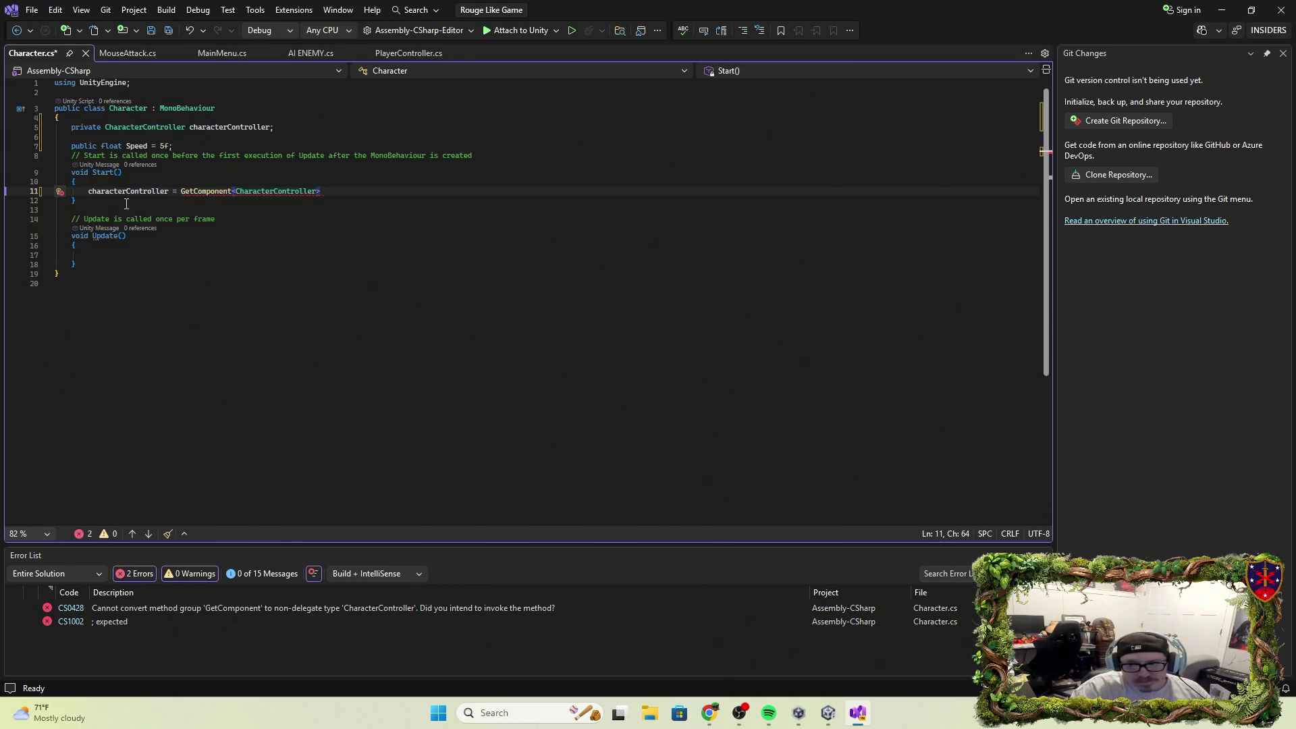
type("();")
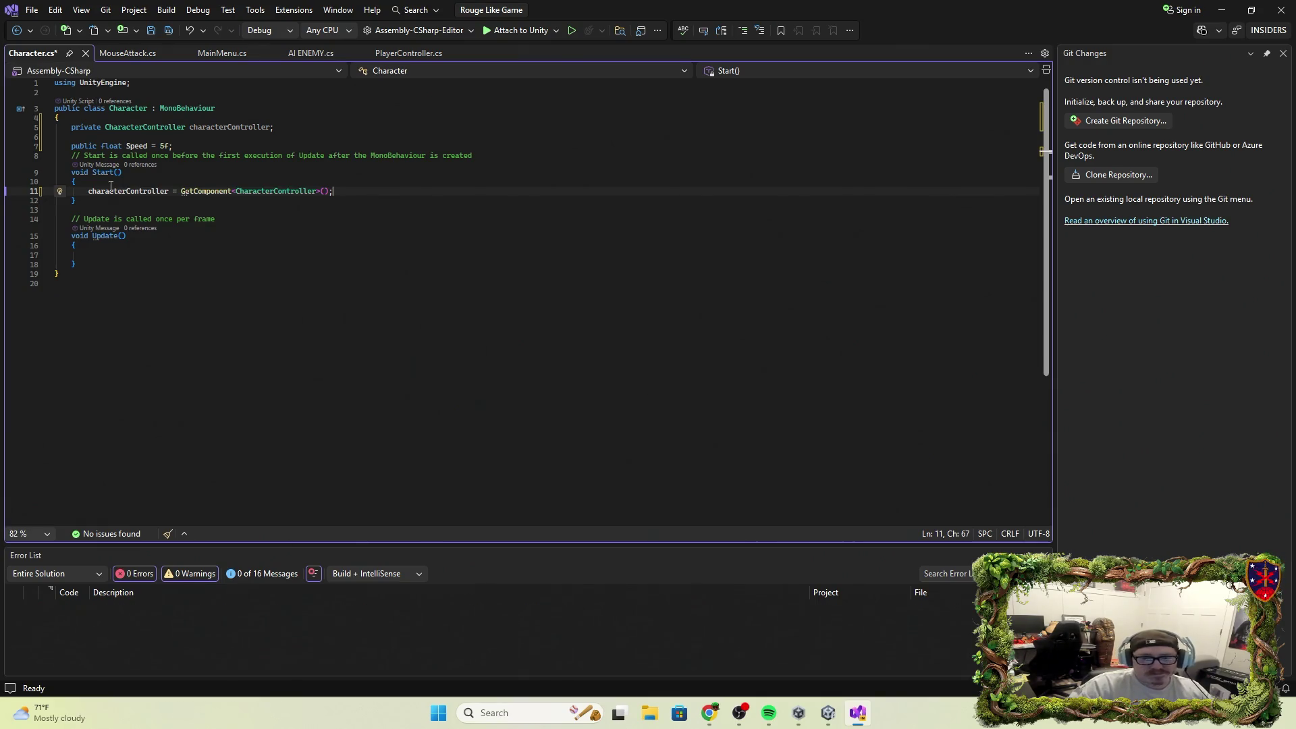
left_click(102, 257)
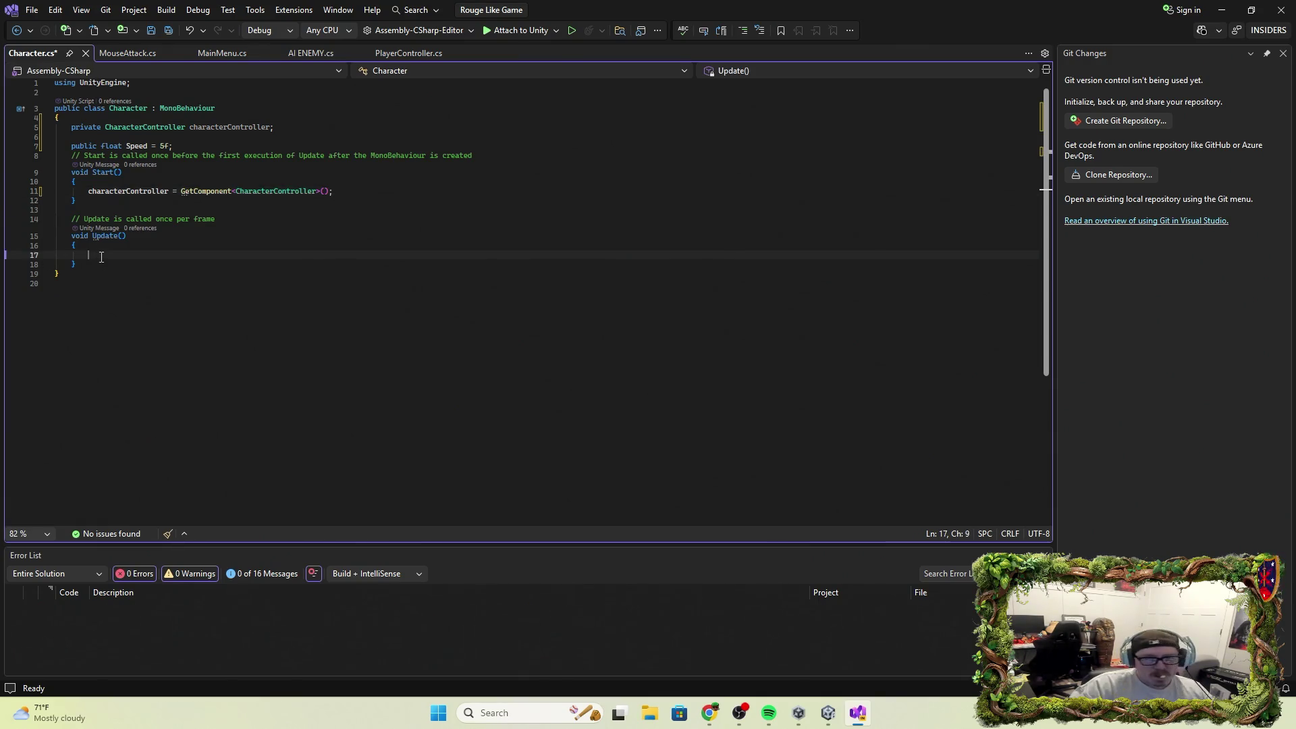
On line 17, use IntelliSense completion to start declaring Vector3 move = new Vector3.
type("Vect")
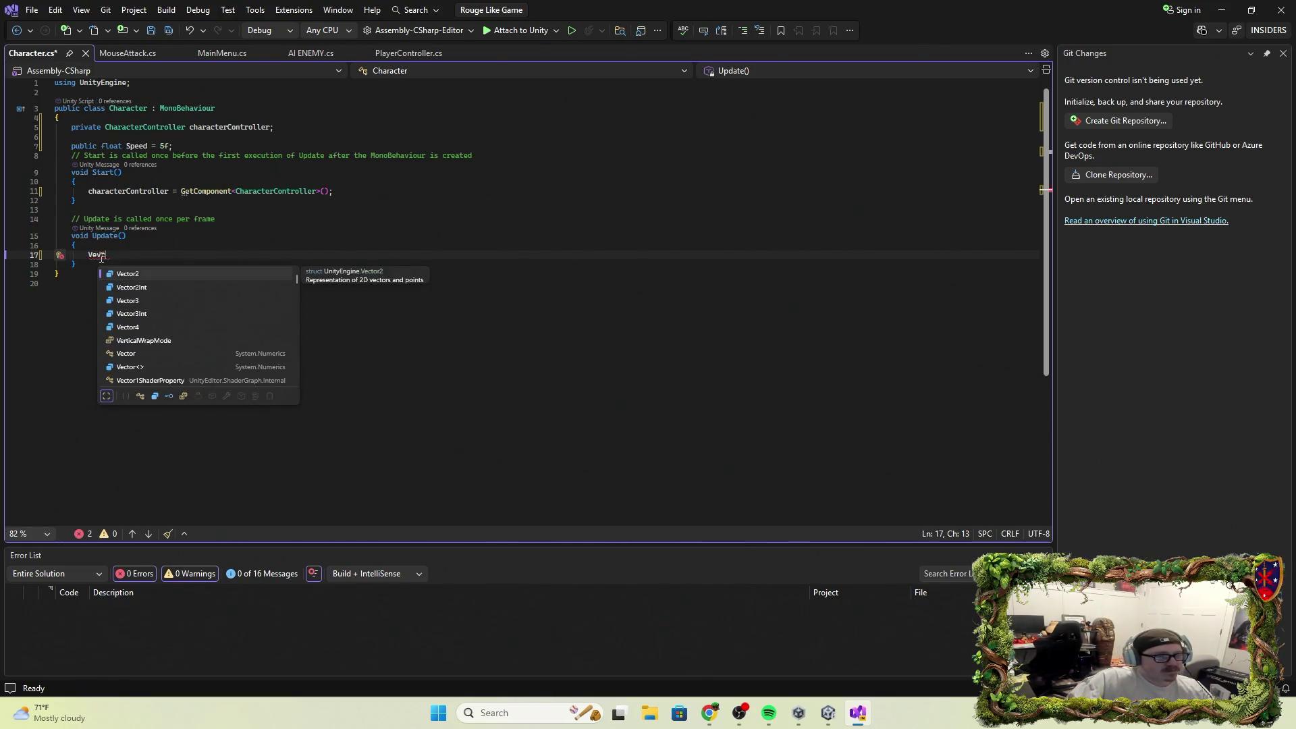
key("Down")
key("Down")
key("Tab")
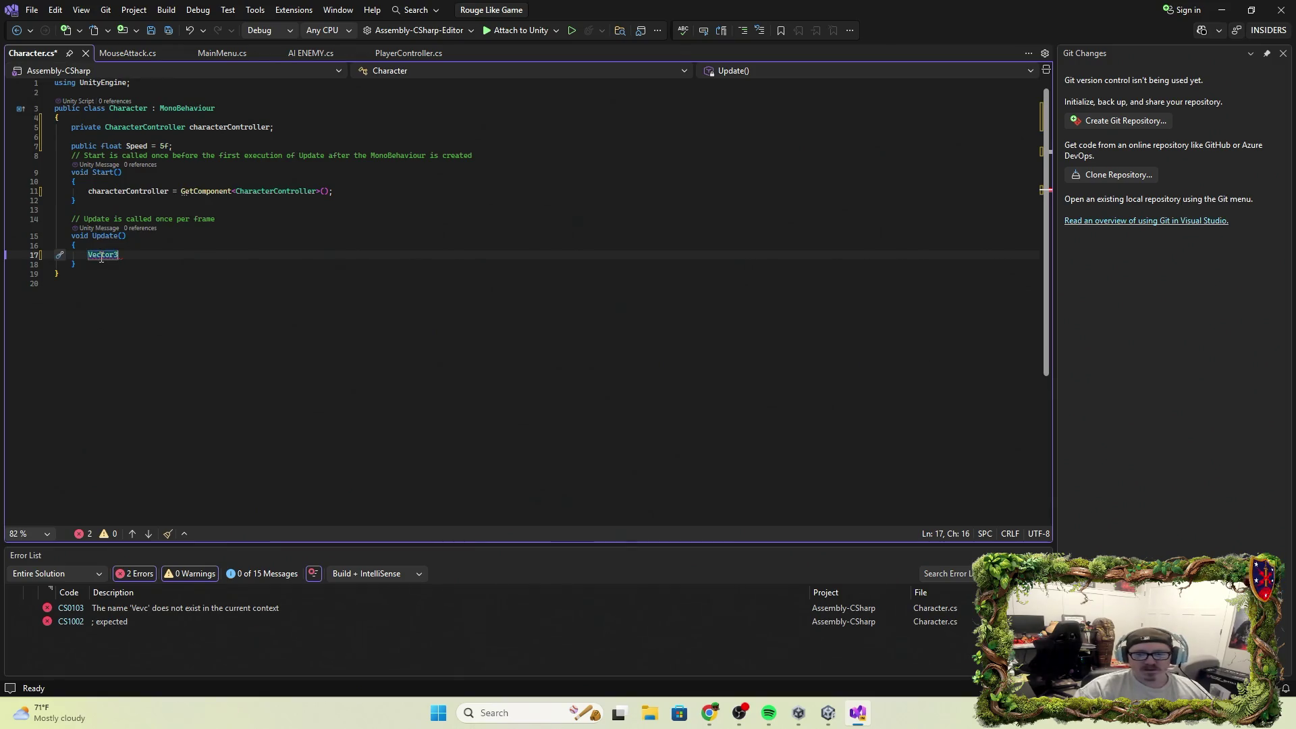
type("move = ne")
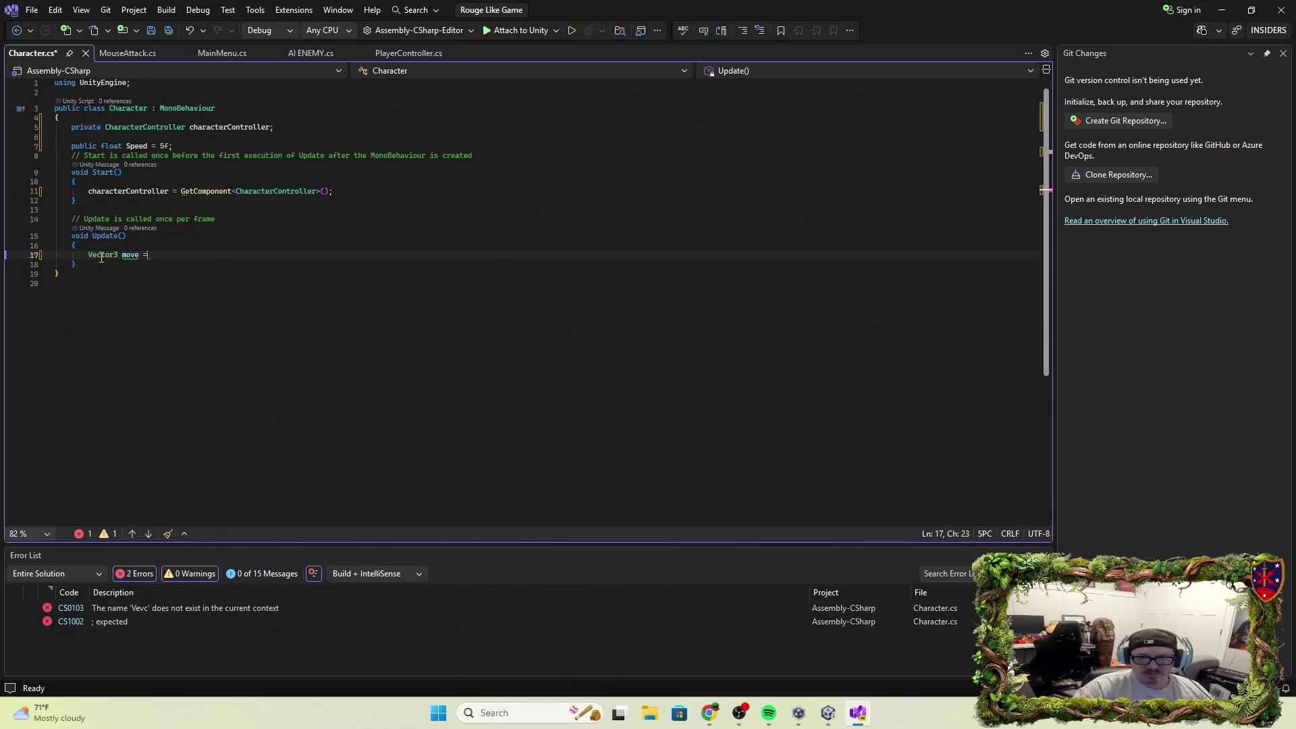
key("Tab")
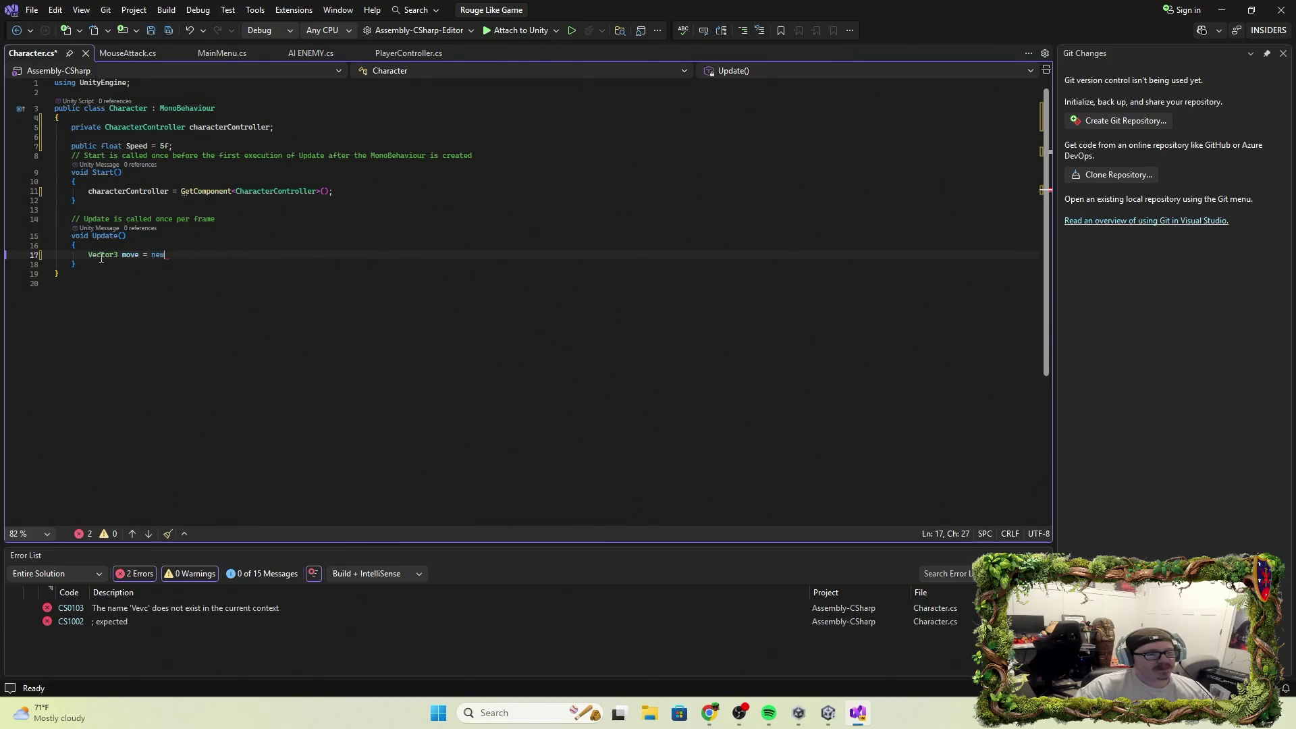
type(" Ve")
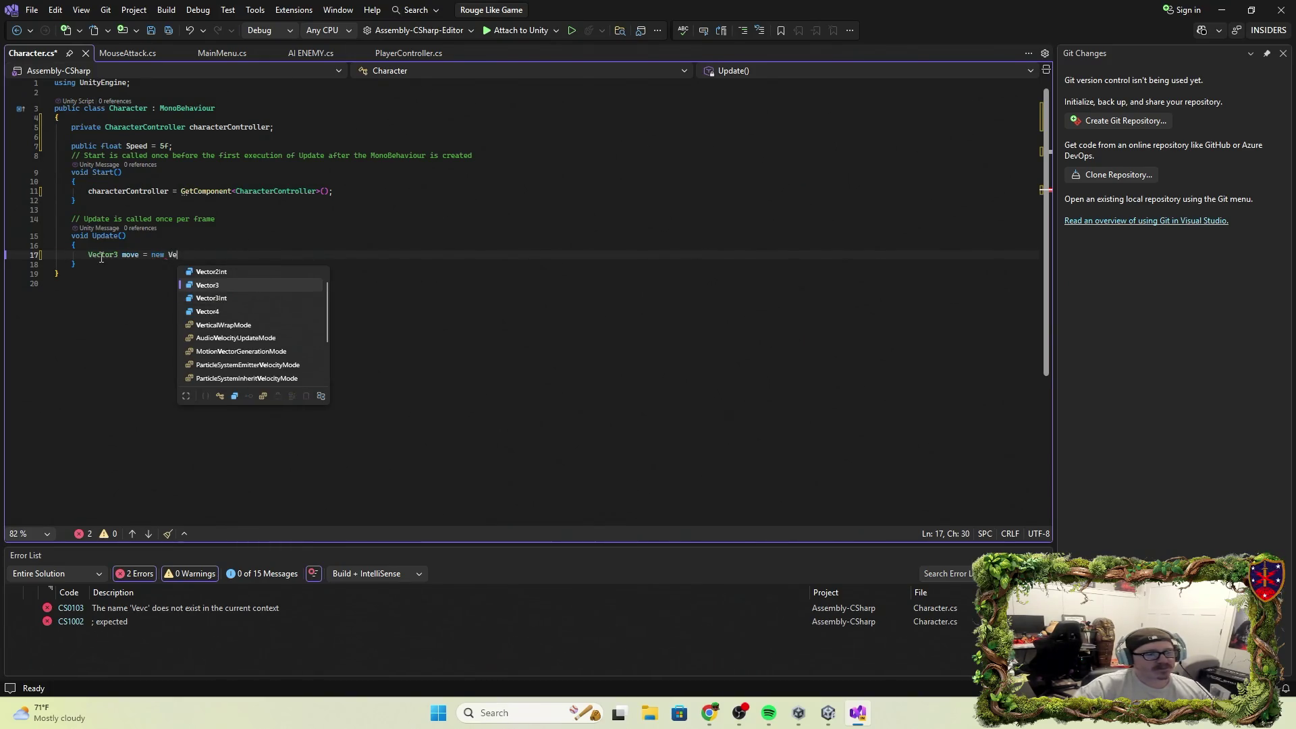
key("Tab")
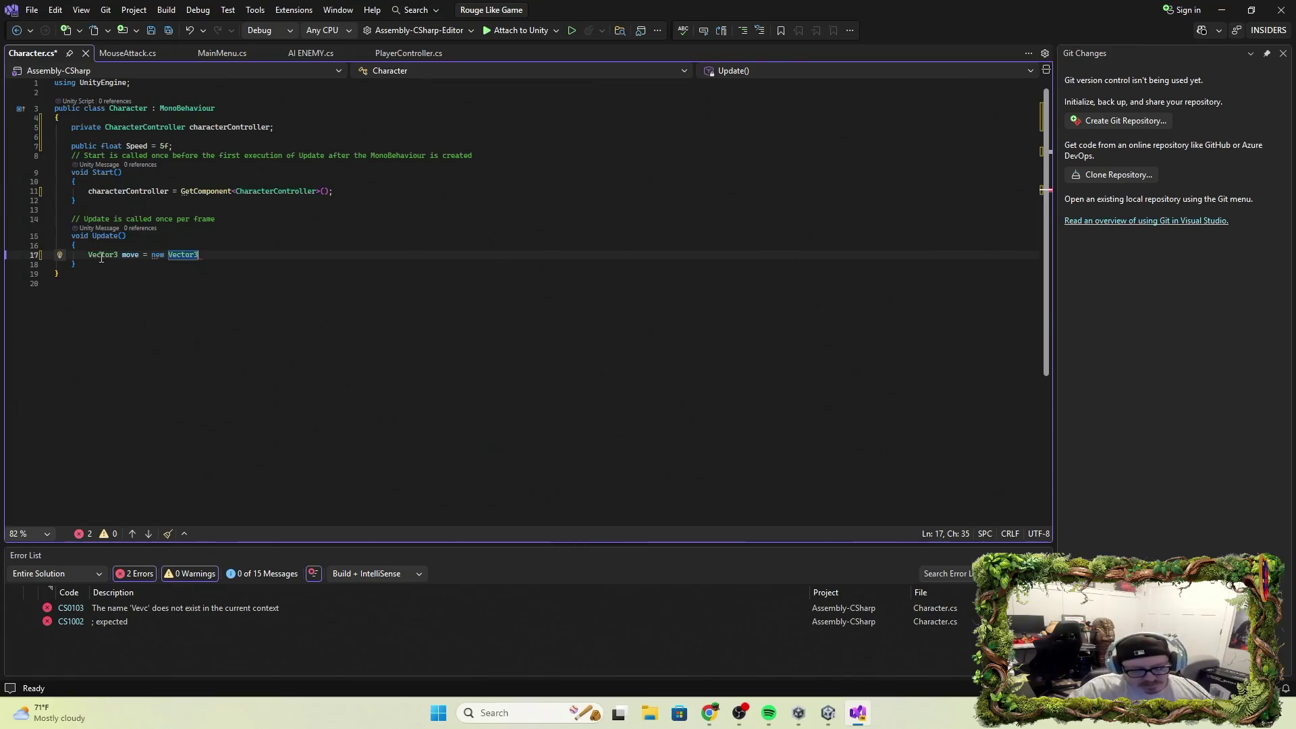
Fill in the arguments (Input.GetAxis("Horizontal"), 0, Input.GetAxis("Vertical")); to close the statement.
type("(Input")
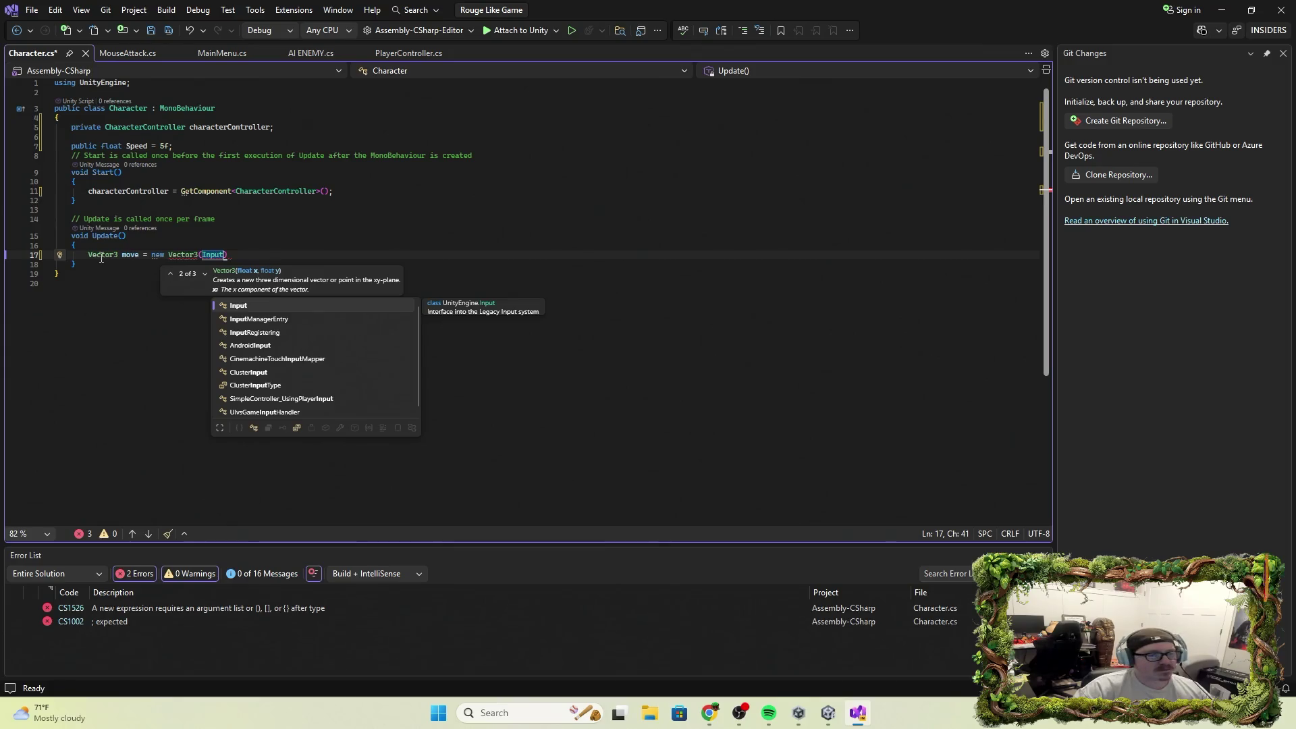
type(".Get")
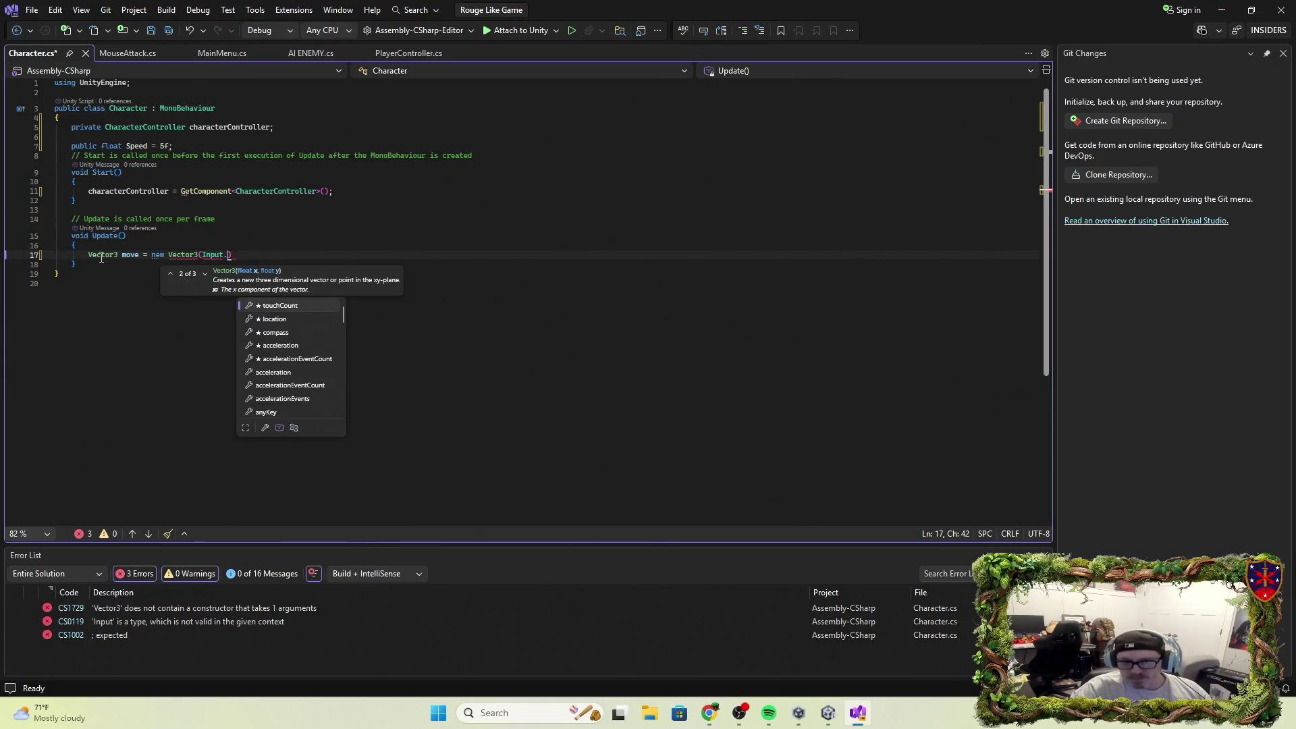
type("A")
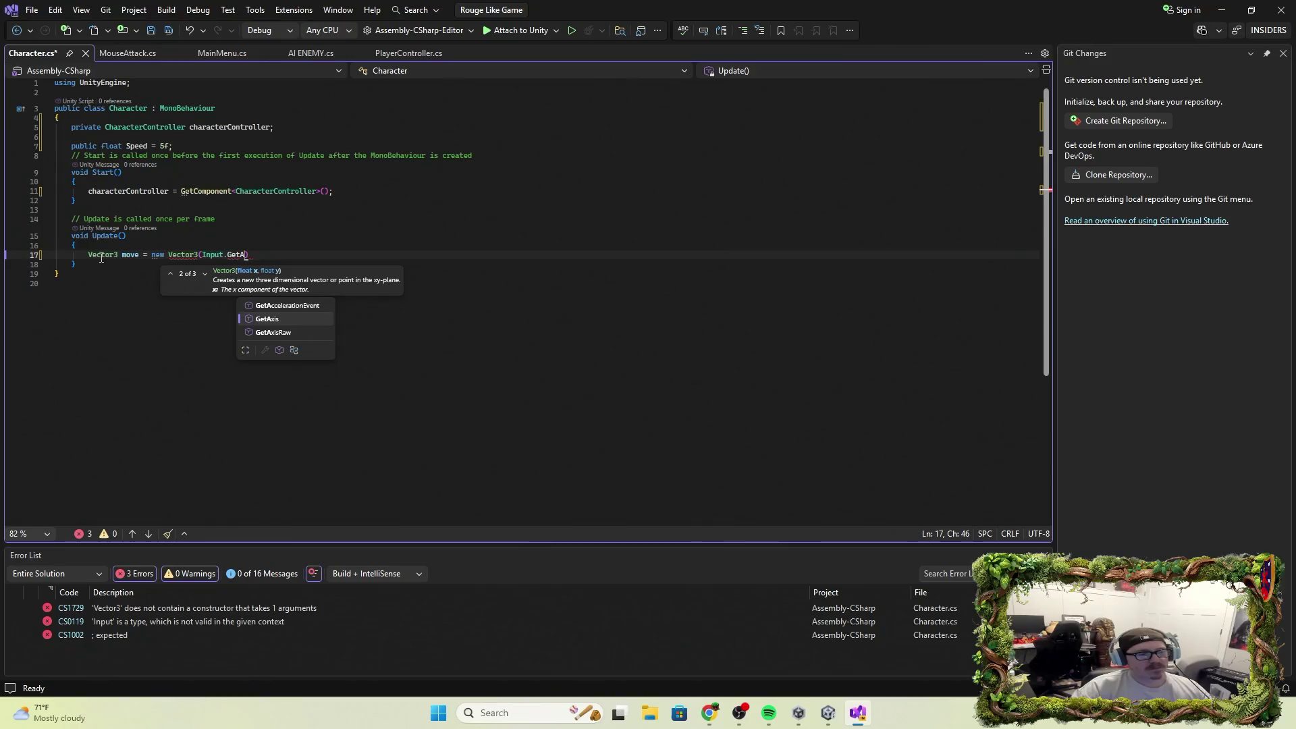
type("xis")
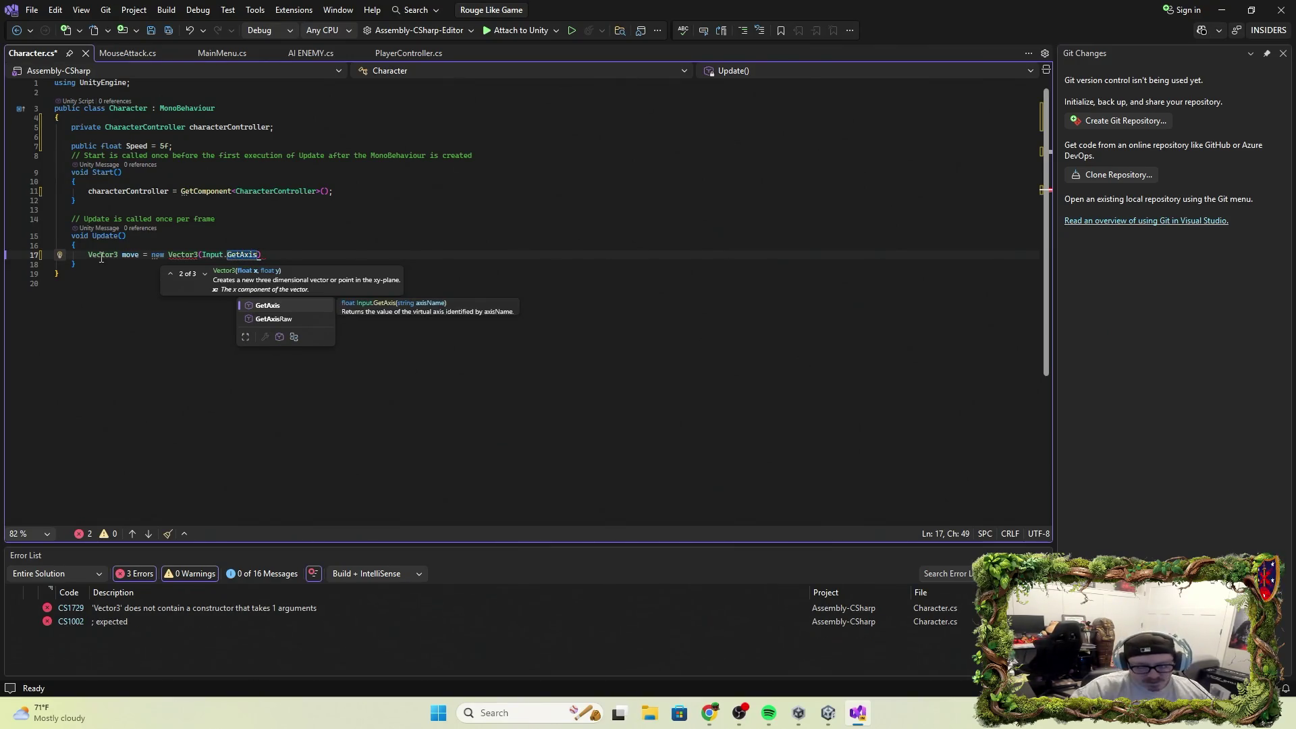
type("(\"Horizonta")
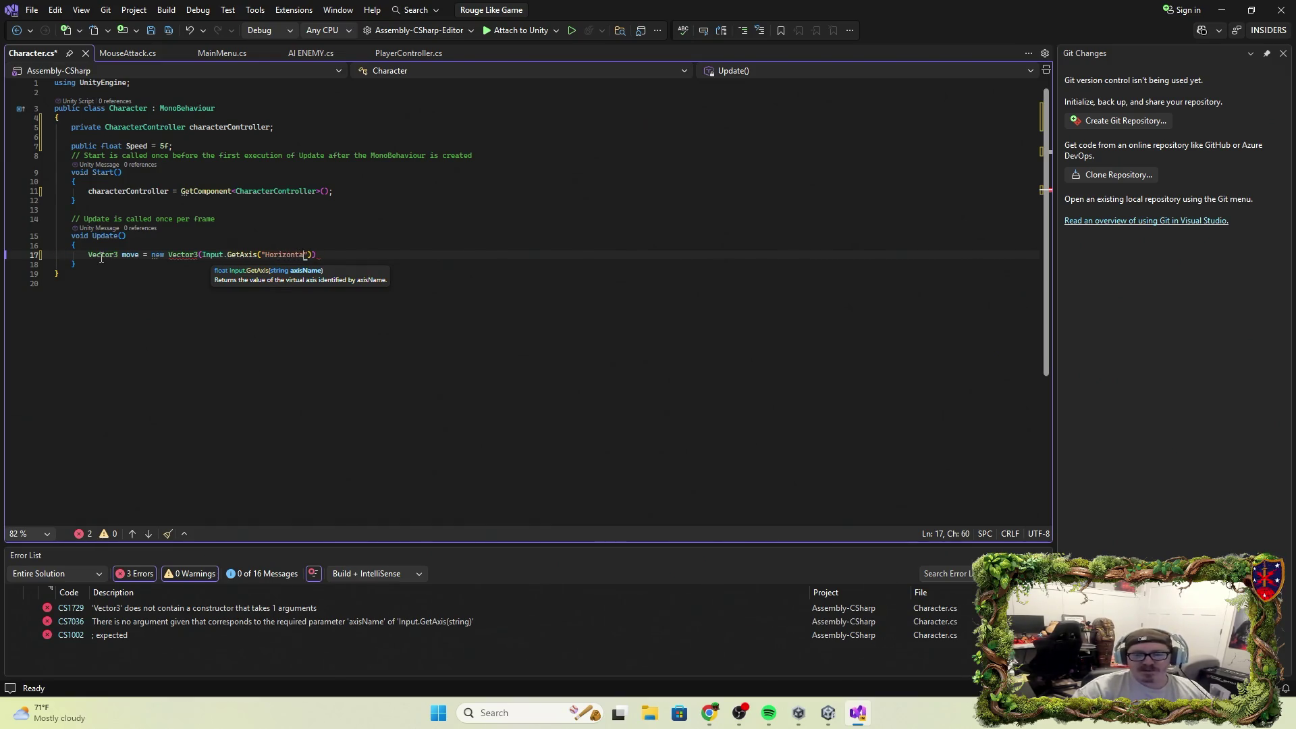
type("\"")
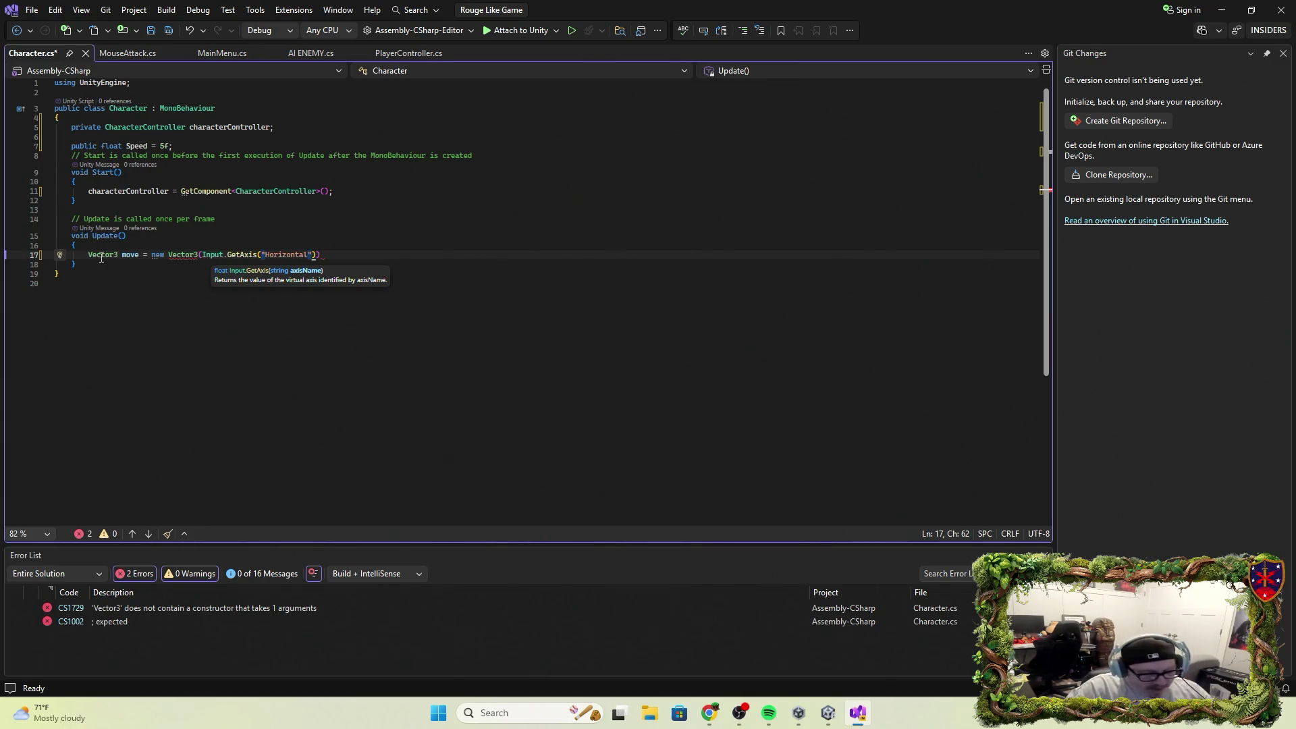
type("),")
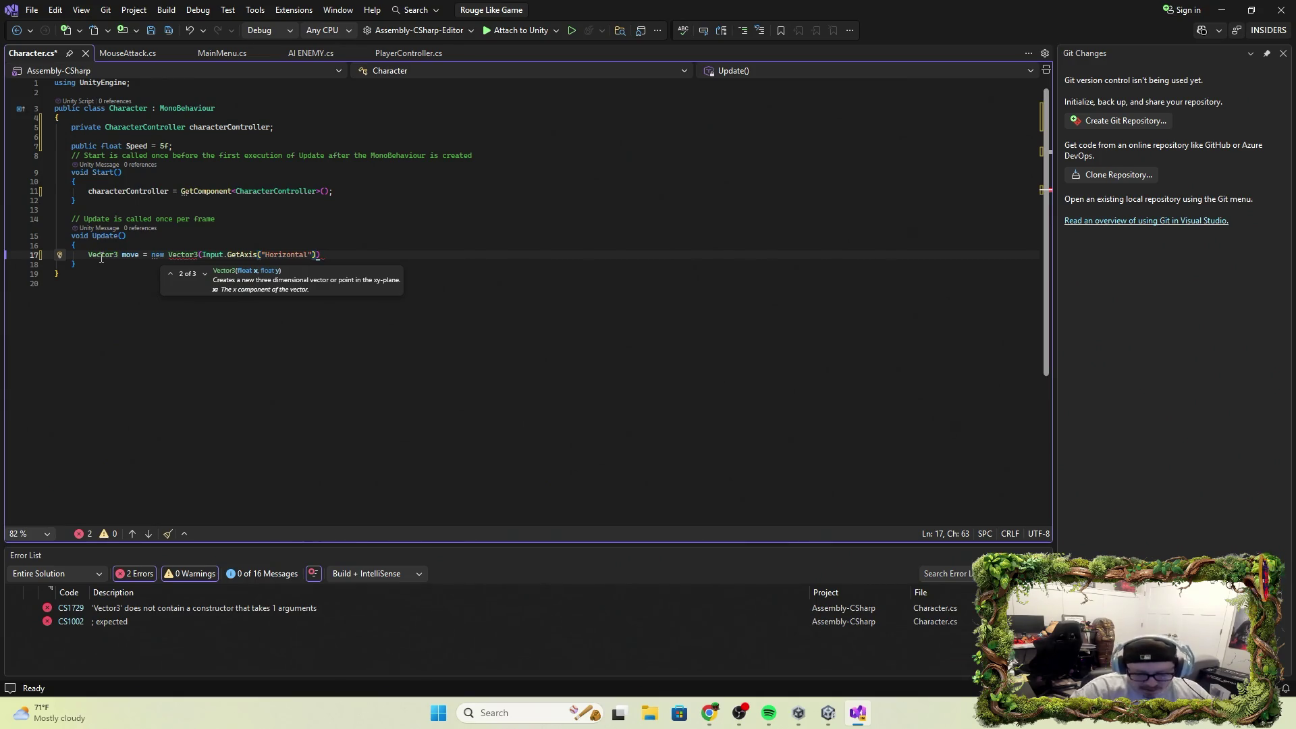
type(" 0,")
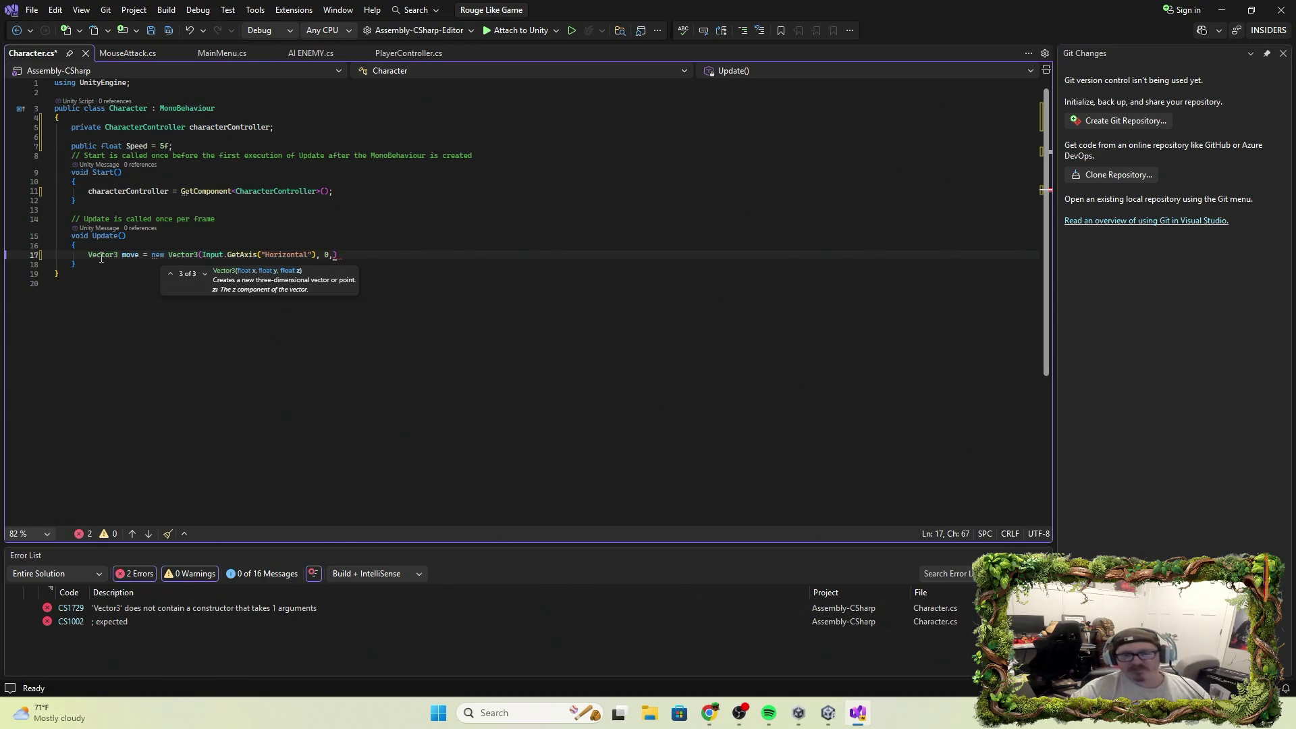
type(" Inp")
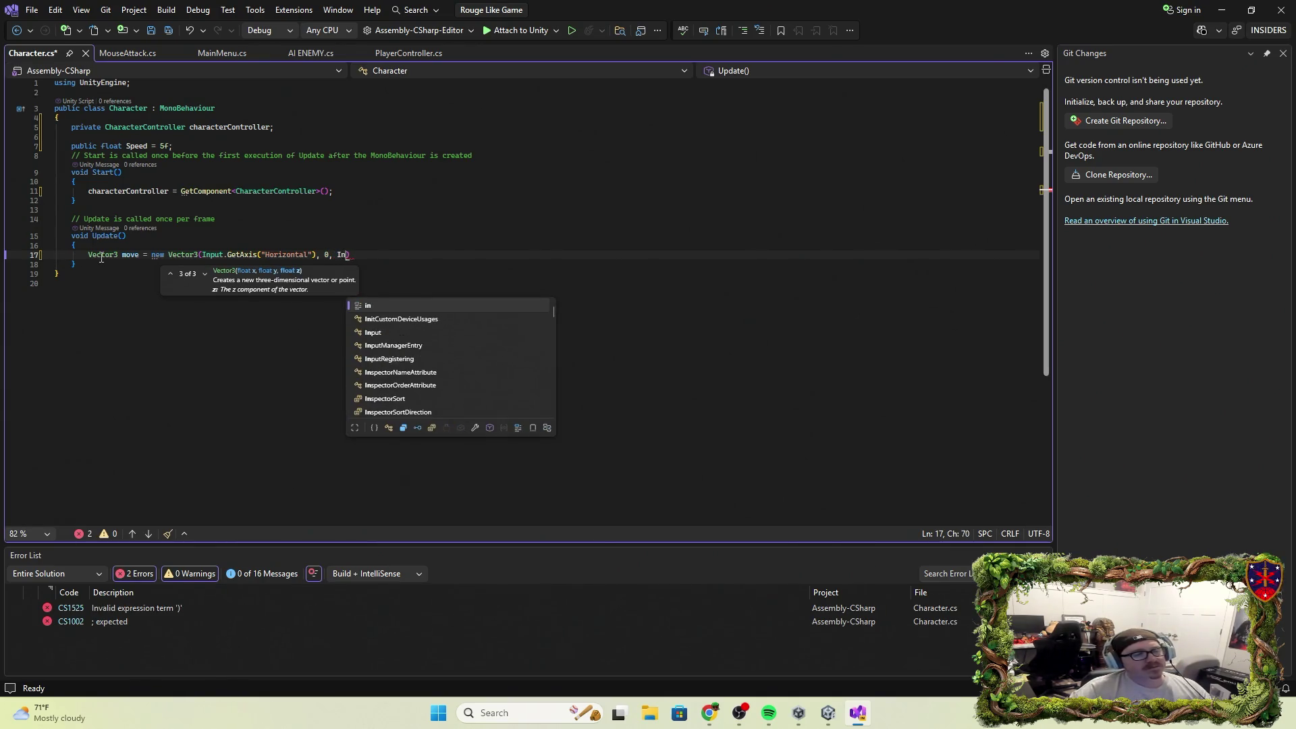
type("ut")
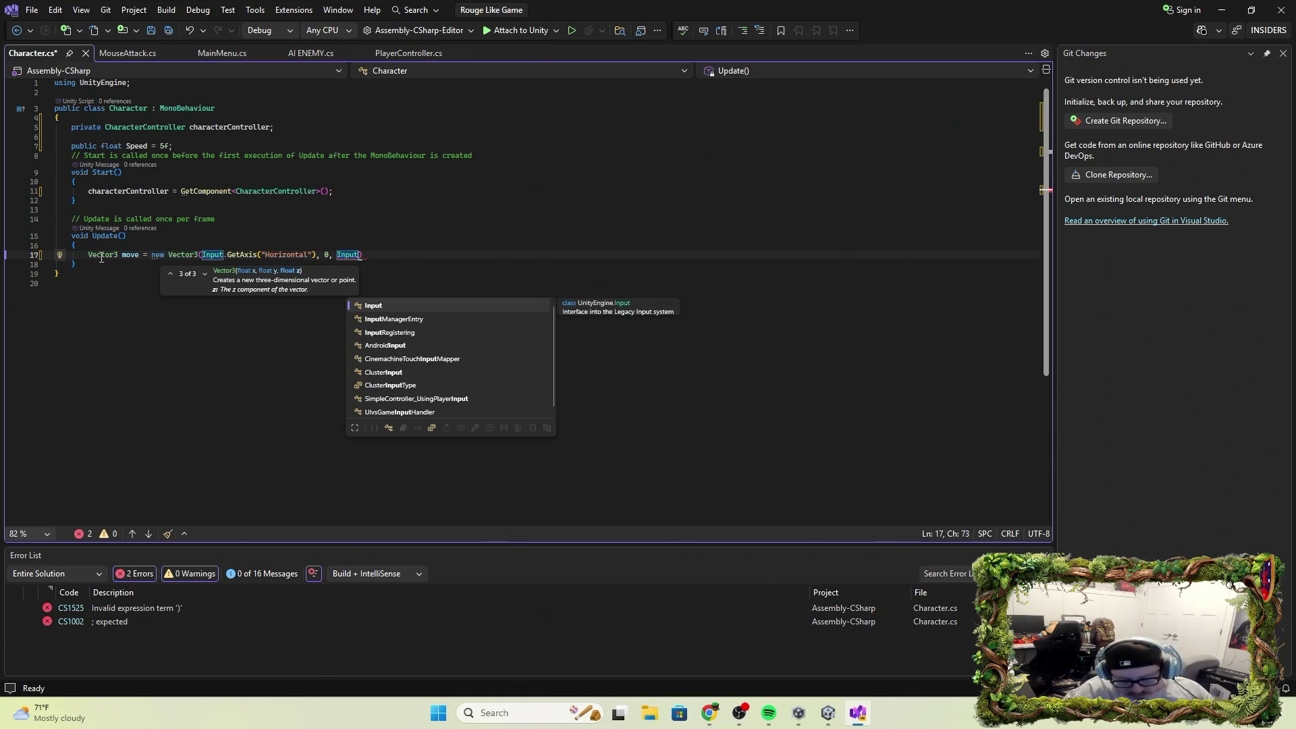
type(".Get")
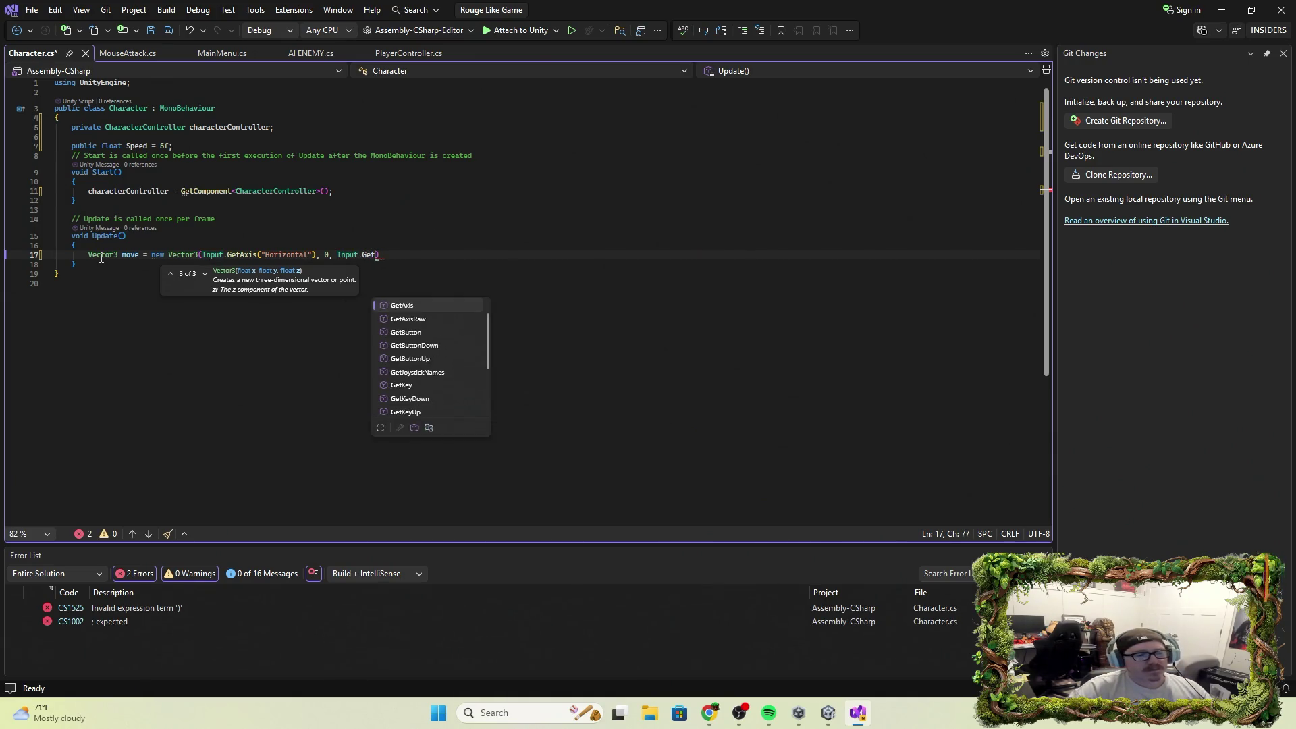
key("Tab")
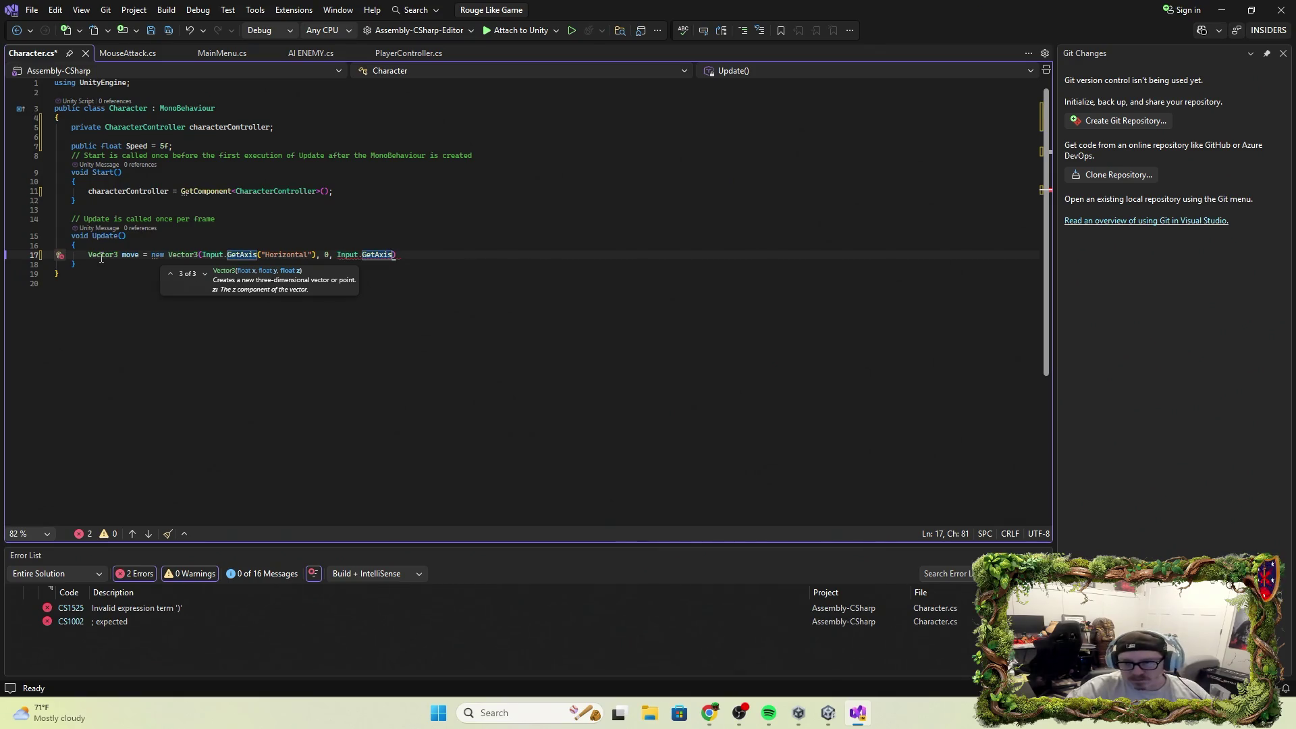
type("(\"")
key("Escape")
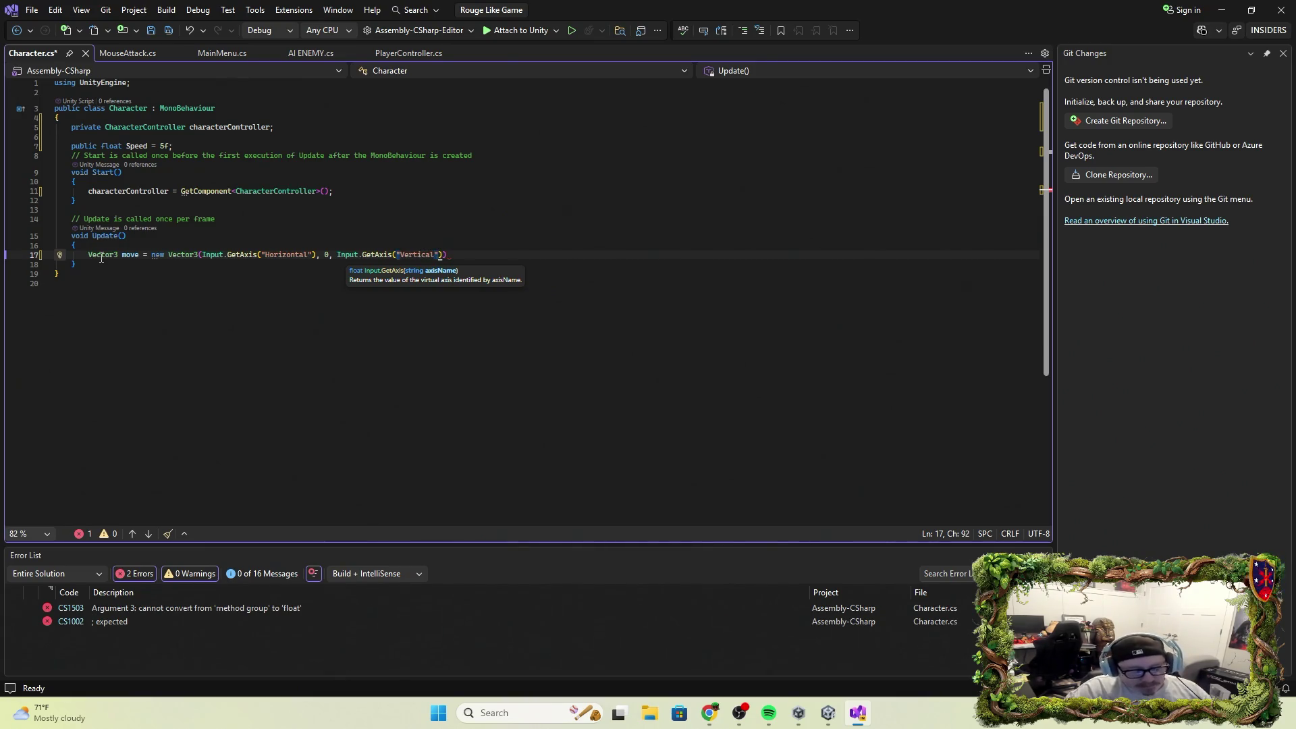
type("))")
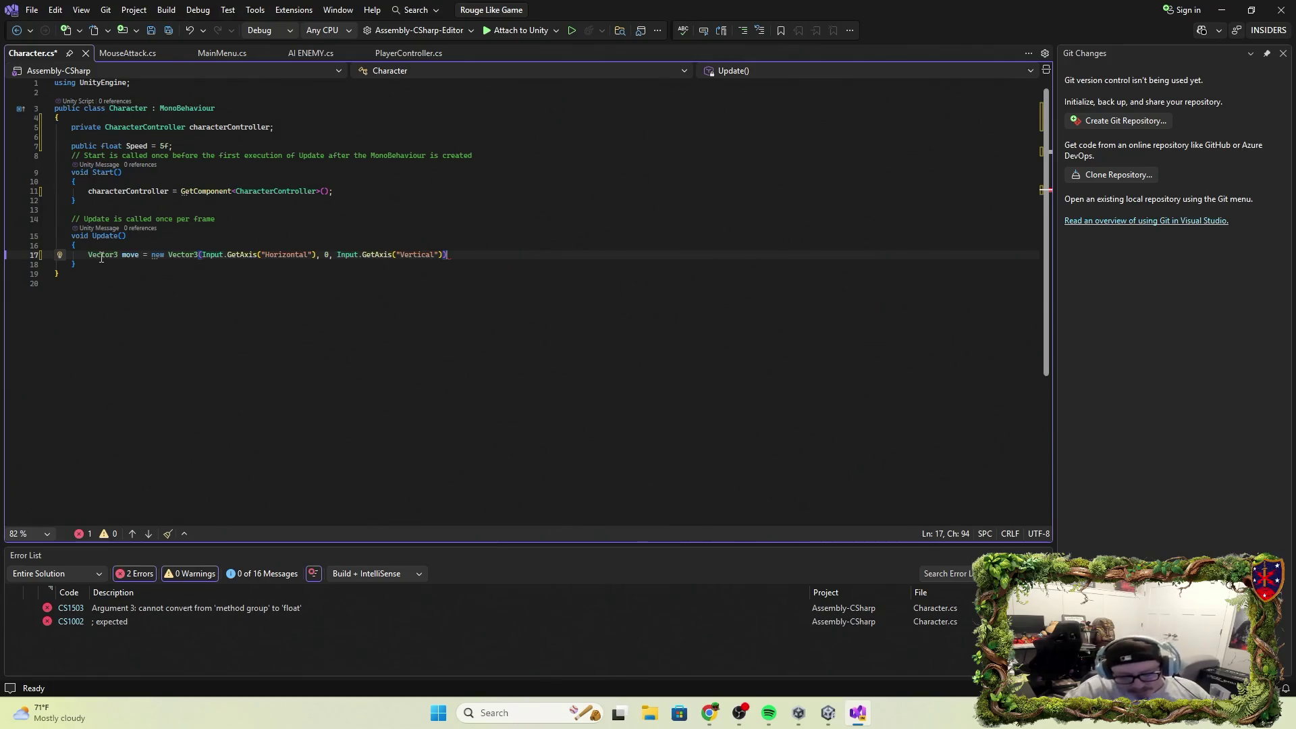
type(";")
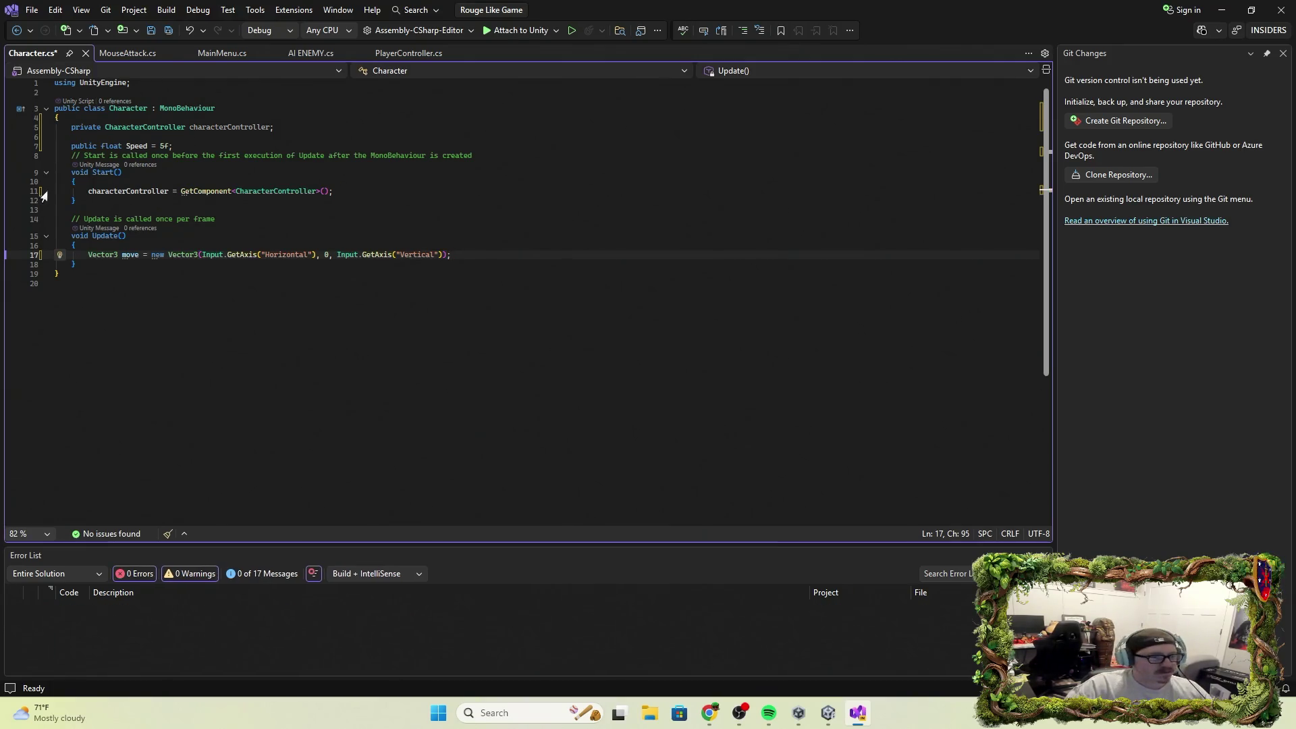
key("Return")
key("Return")
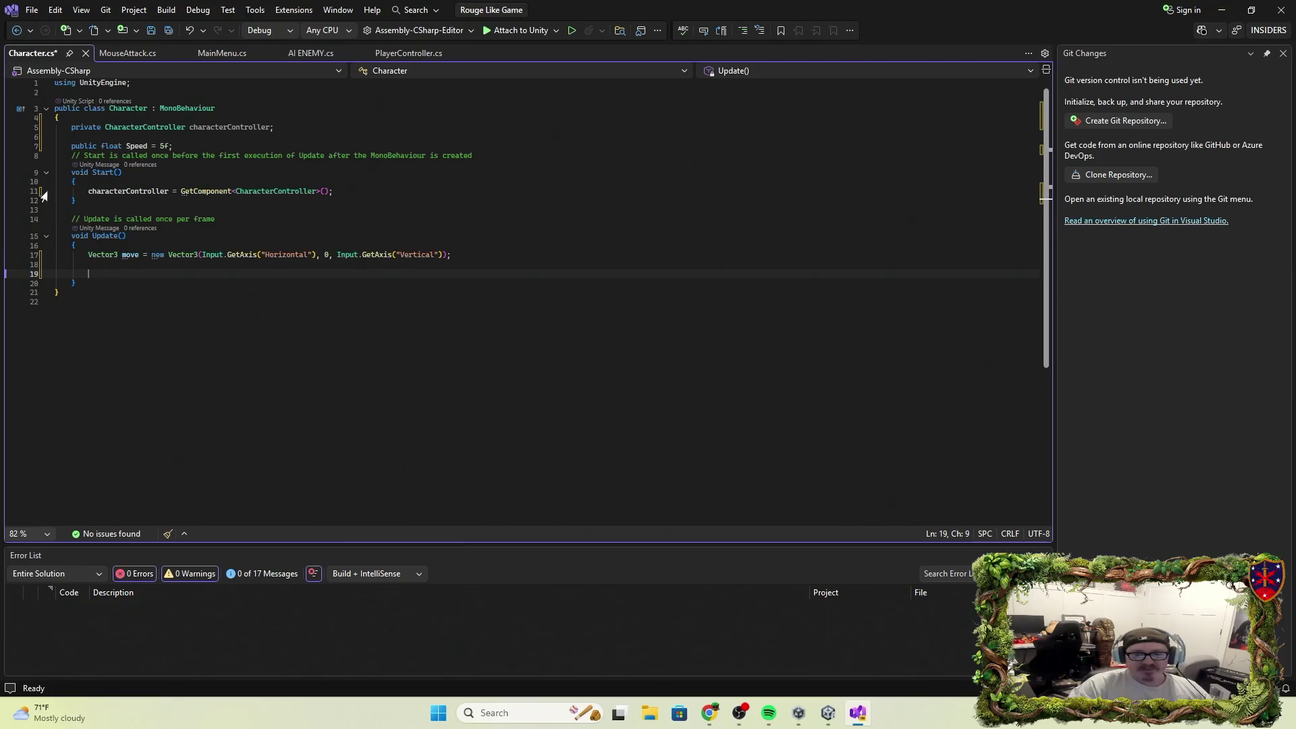
Write characterController.Move(move * Time.deltaTime * Speed); on line 19 of Update().
type("cha")
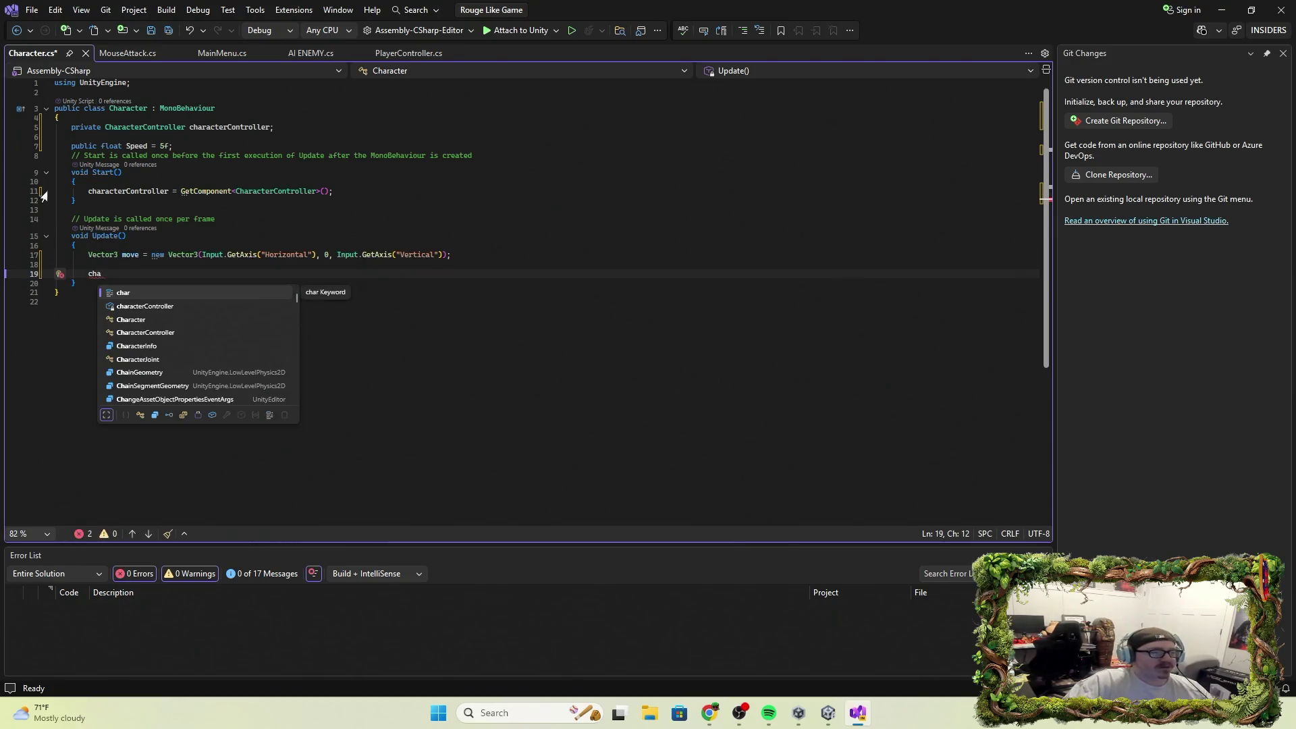
key("Down")
key("Tab")
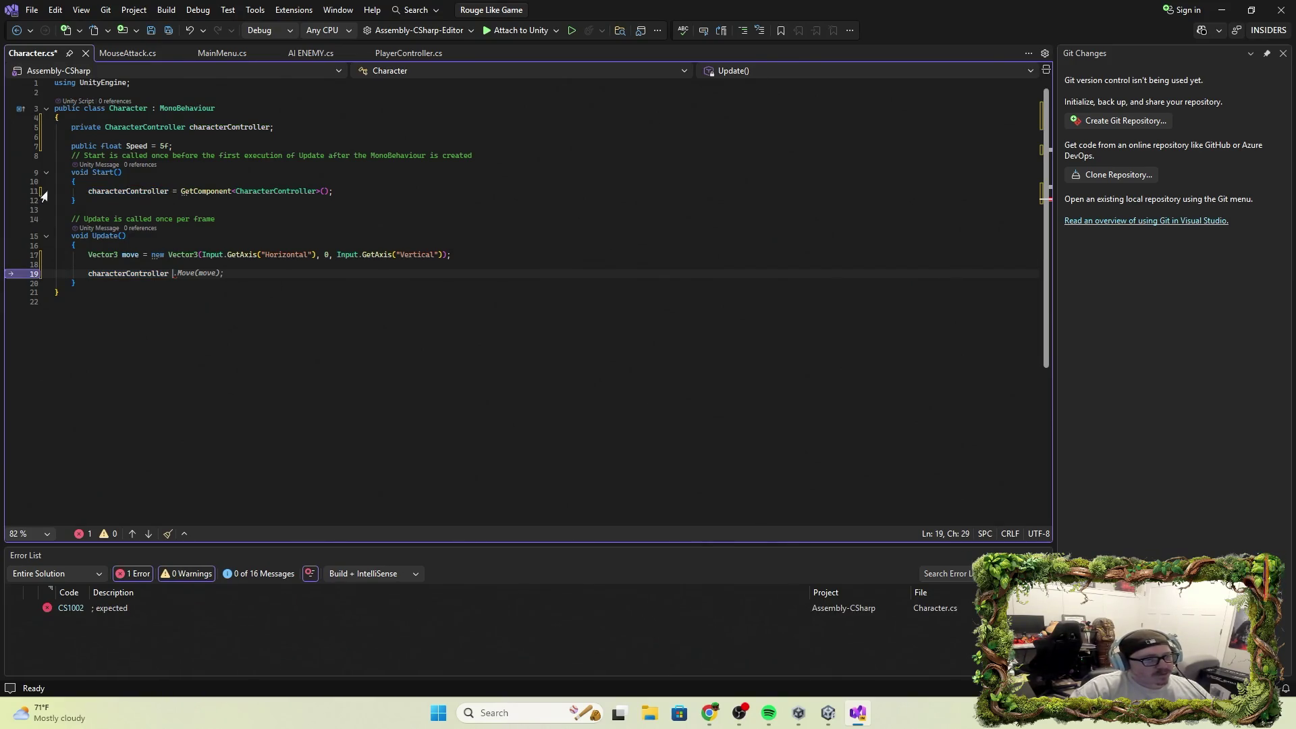
key("BackSpace")
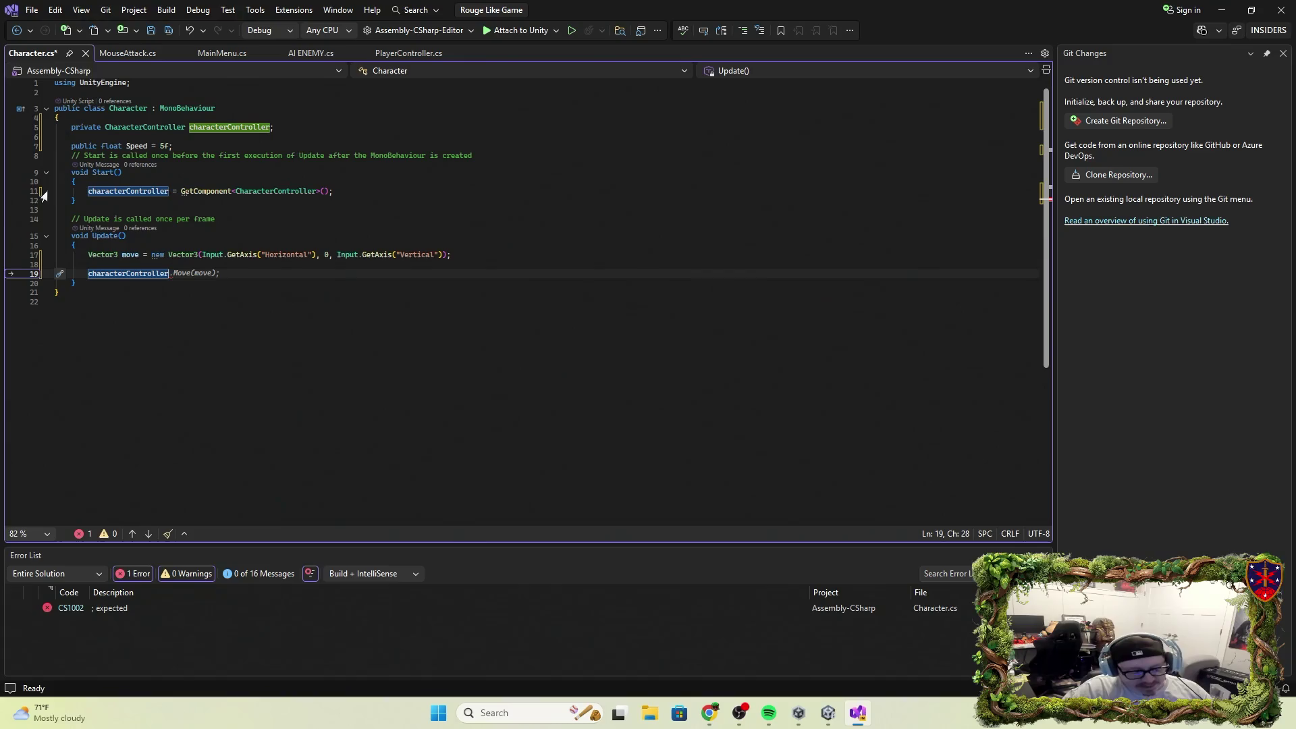
type(".")
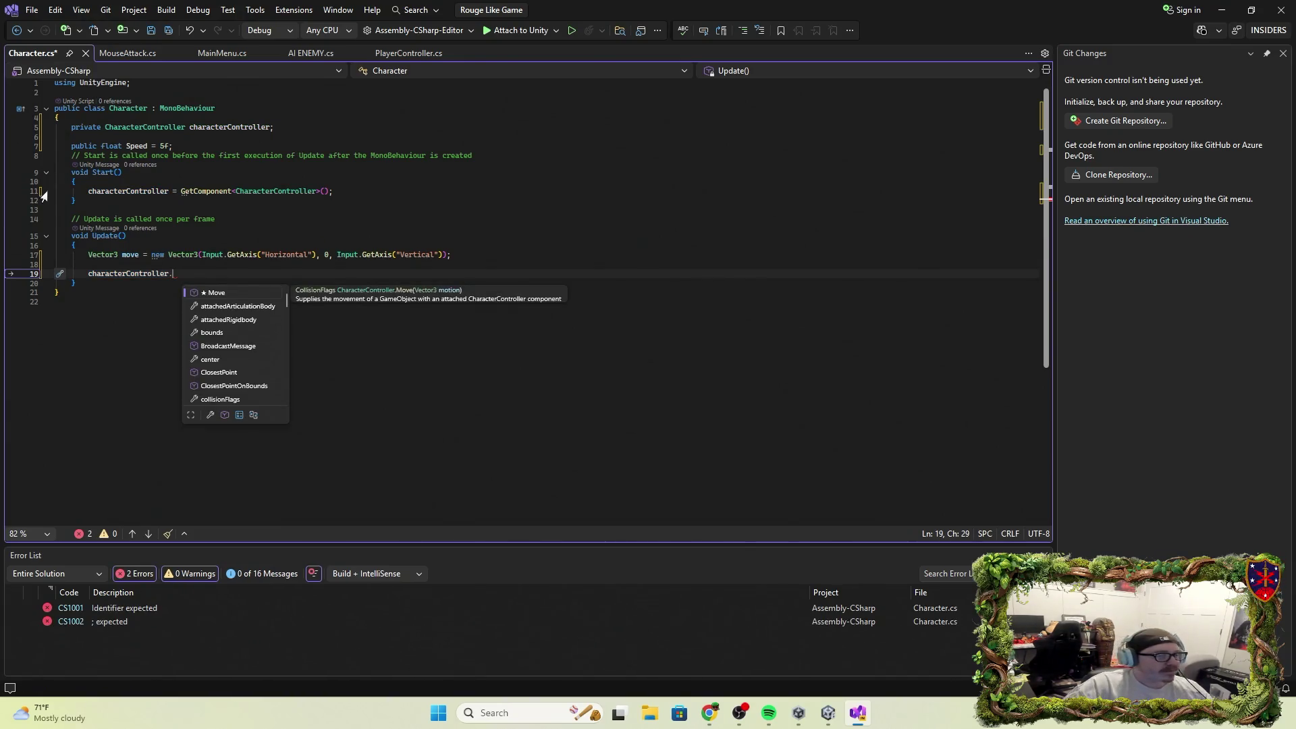
key("Tab")
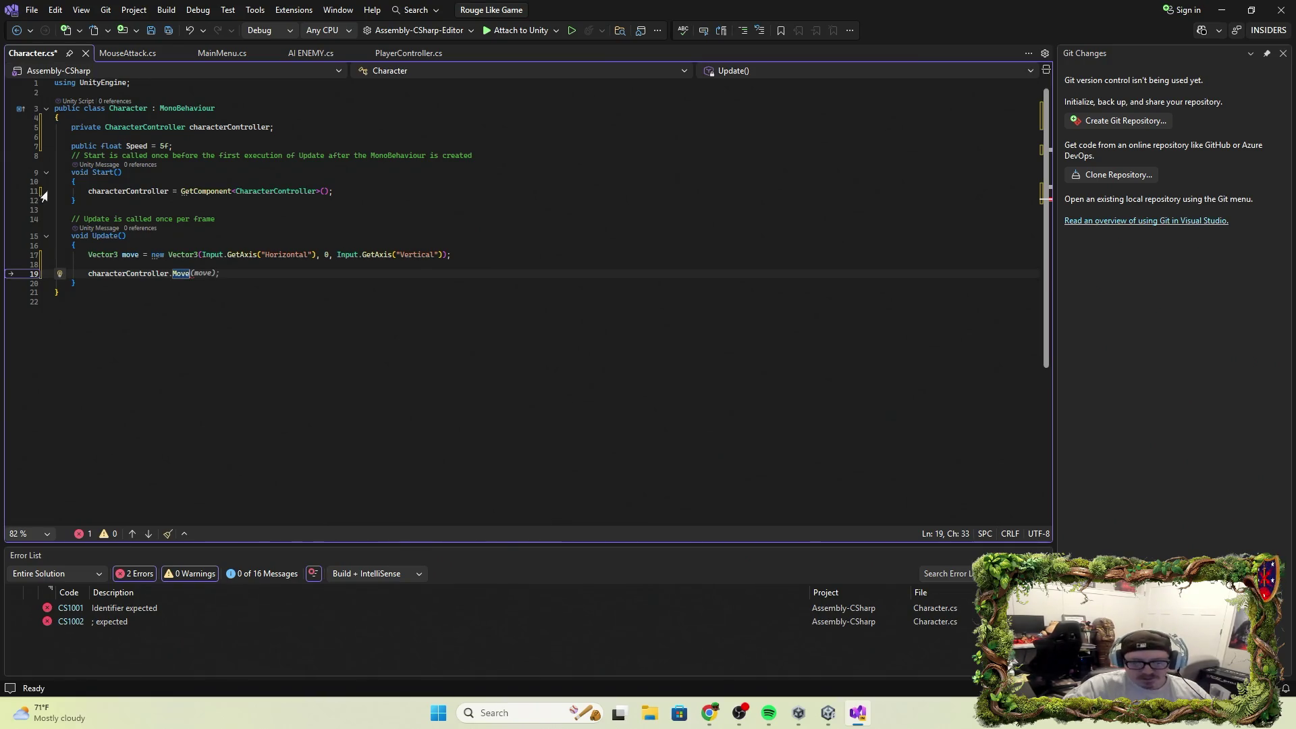
type("(mvoe")
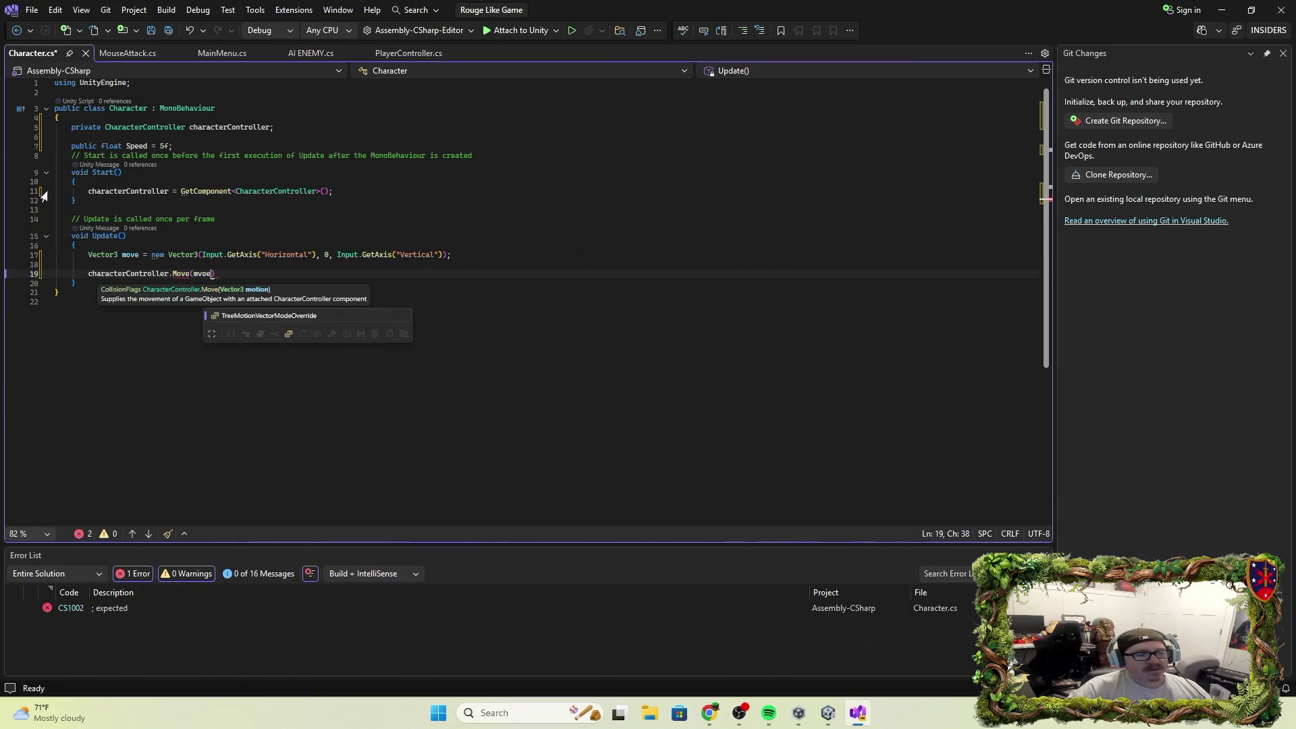
key("BackSpace")
key("BackSpace")
type("ove")
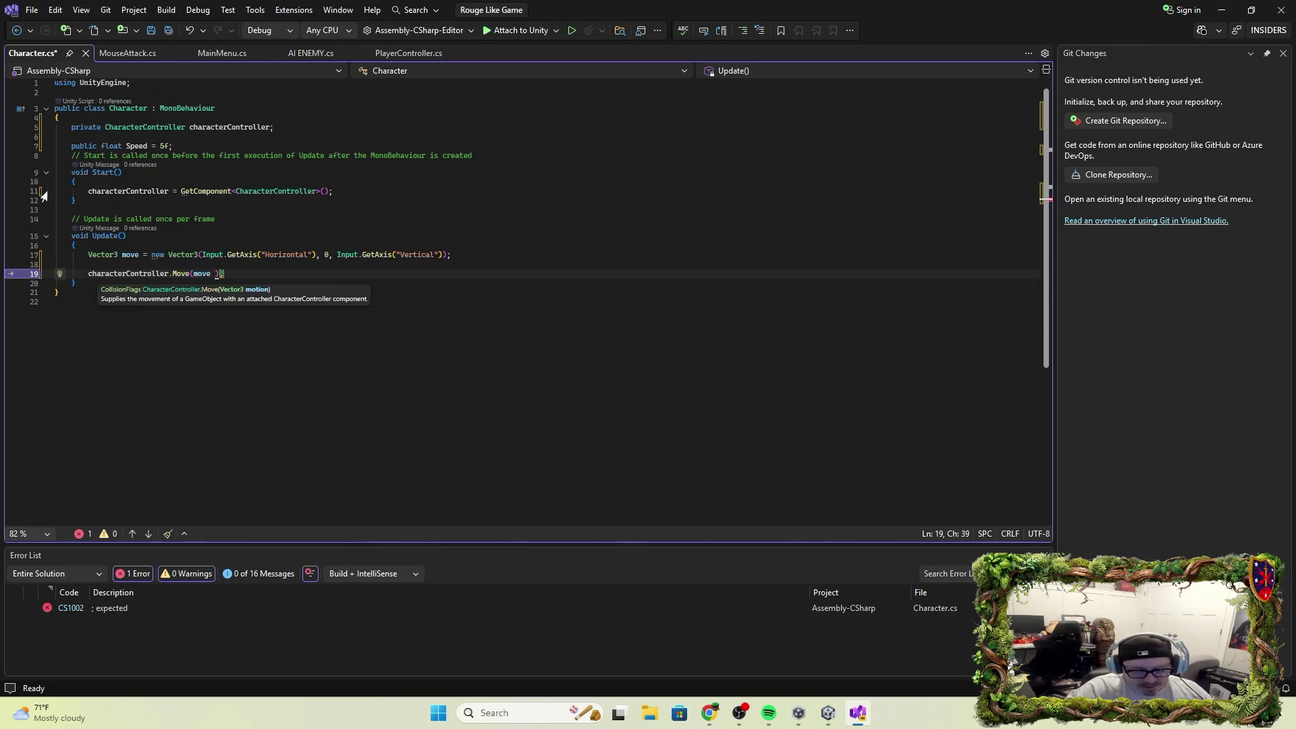
type(" *")
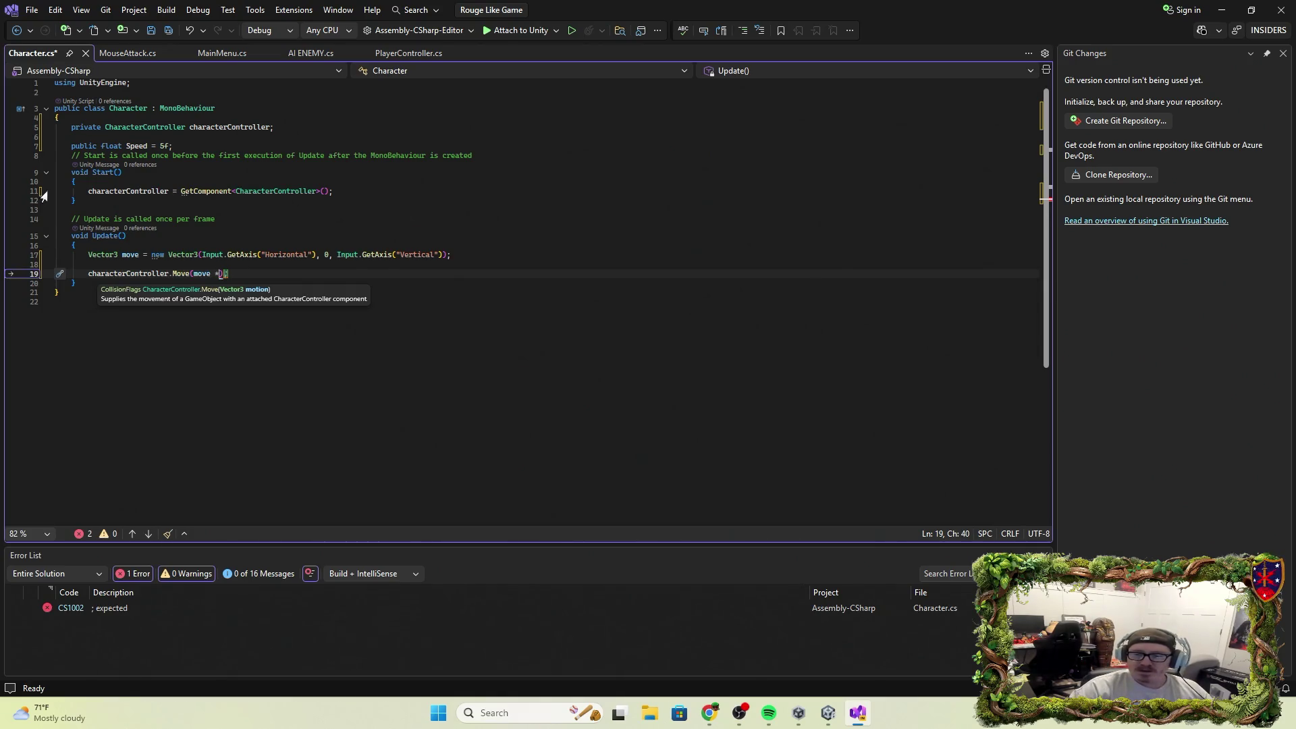
type(" Time")
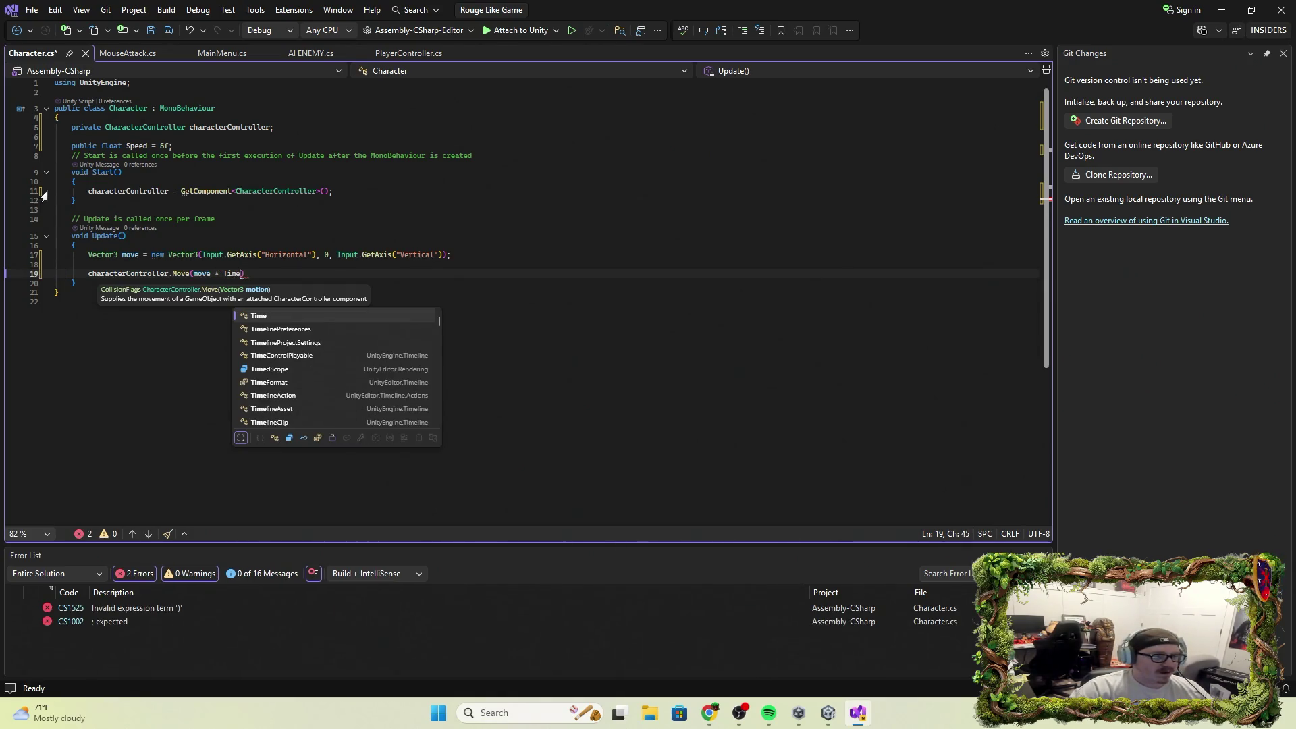
type(".delta")
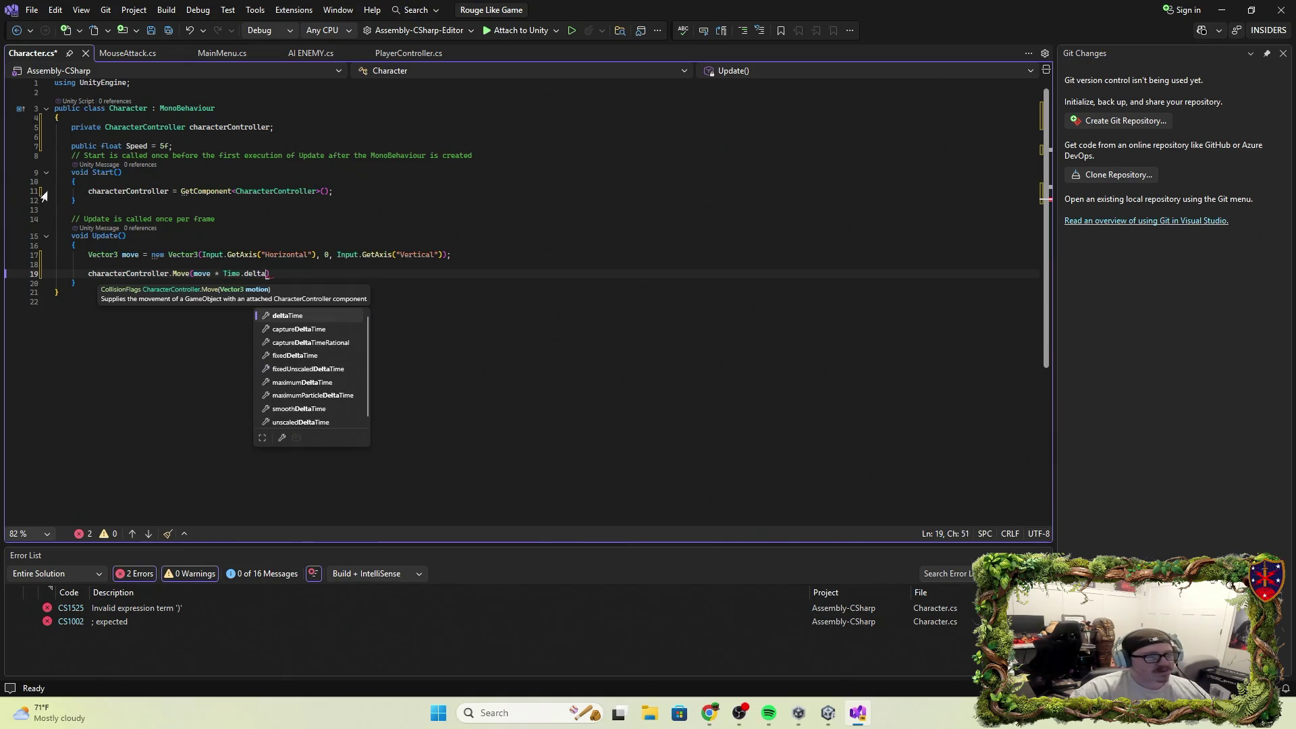
key("Tab")
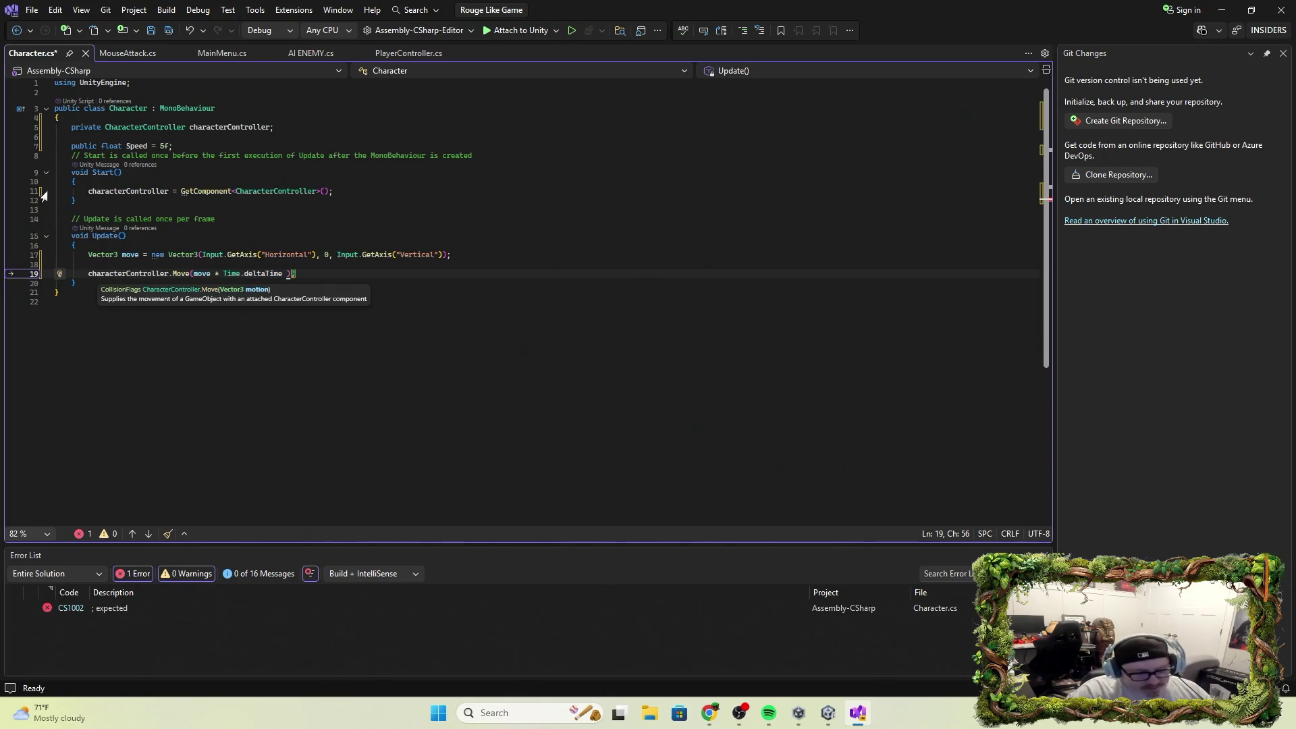
type("* Speed")
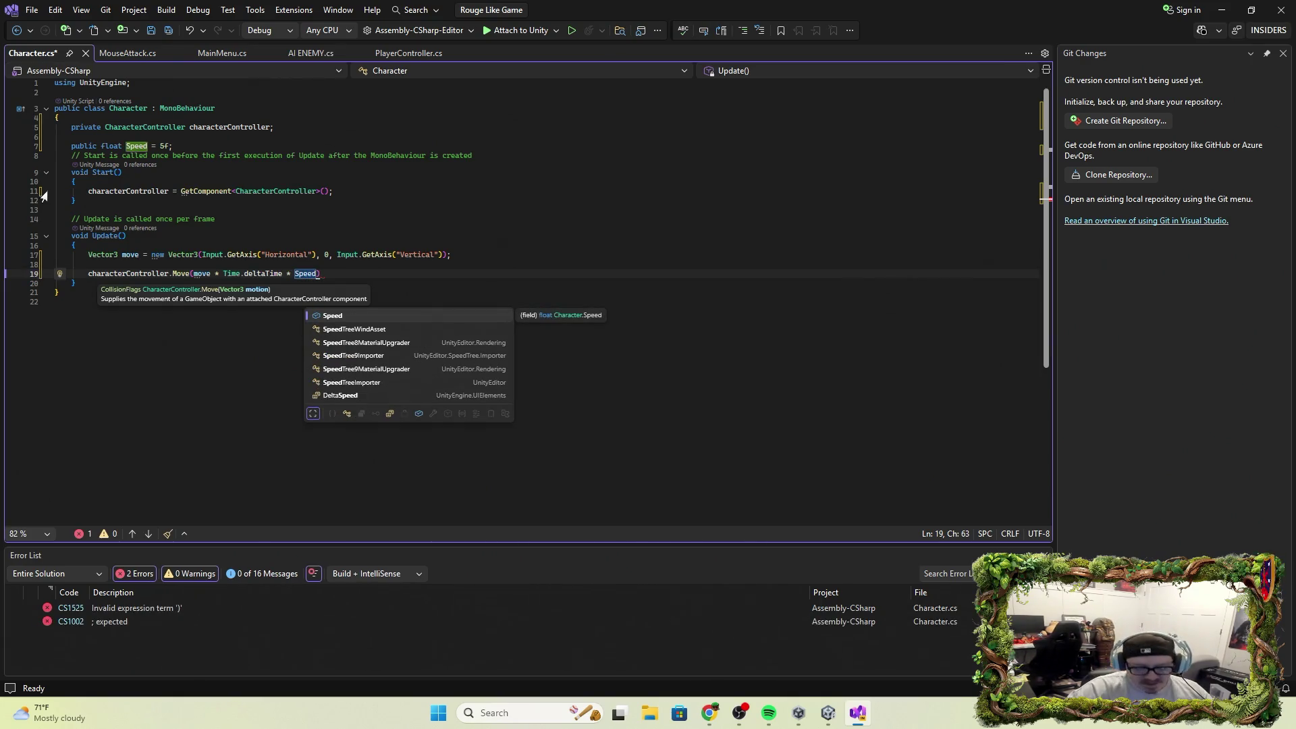
type(")")
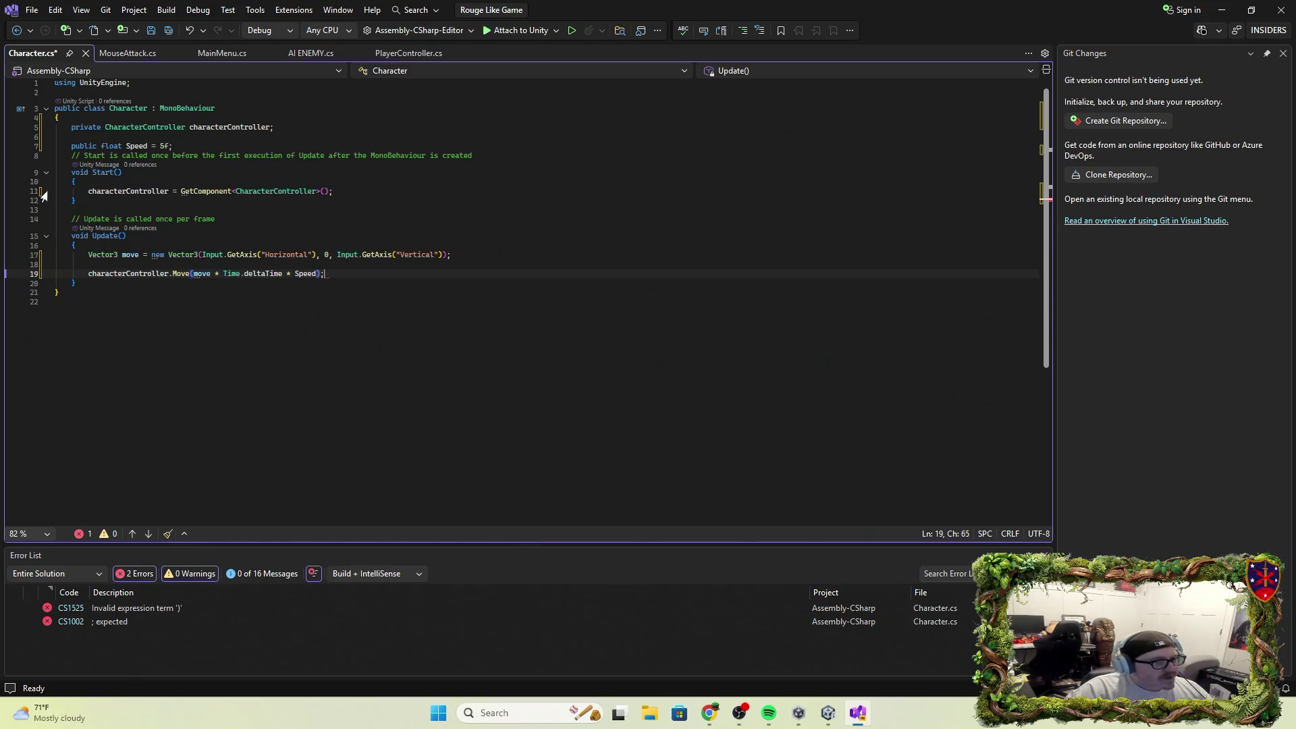
left_click(42, 194)
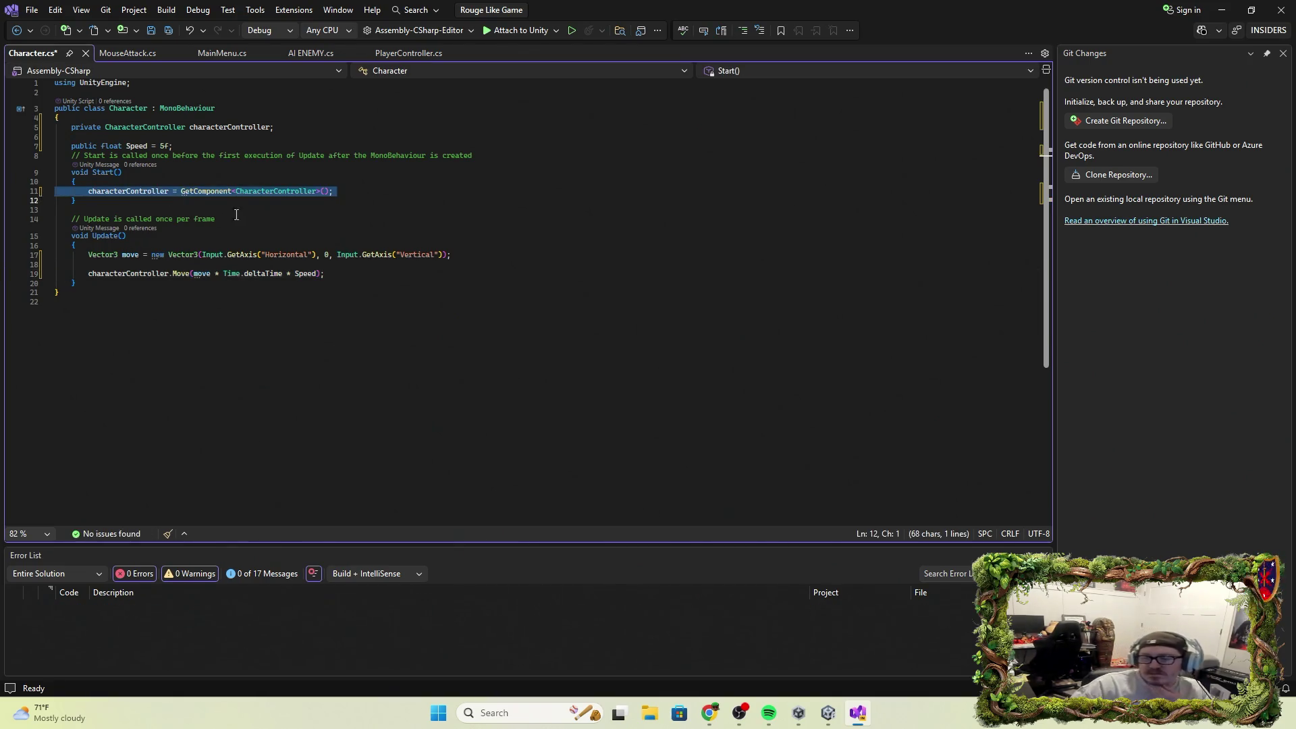
Save Character.cs, return to Unity and select F_Knight in the Hierarchy.
key("alt+Tab")
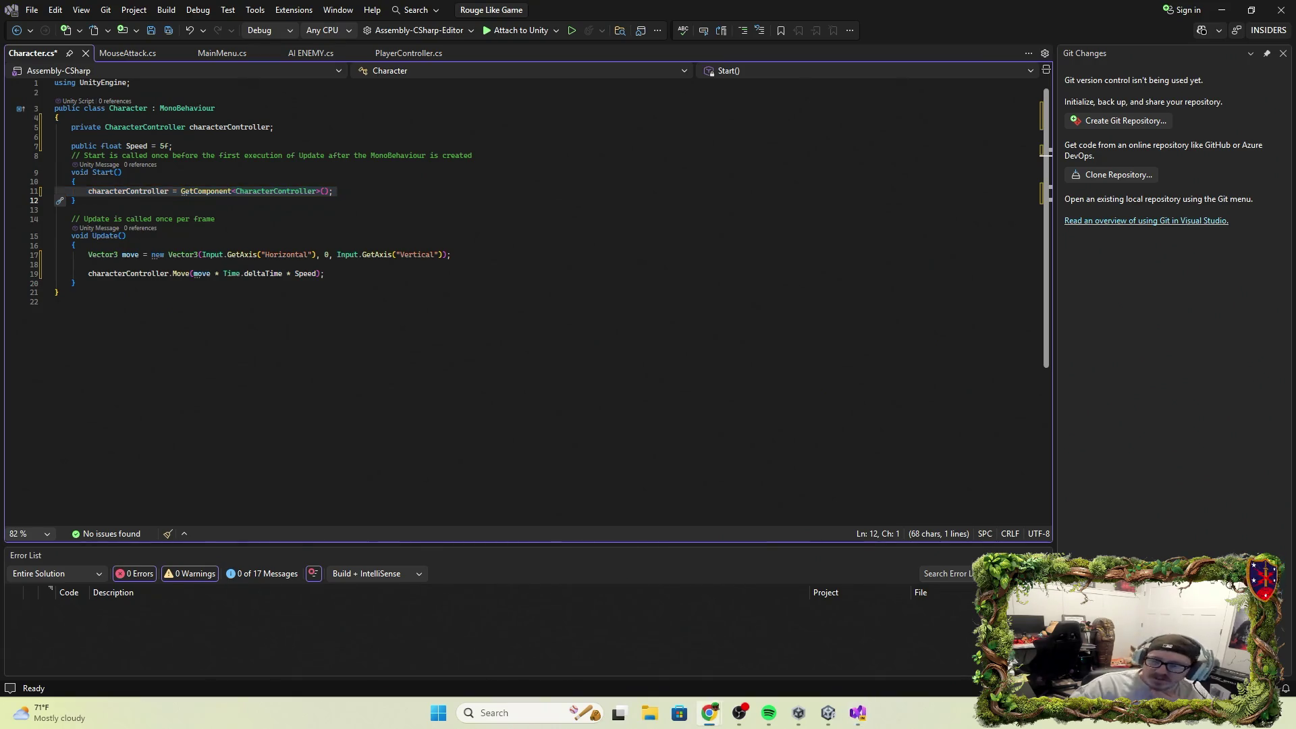
left_click(151, 34)
left_click(1222, 9)
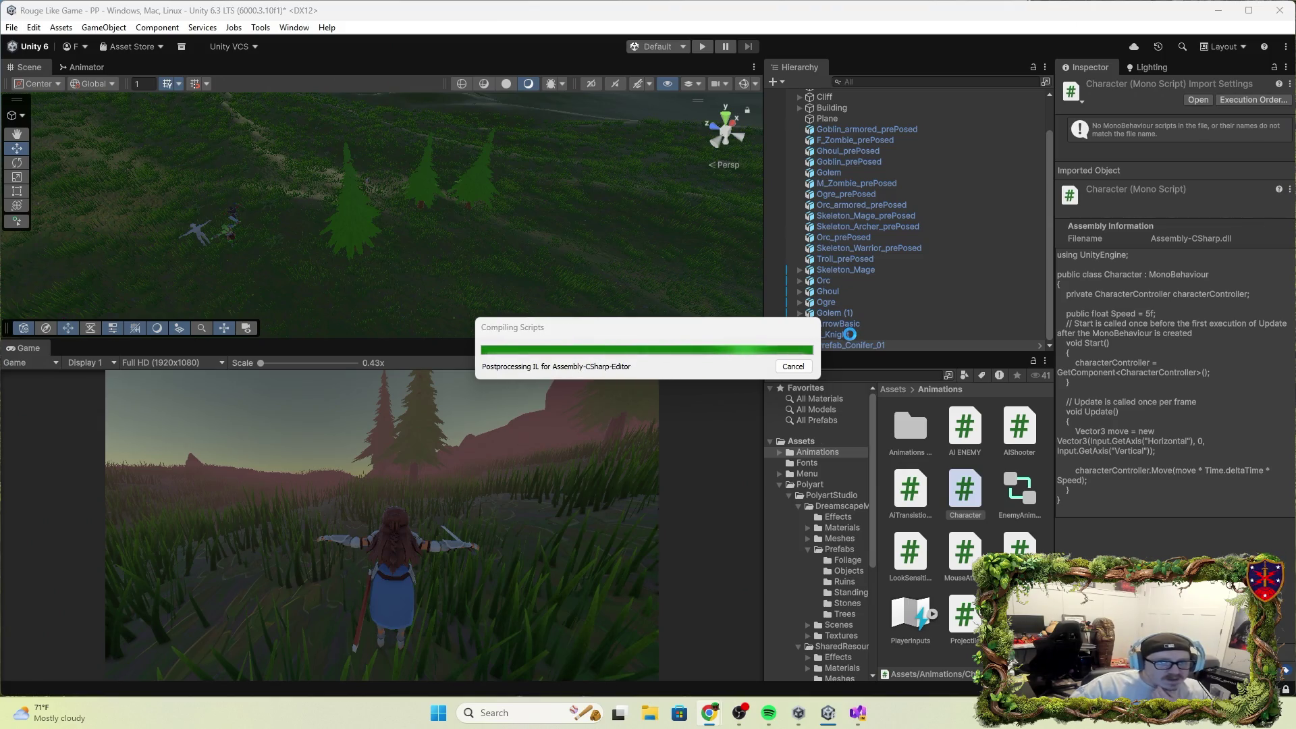
left_click(850, 334)
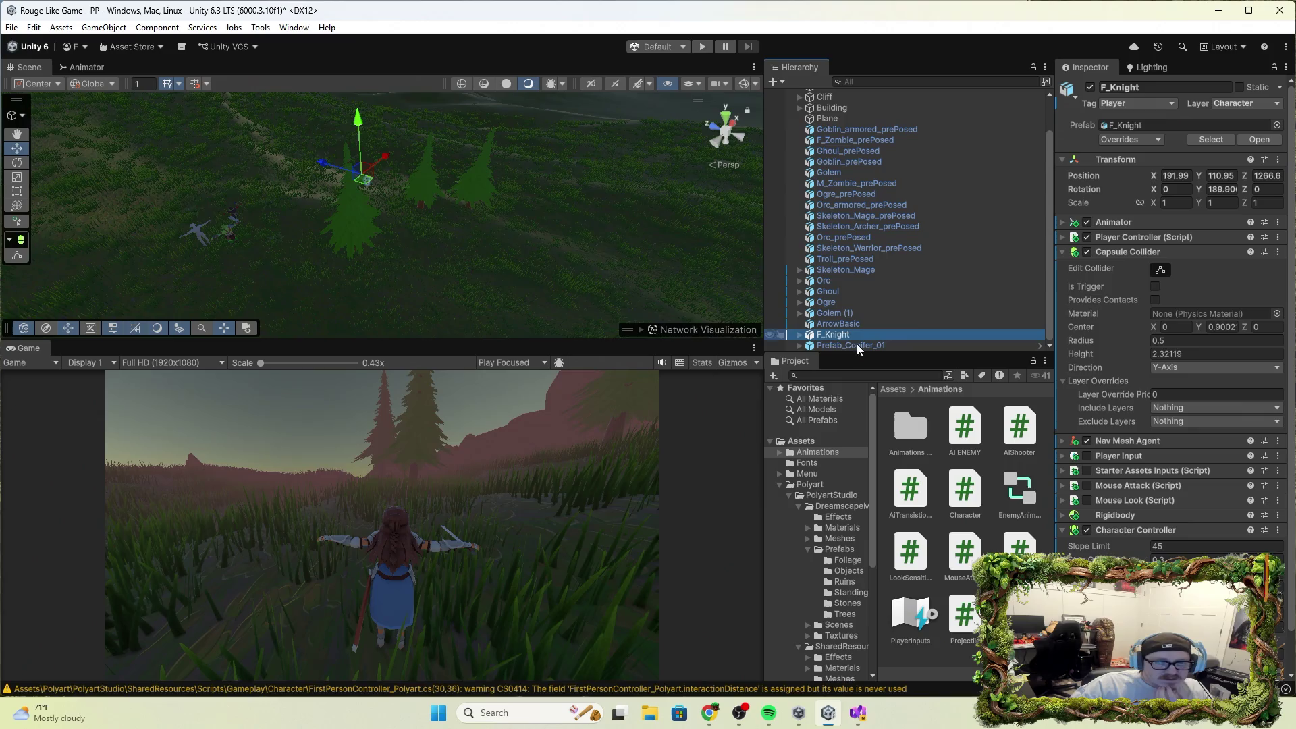
mouse_move(967, 493)
left_mouse_down()
mouse_move(1053, 510)
mouse_move(1147, 574)
mouse_move(1148, 533)
mouse_move(1244, 277)
mouse_move(1236, 368)
mouse_move(1252, 520)
mouse_move(909, 429)
mouse_move(961, 495)
left_mouse_up()
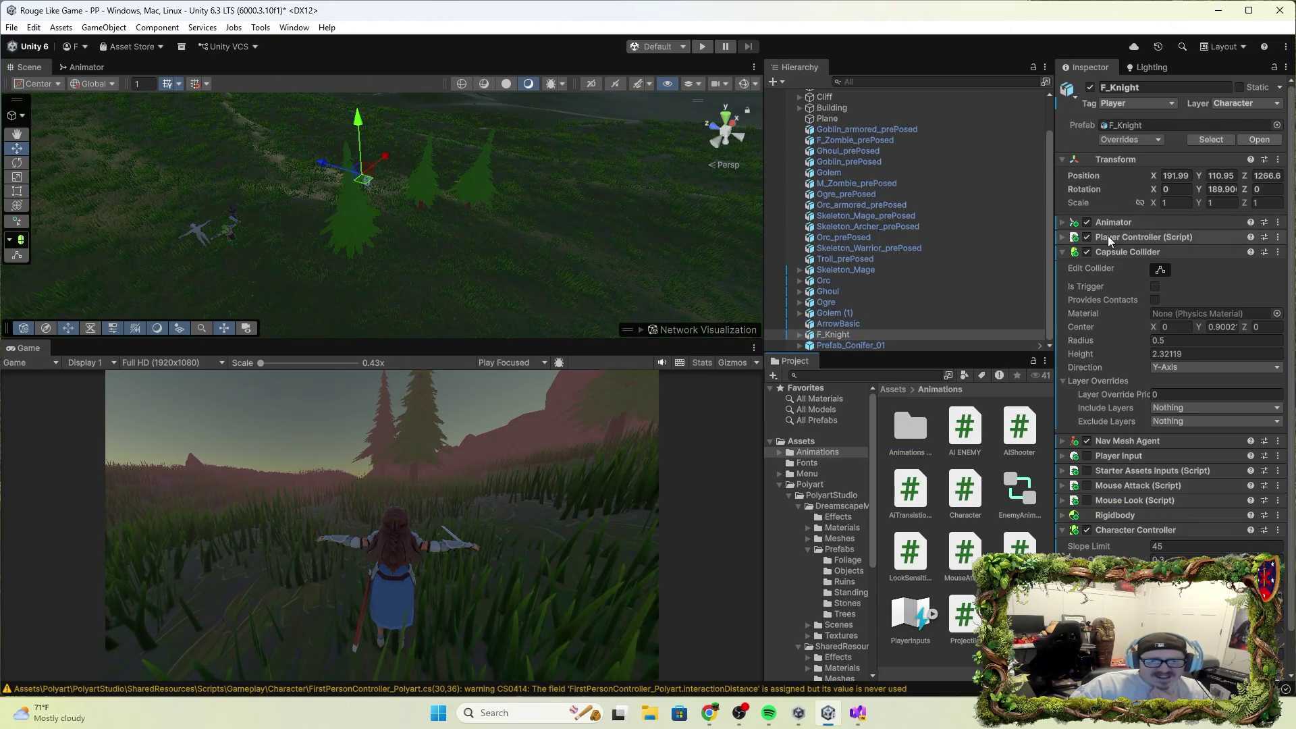
Disable and remove the Player Controller (Script) component from F_Knight.
left_click(1088, 236)
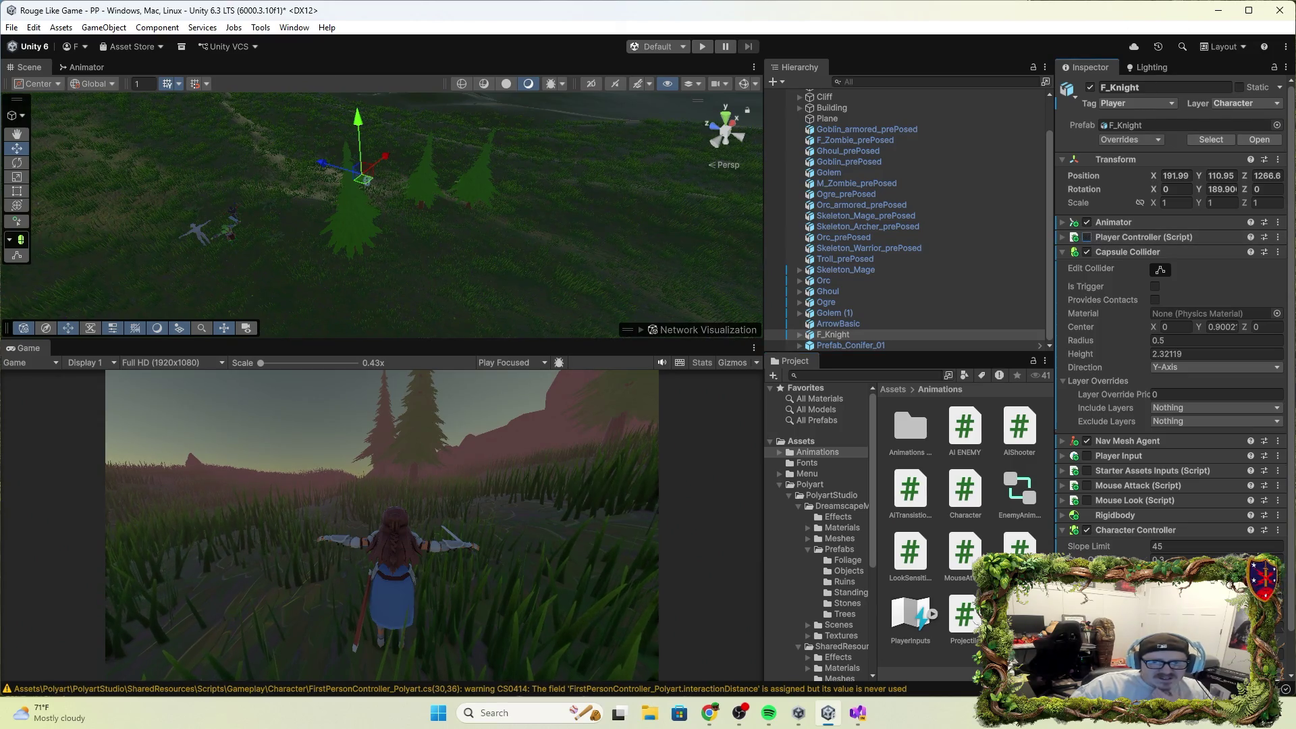
left_click(1277, 238)
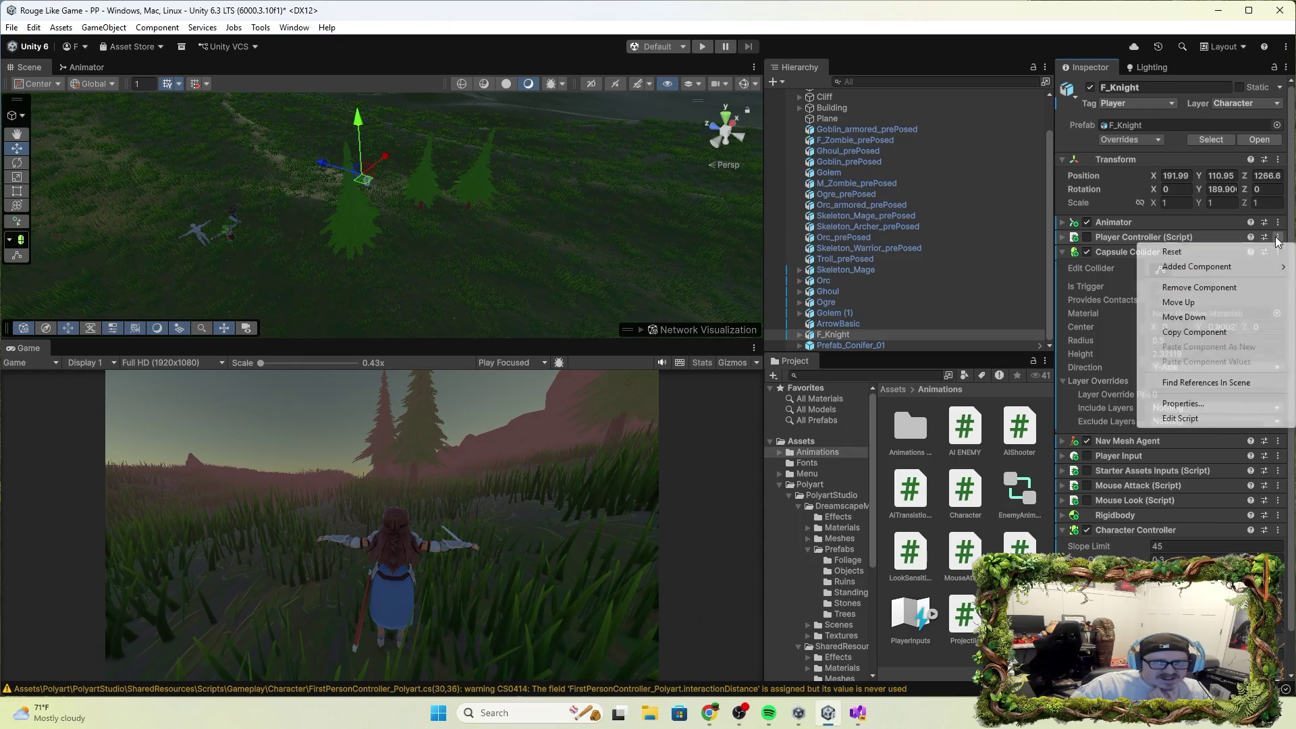
left_click(1213, 288)
scroll(1121, 505, "down", 1)
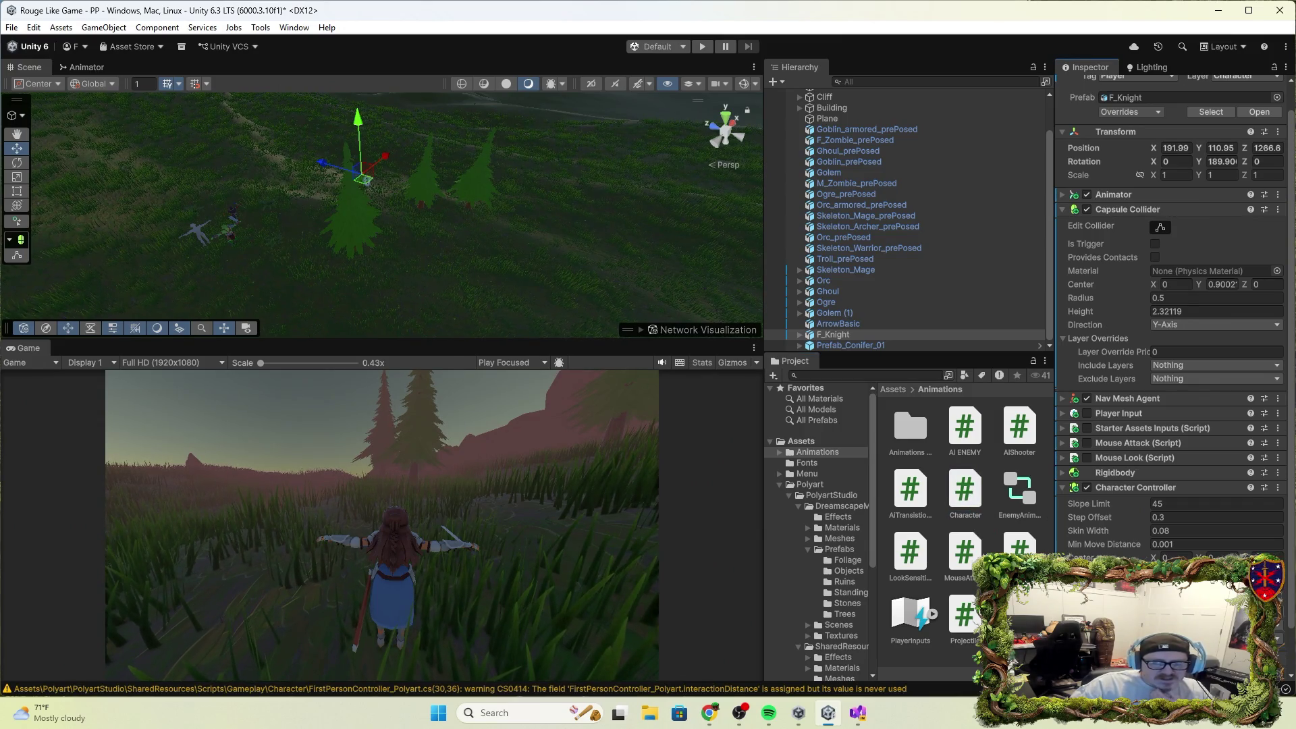
scroll(1172, 337, "down", 2)
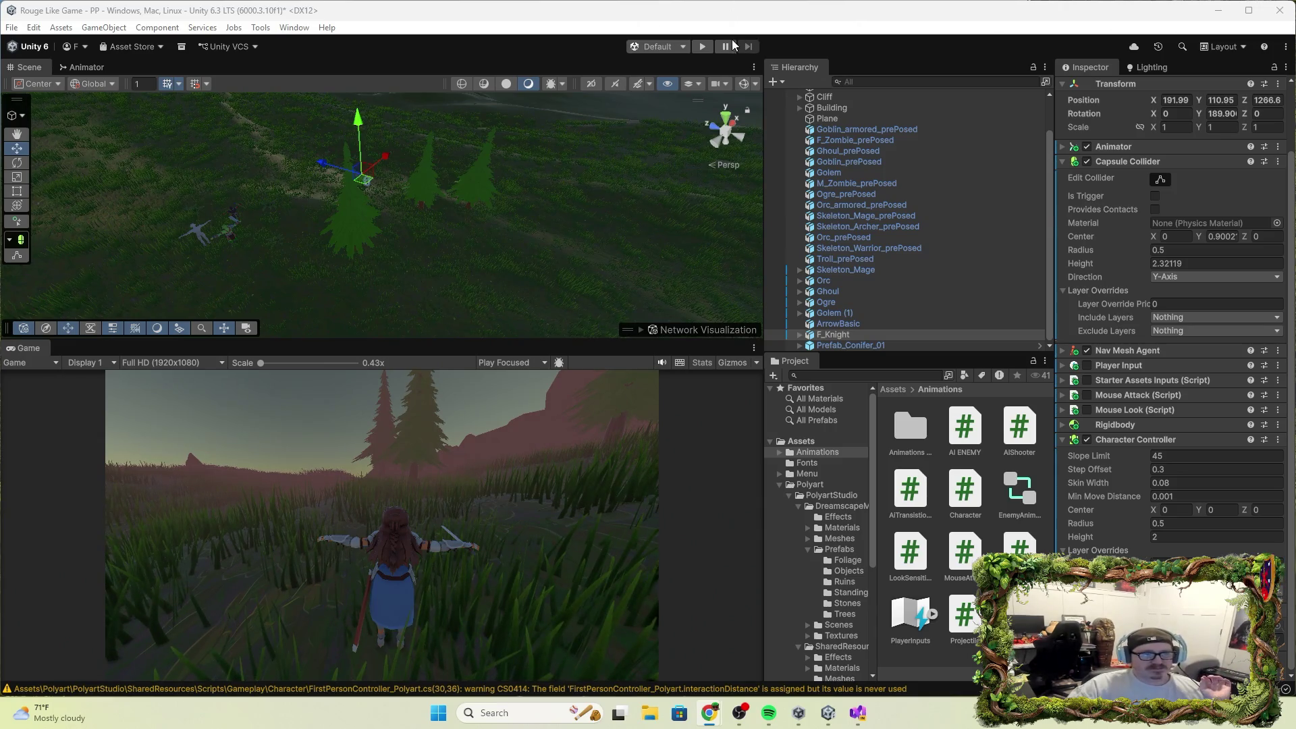
Test-play the game, running the knight forward with W and attacking, then stop.
left_click(702, 46)
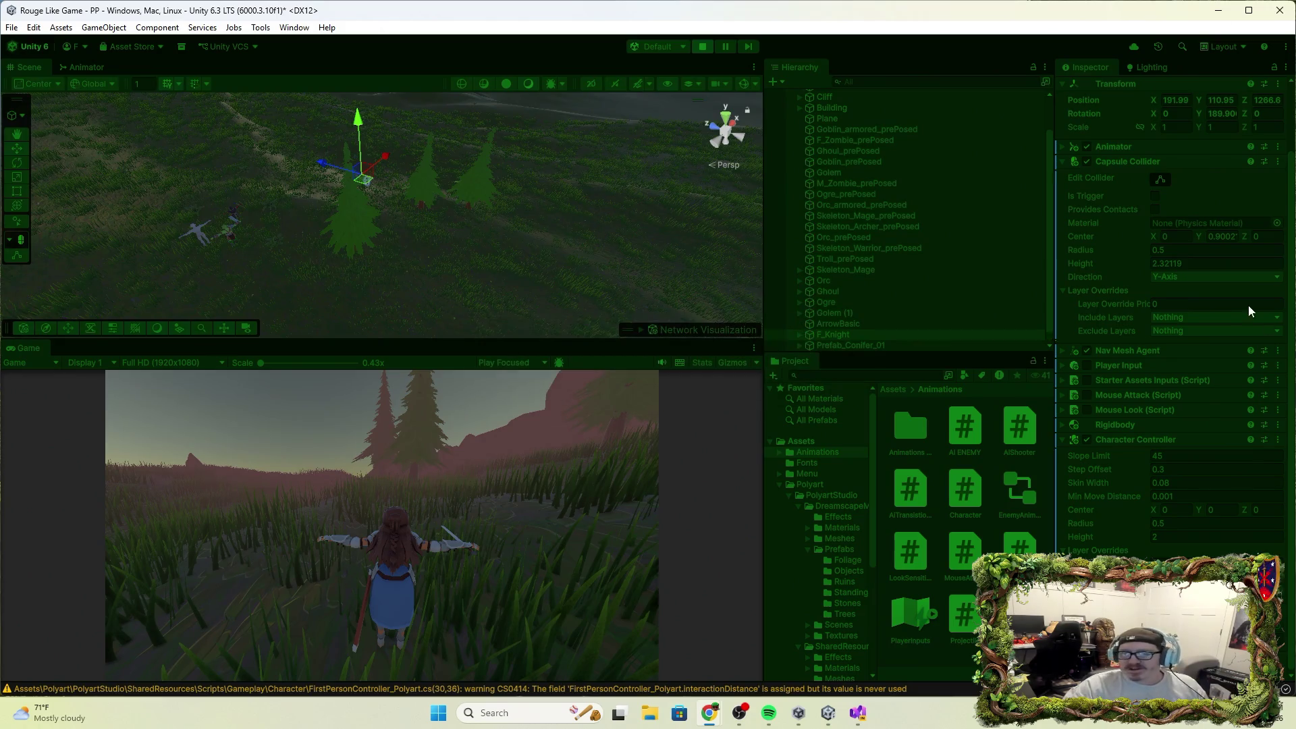
key("w")
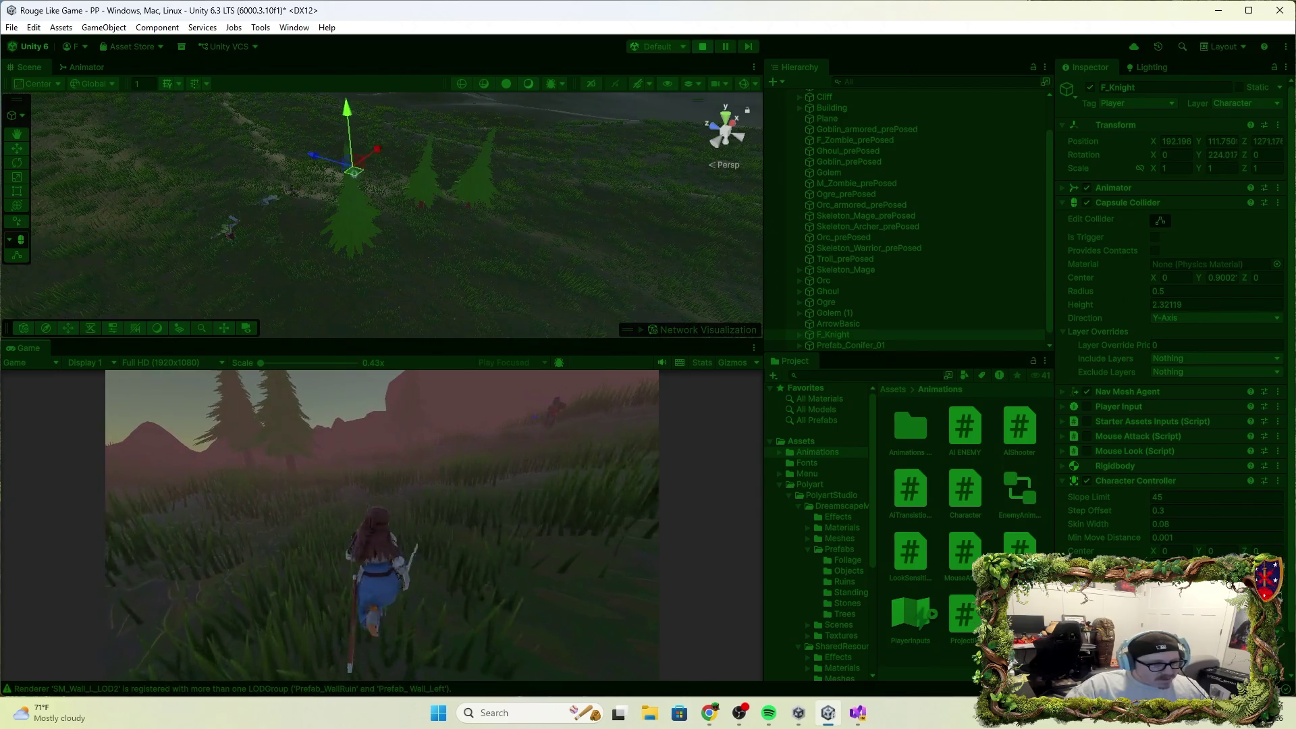
left_click(382, 525)
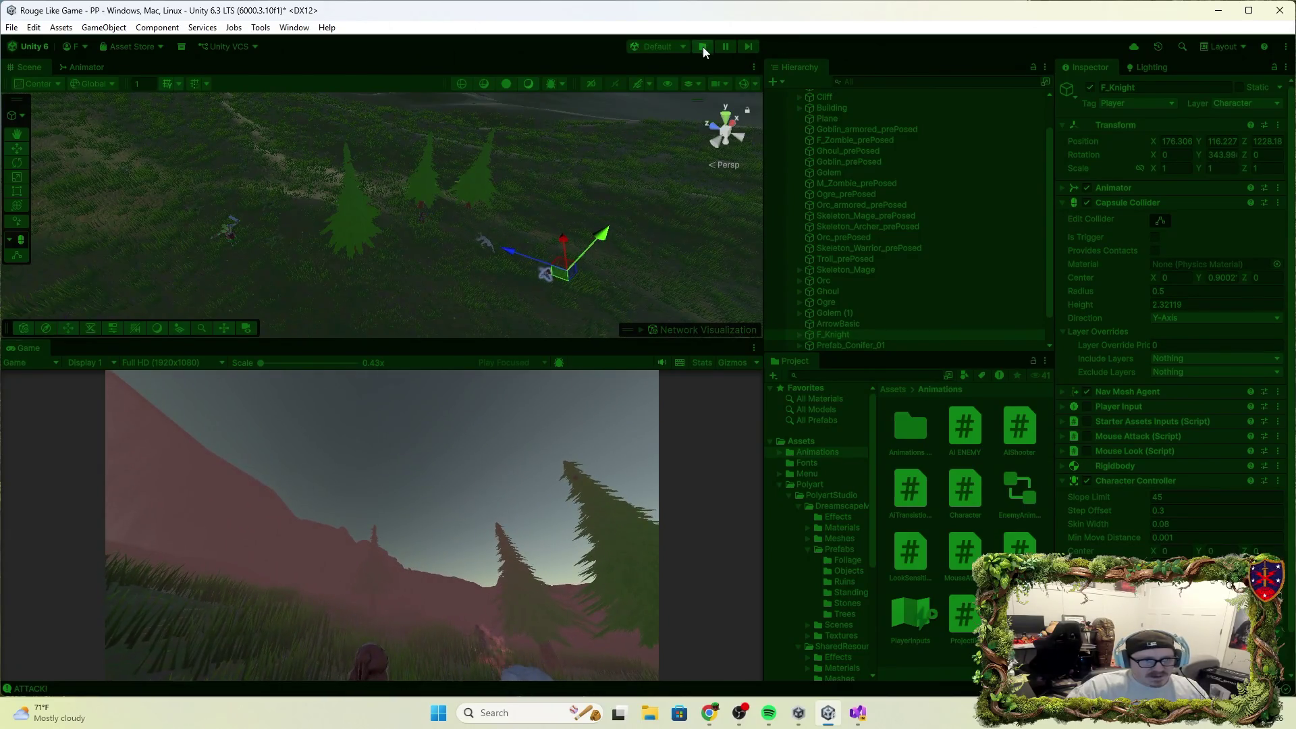
left_click(703, 46)
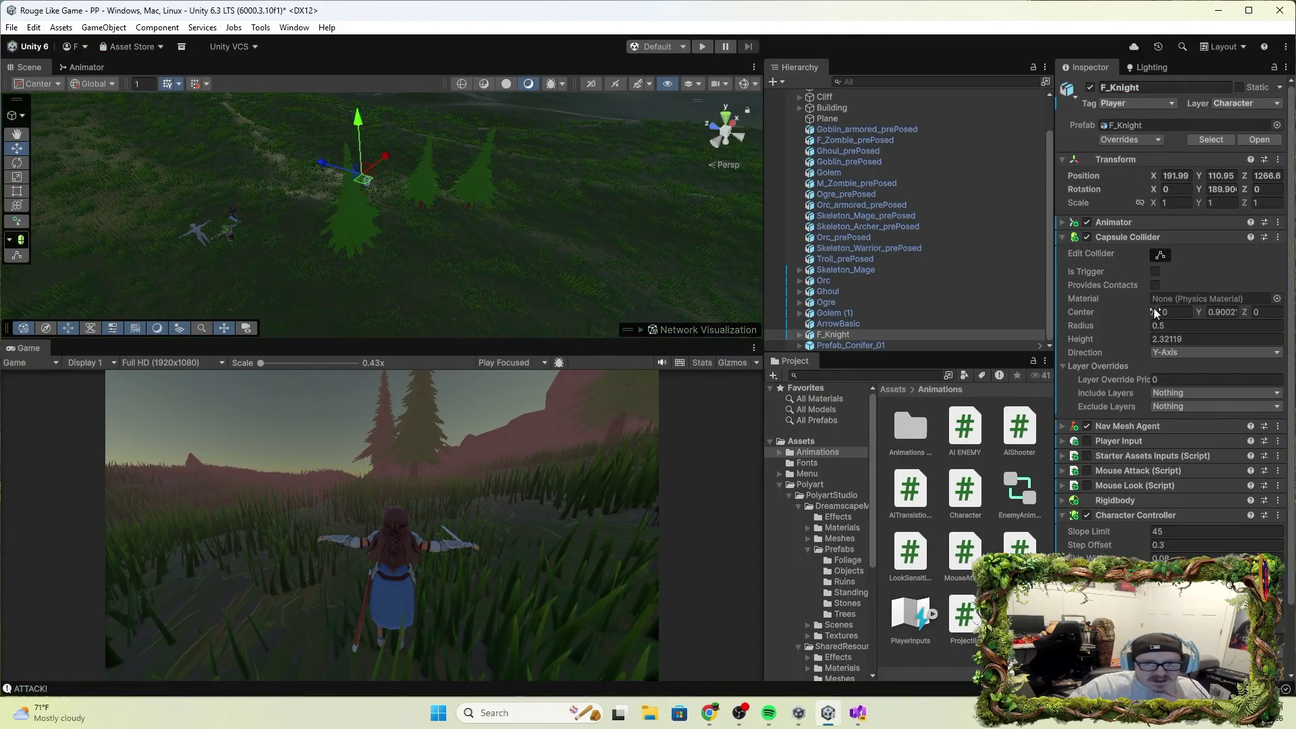
scroll(1138, 434, "down", 3)
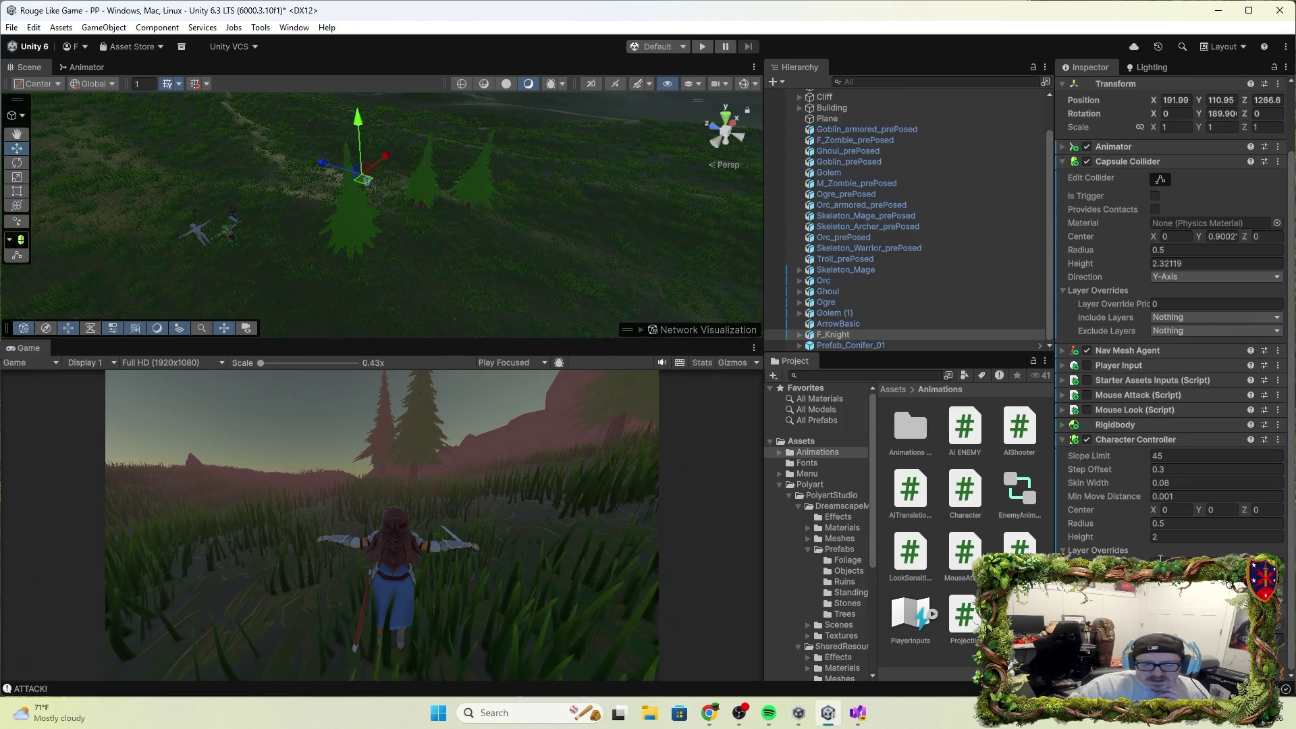
key("alt+Tab")
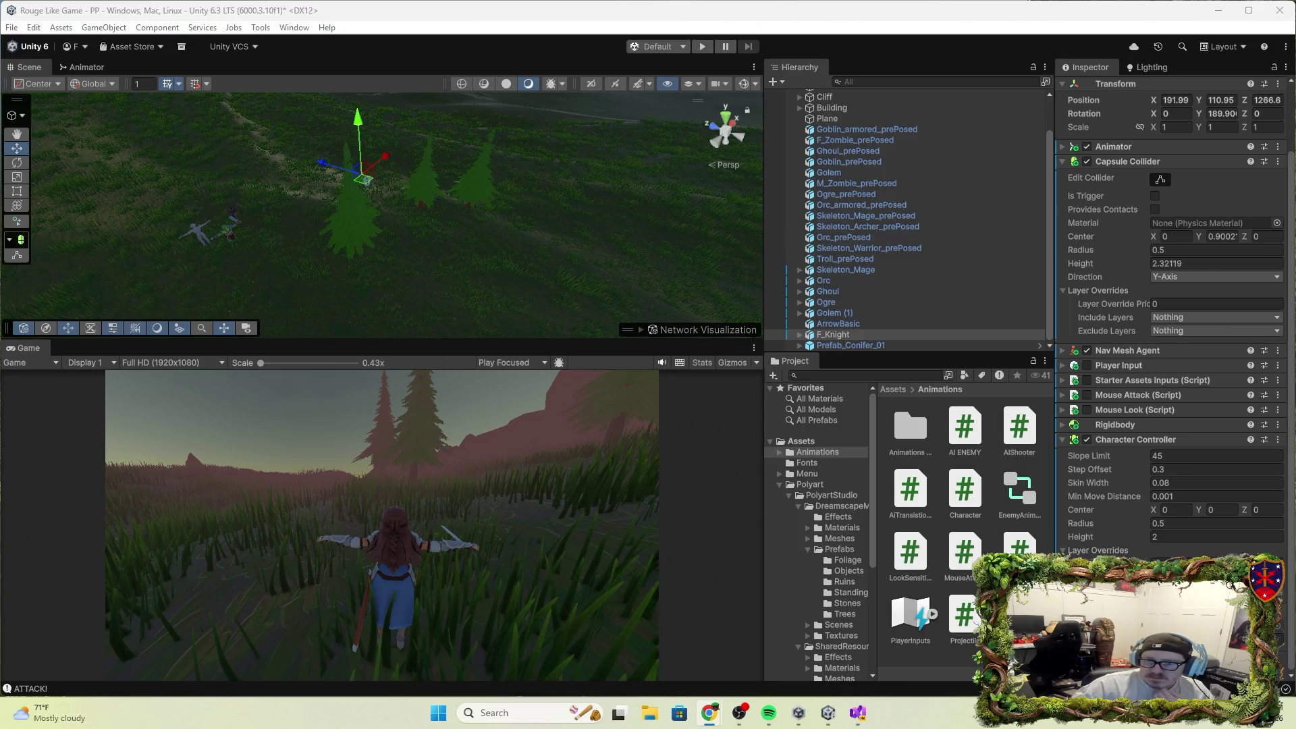
left_click(34, 27)
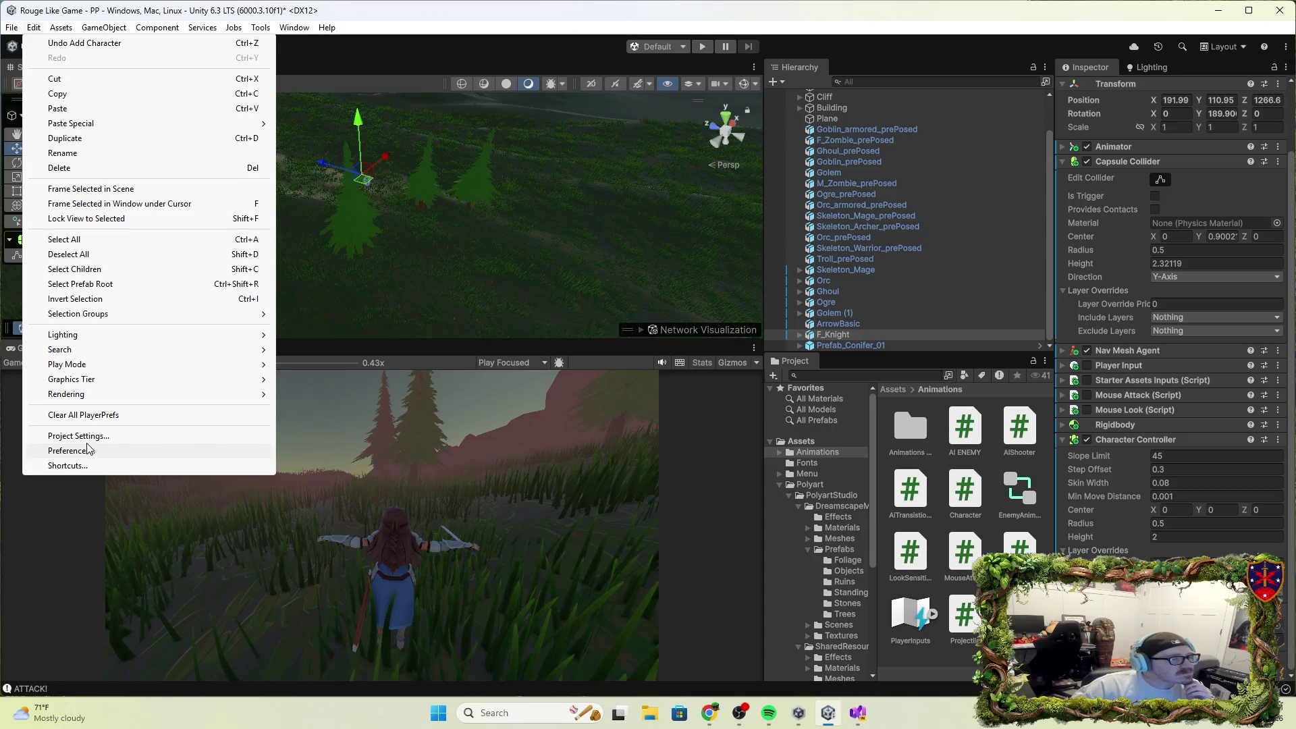
Open Project Settings, pass through the Input System Package settings, and show the Input Manager axes.
left_click(86, 436)
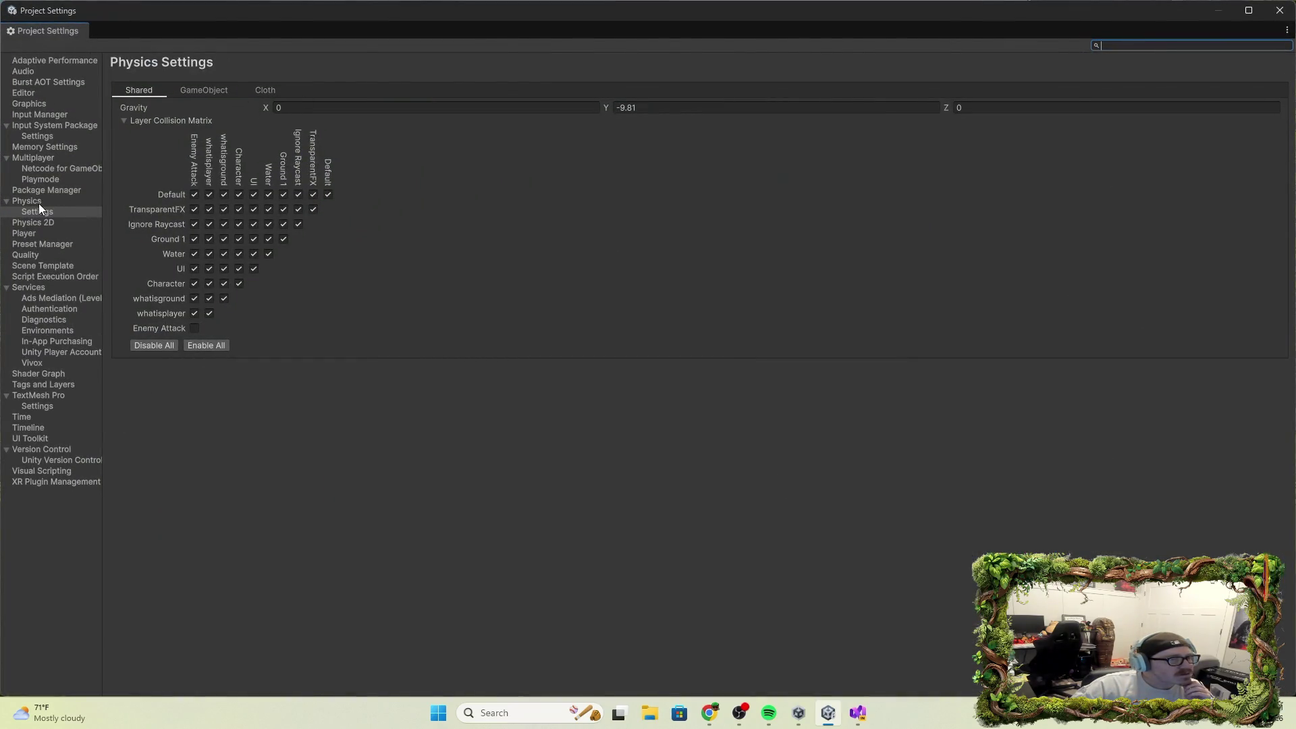
left_click(66, 125)
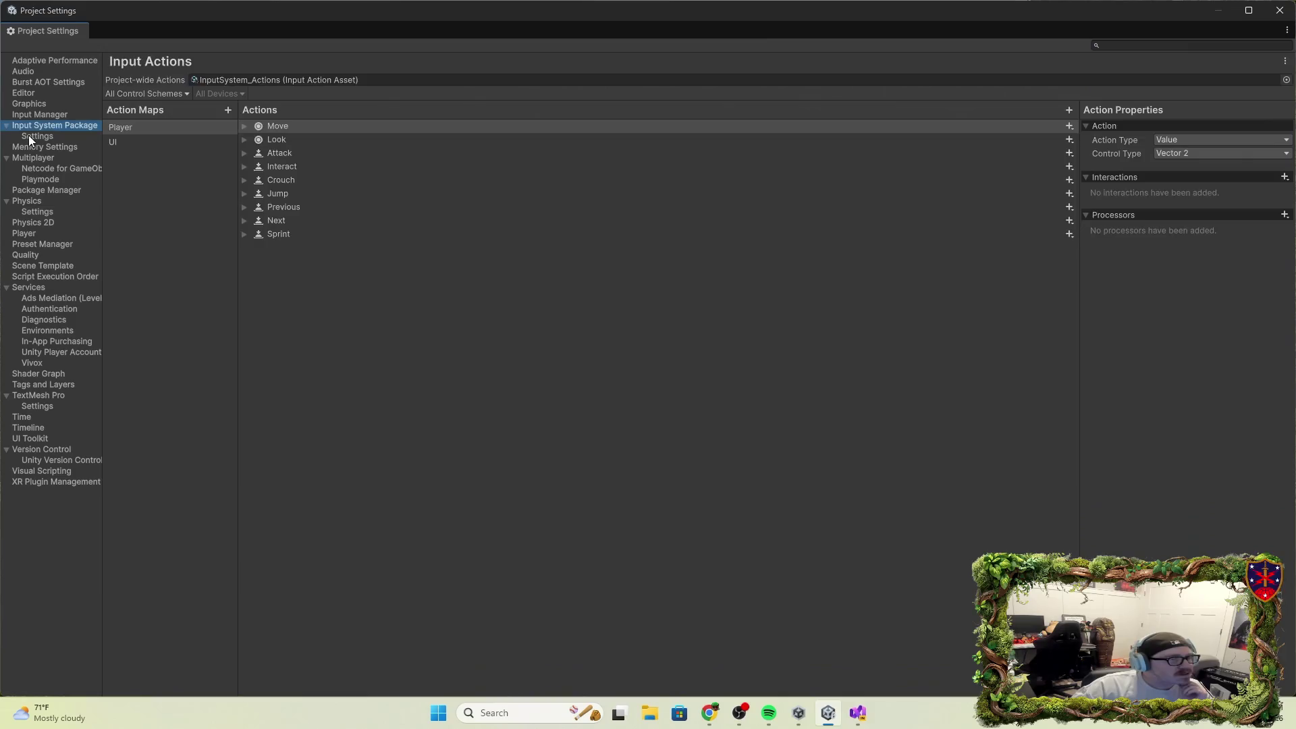
left_click(32, 139)
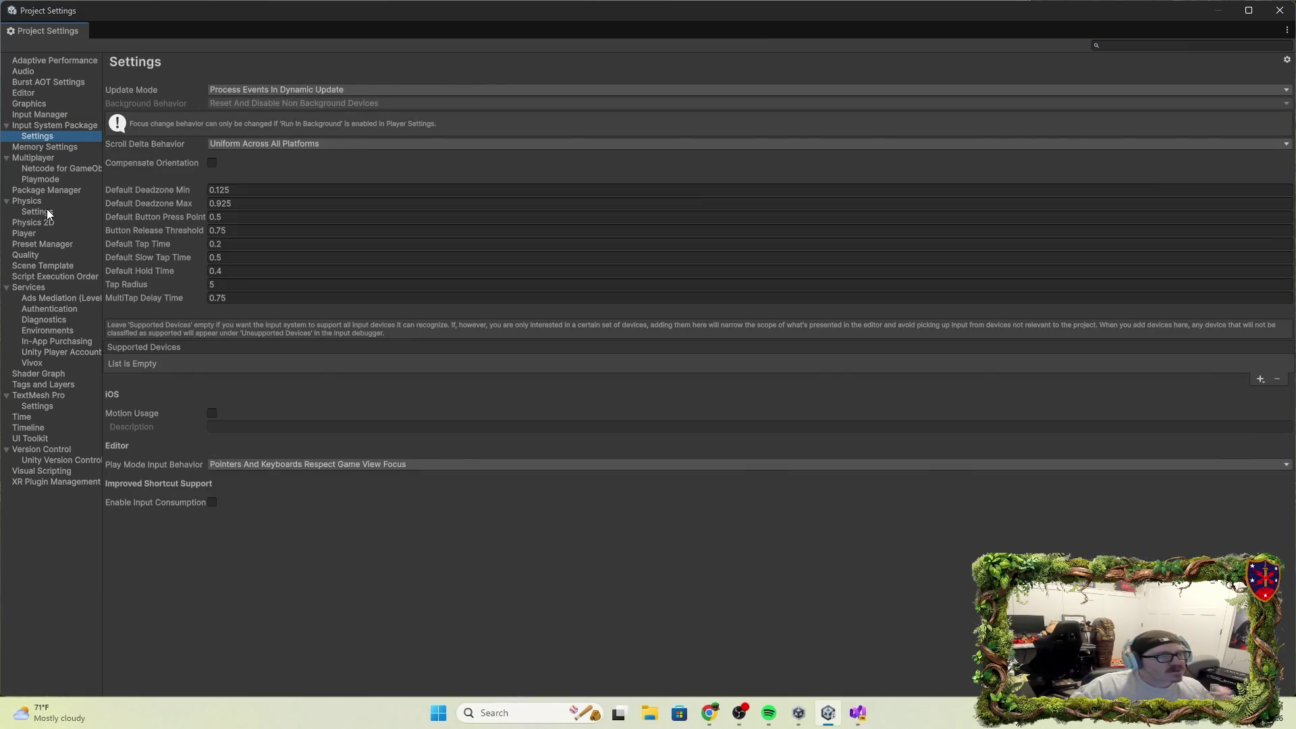
left_click(52, 117)
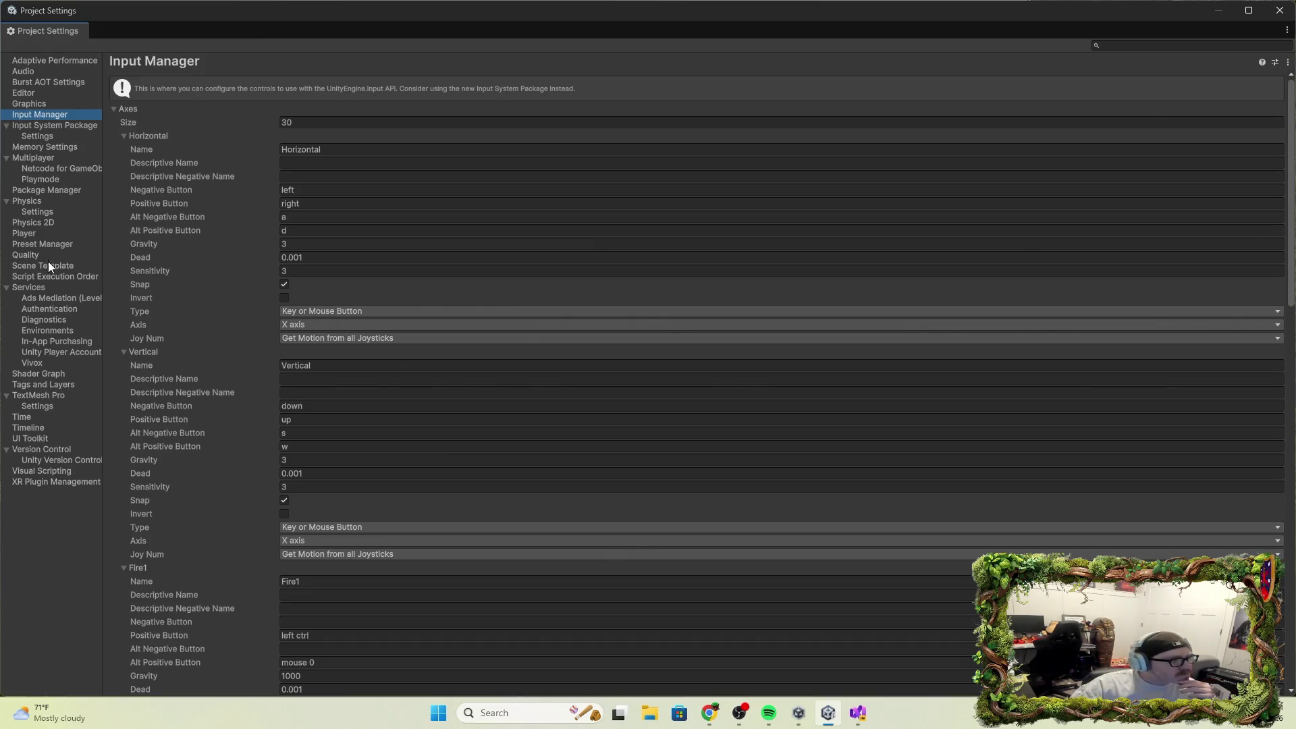
Scroll the Player settings' Other Settings to the Configuration section, where Active Input Handling is Both.
left_click(32, 234)
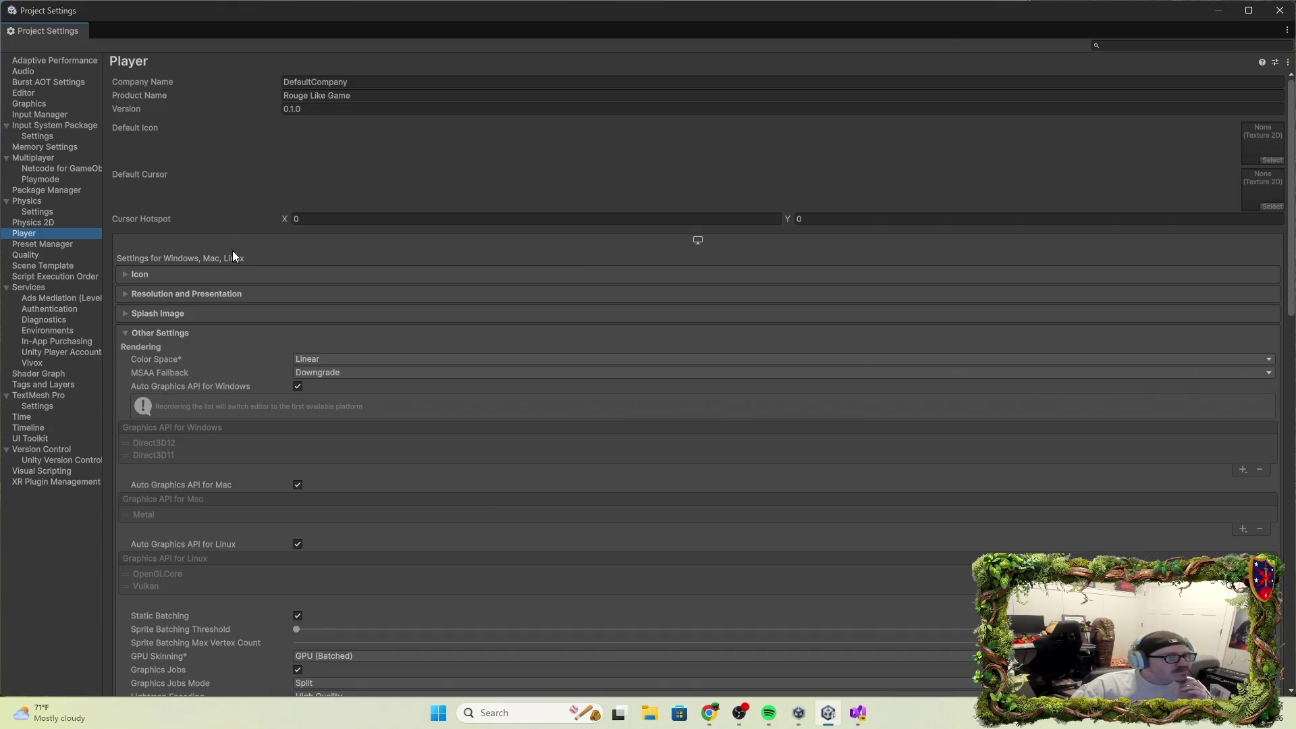
scroll(249, 217, "down", 6)
scroll(251, 227, "down", 20)
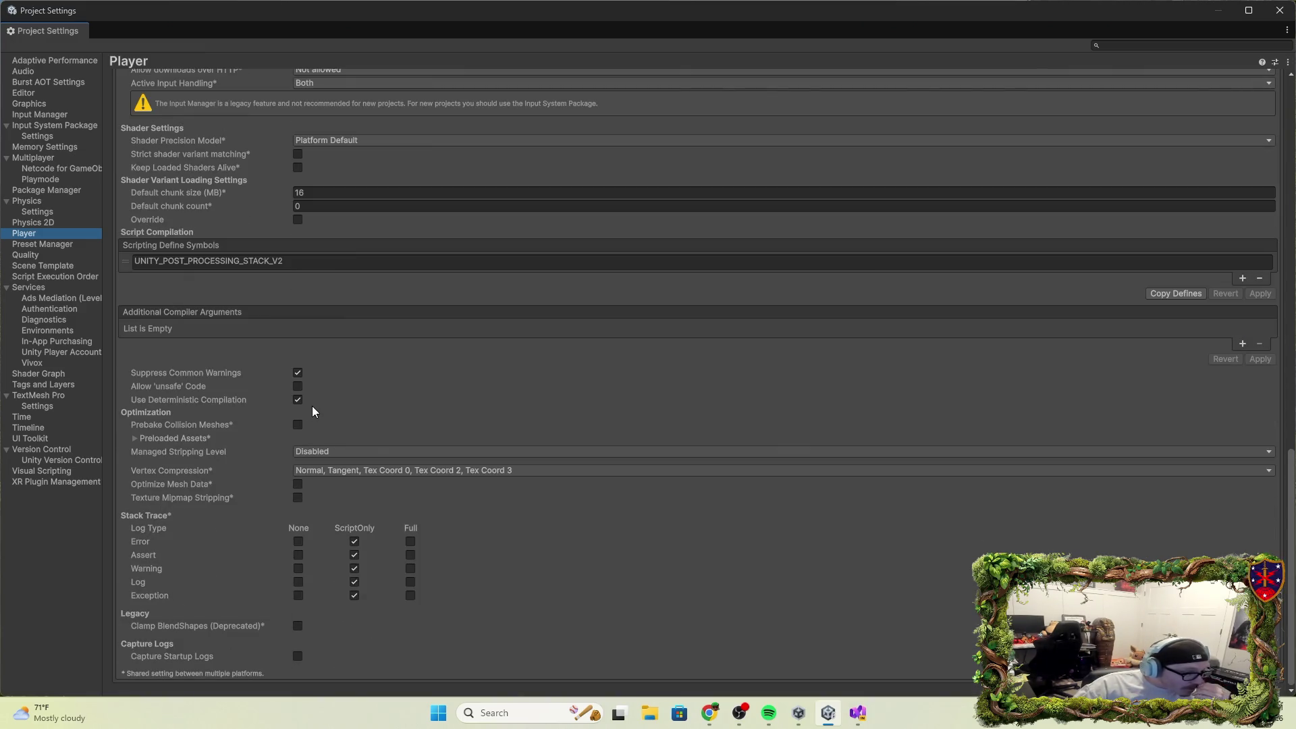
scroll(316, 406, "up", 3)
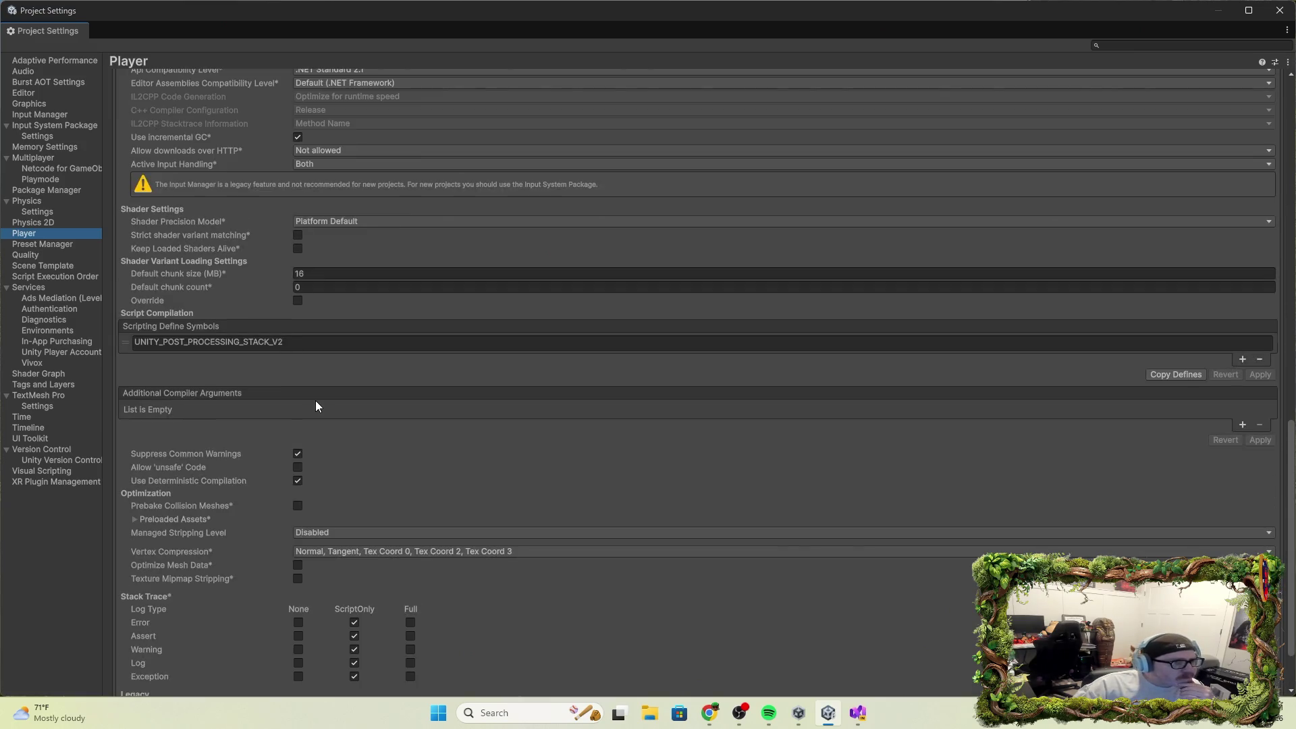
scroll(316, 404, "up", 6)
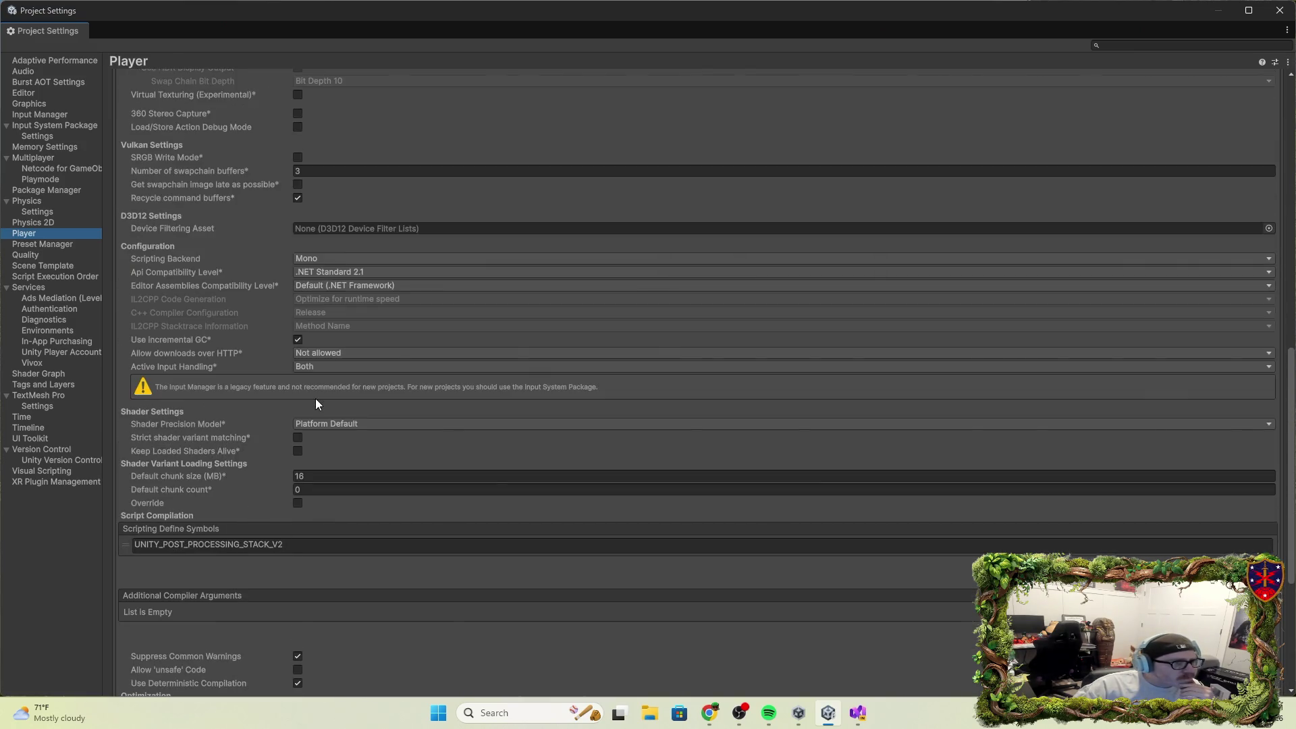
scroll(316, 400, "up", 6)
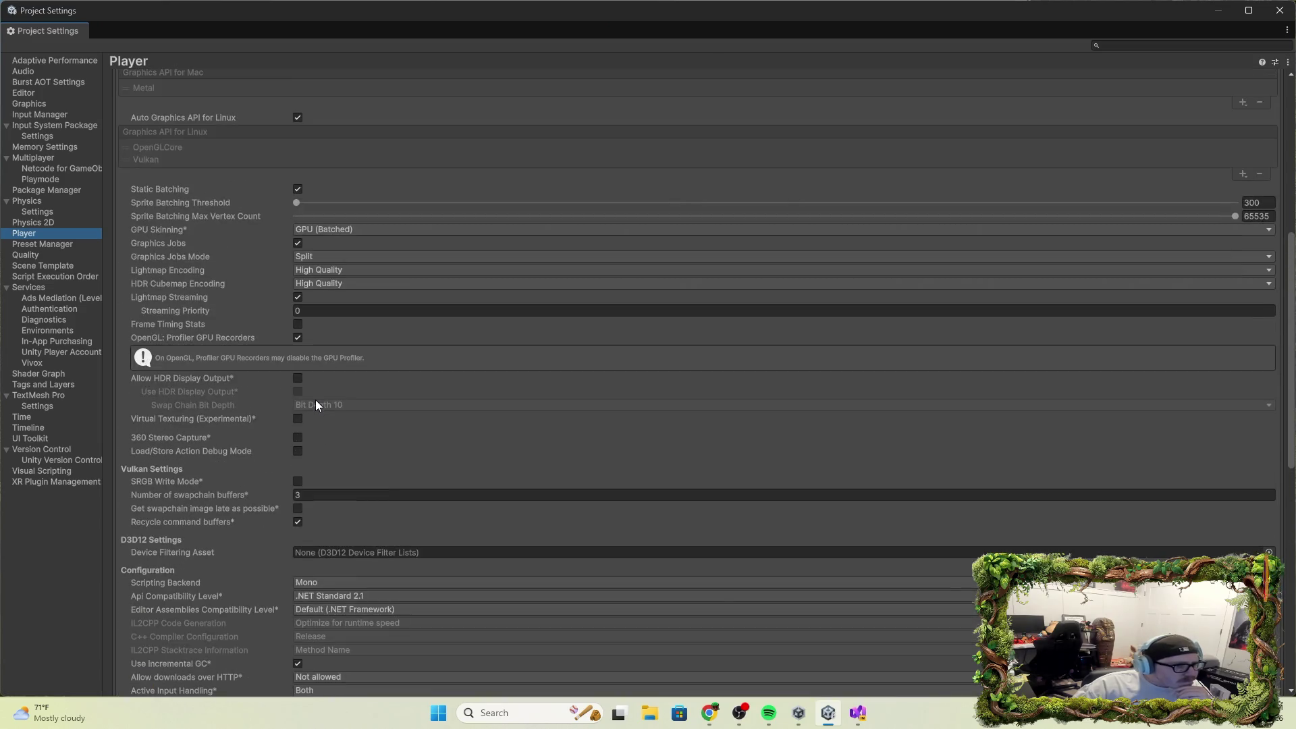
scroll(316, 406, "up", 8)
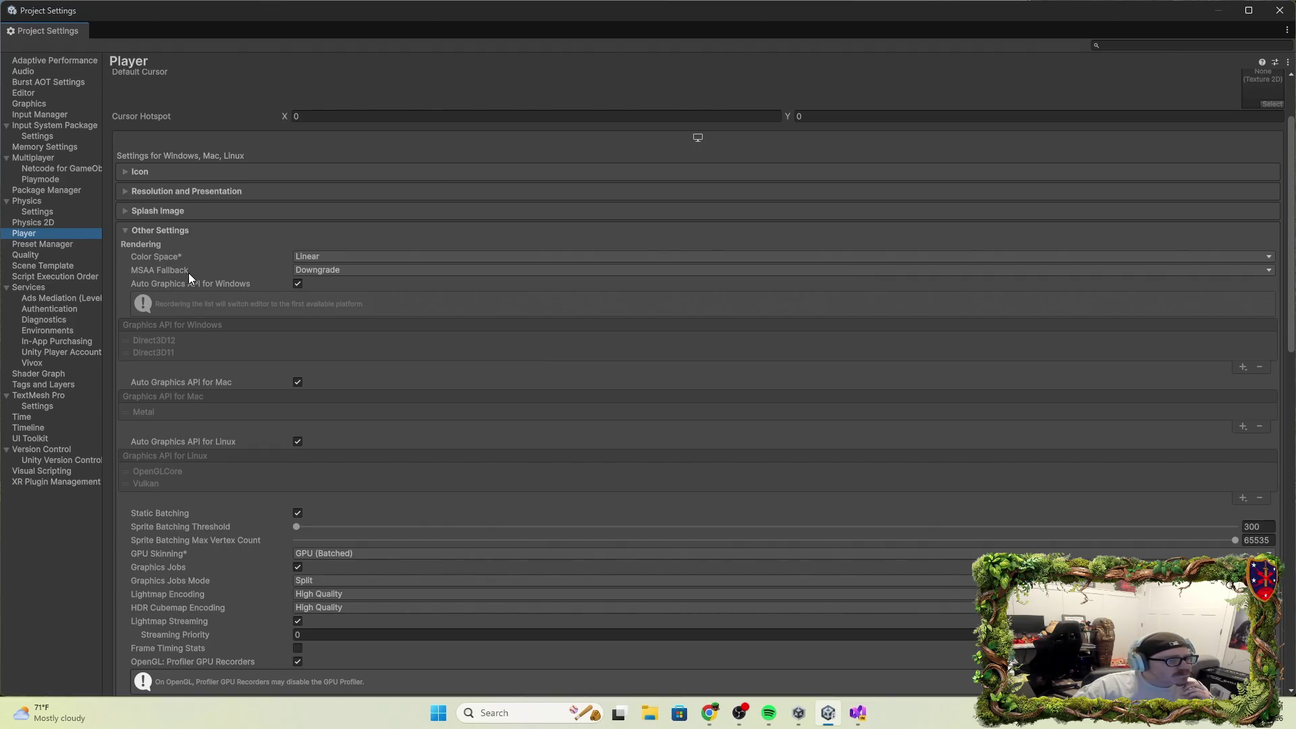
scroll(203, 290, "down", 4)
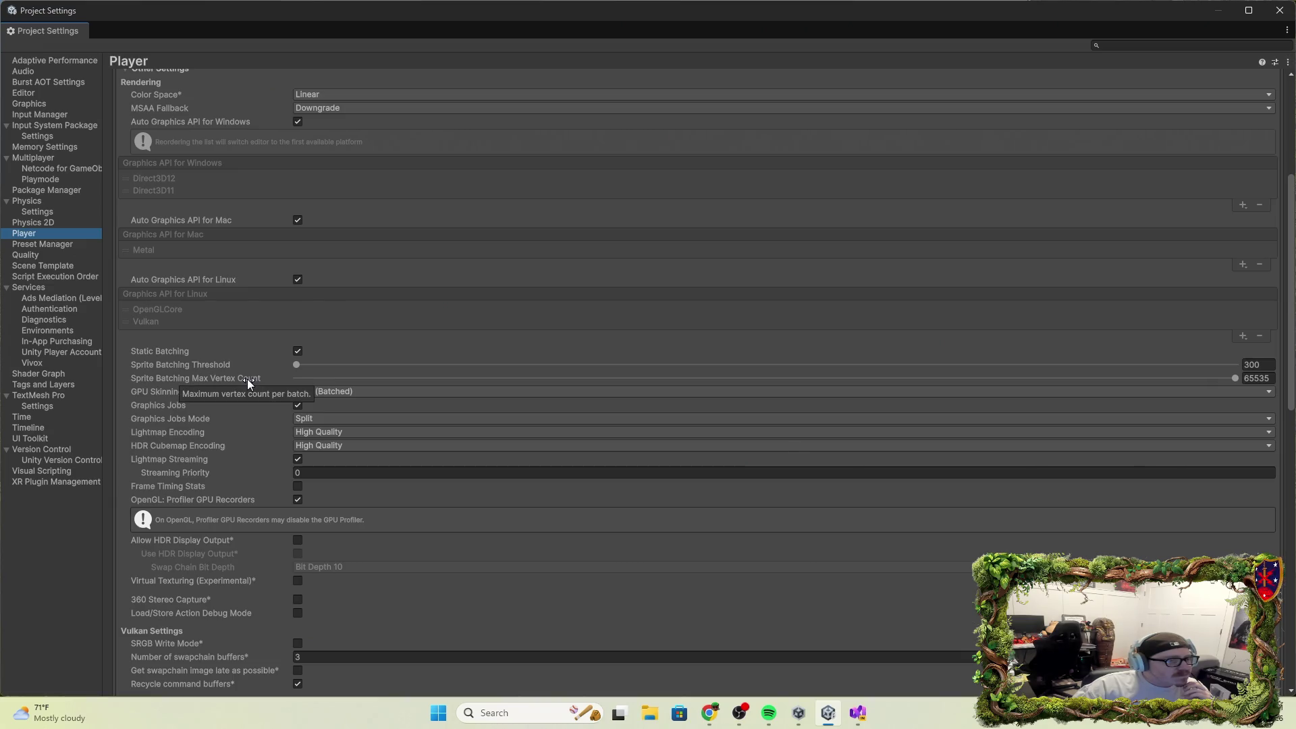
scroll(247, 379, "down", 3)
scroll(248, 379, "down", 4)
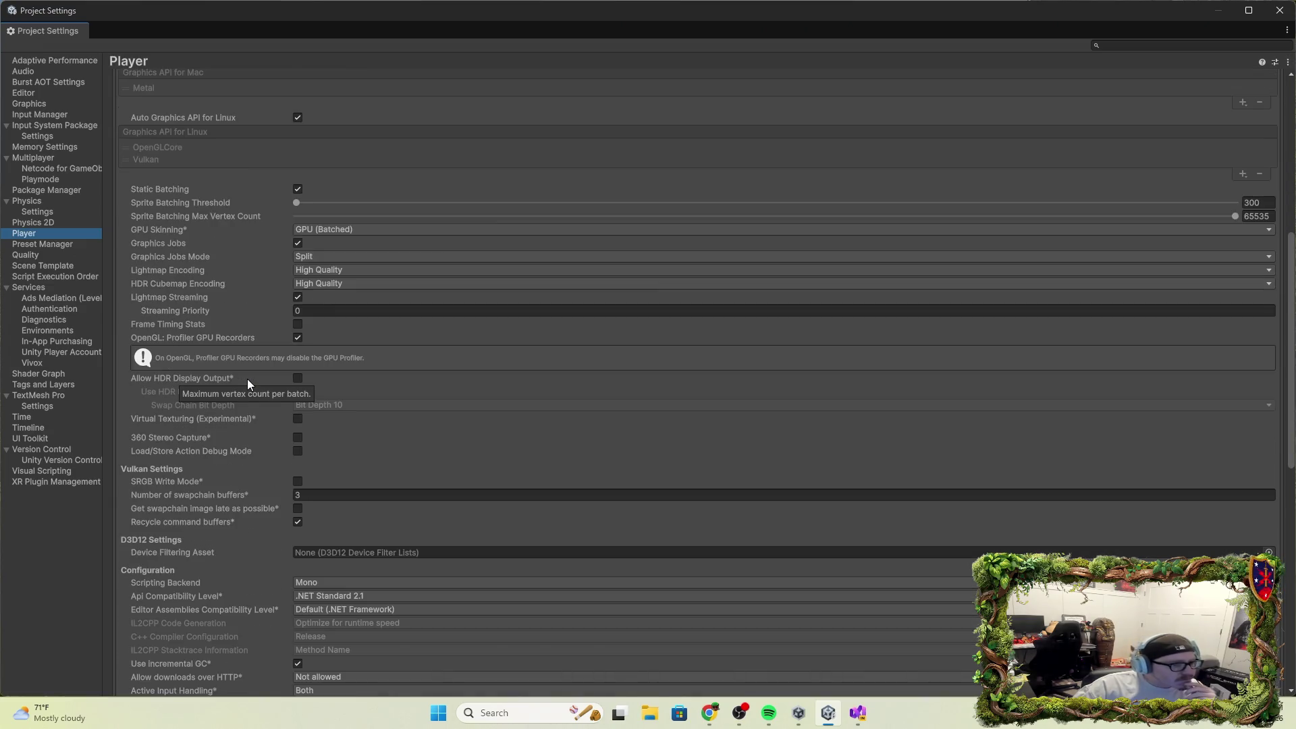
scroll(281, 427, "down", 1)
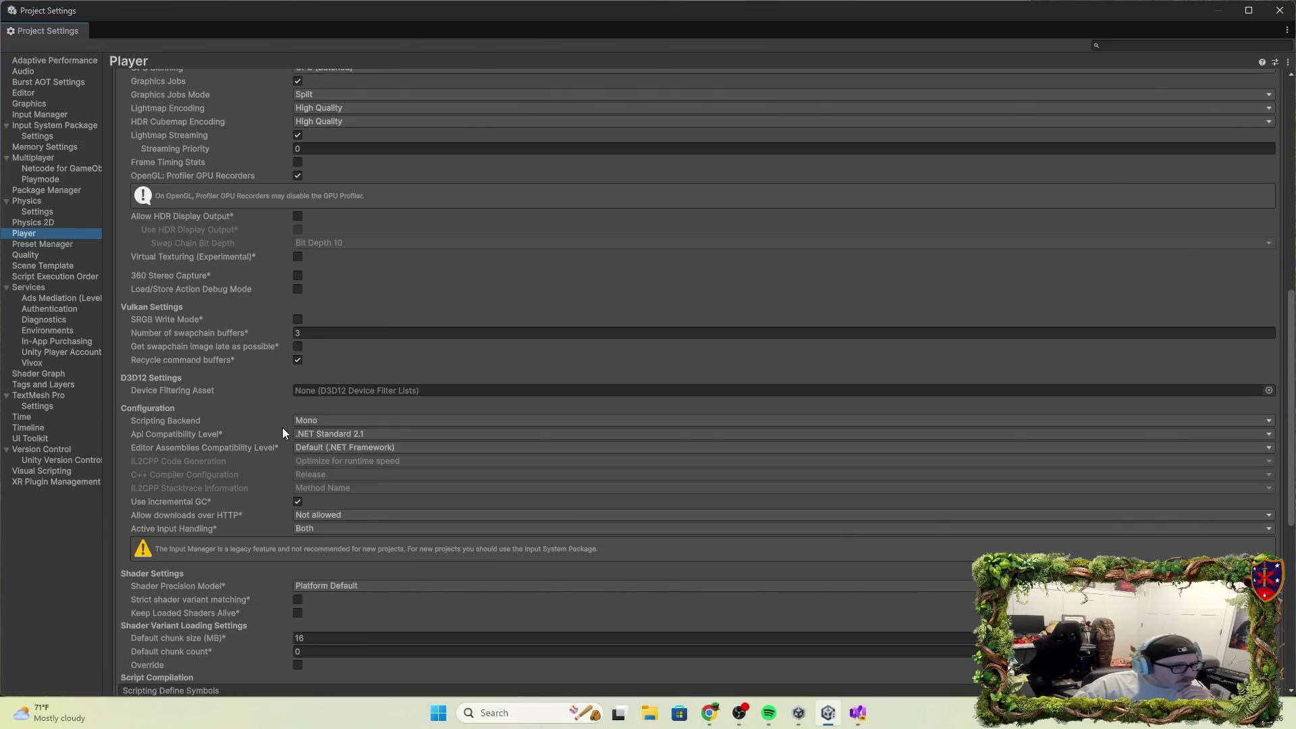
Switch Active Input Handling to Input System Package (New), save the scene, restart, and close Project Settings.
left_click(324, 532)
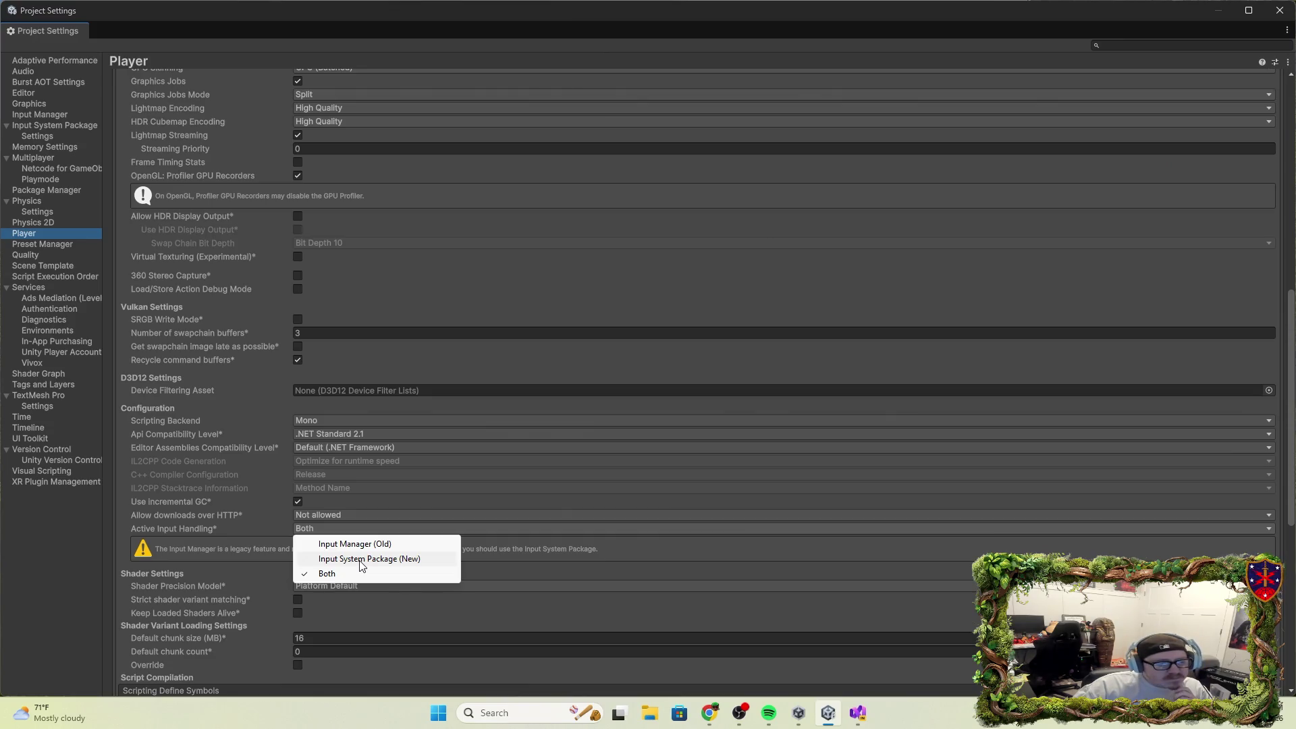
left_click(362, 560)
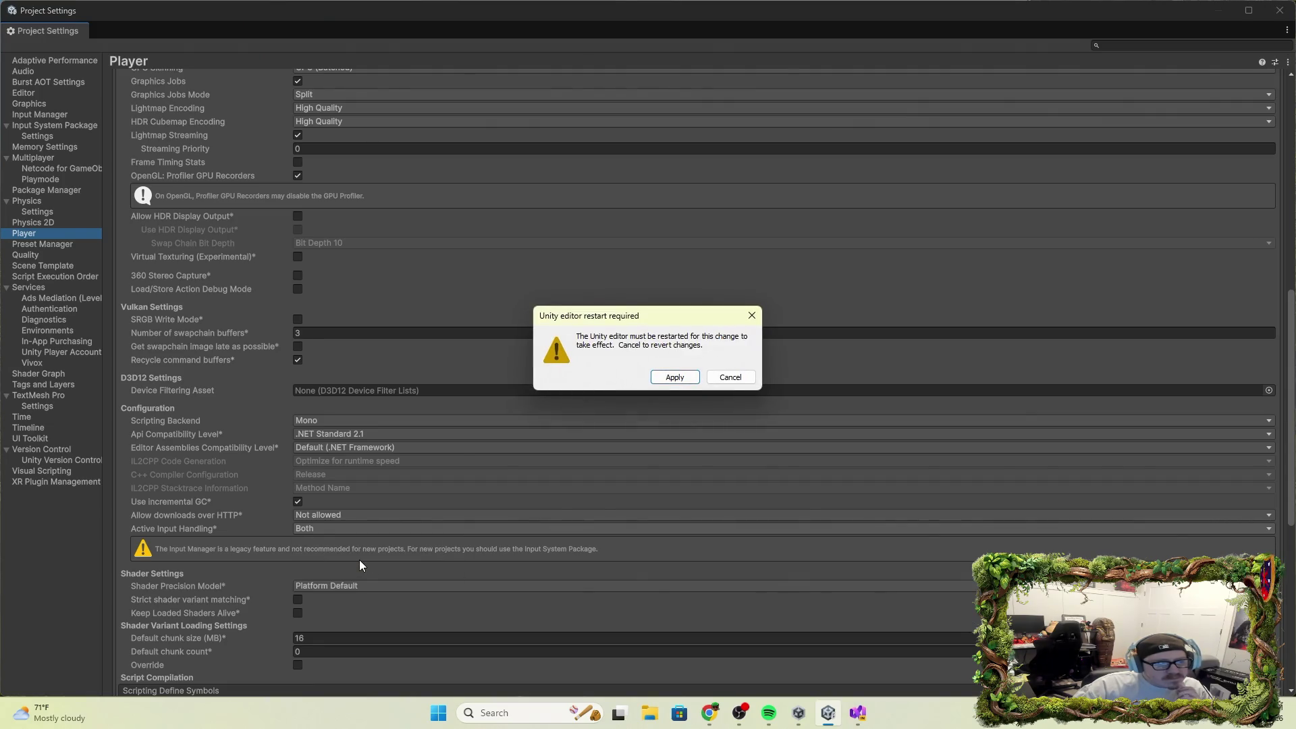
left_click(676, 378)
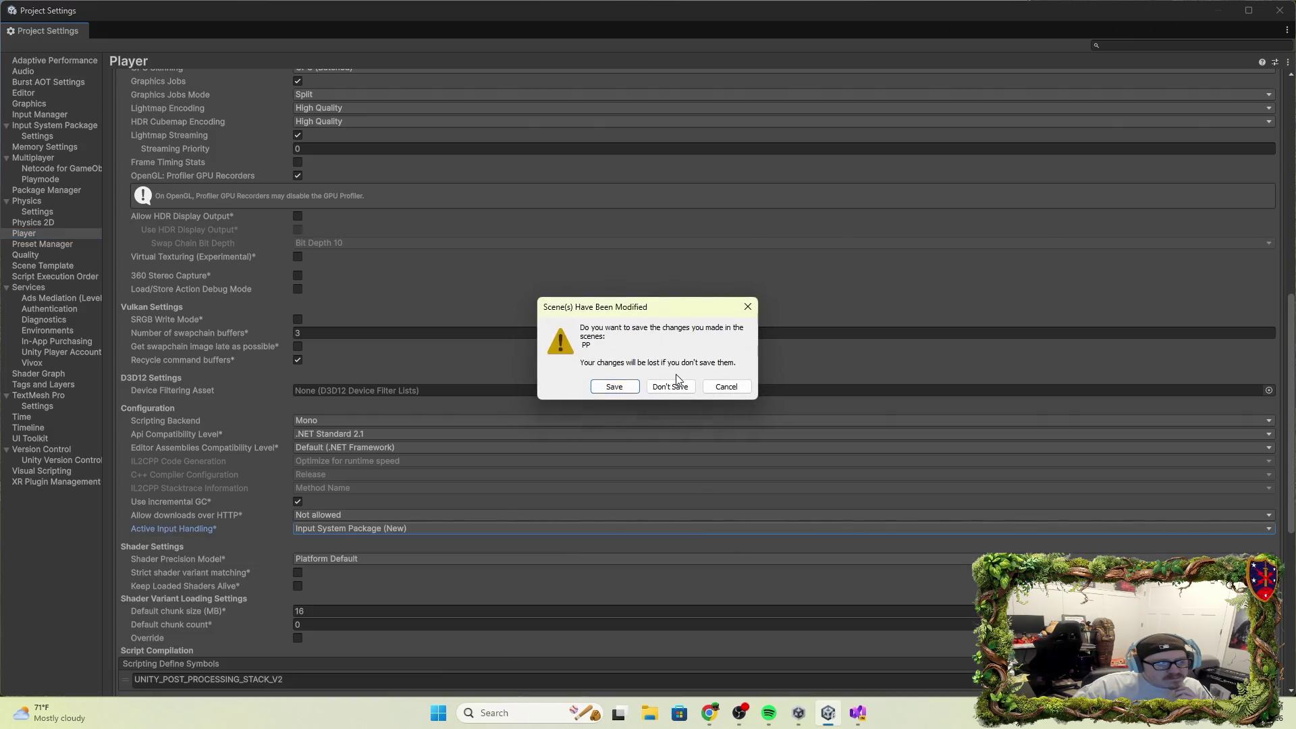
left_click(614, 387)
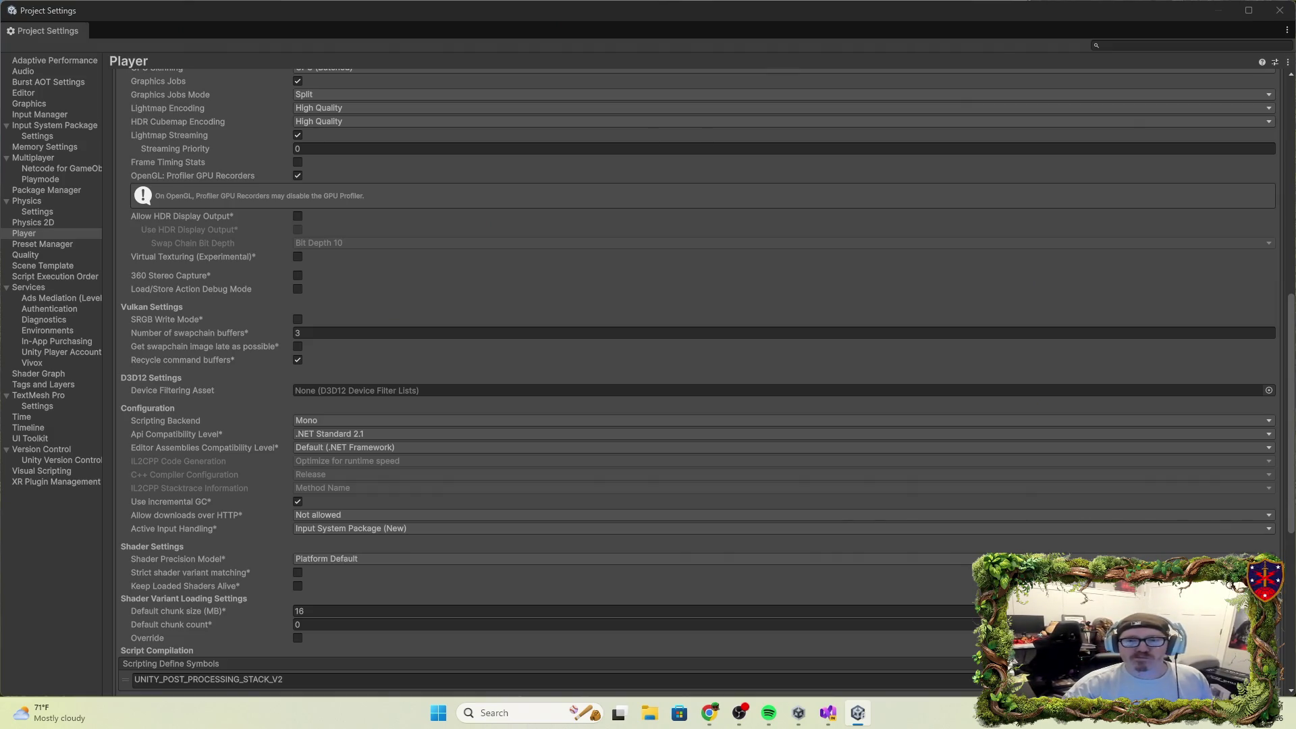
left_click(1279, 10)
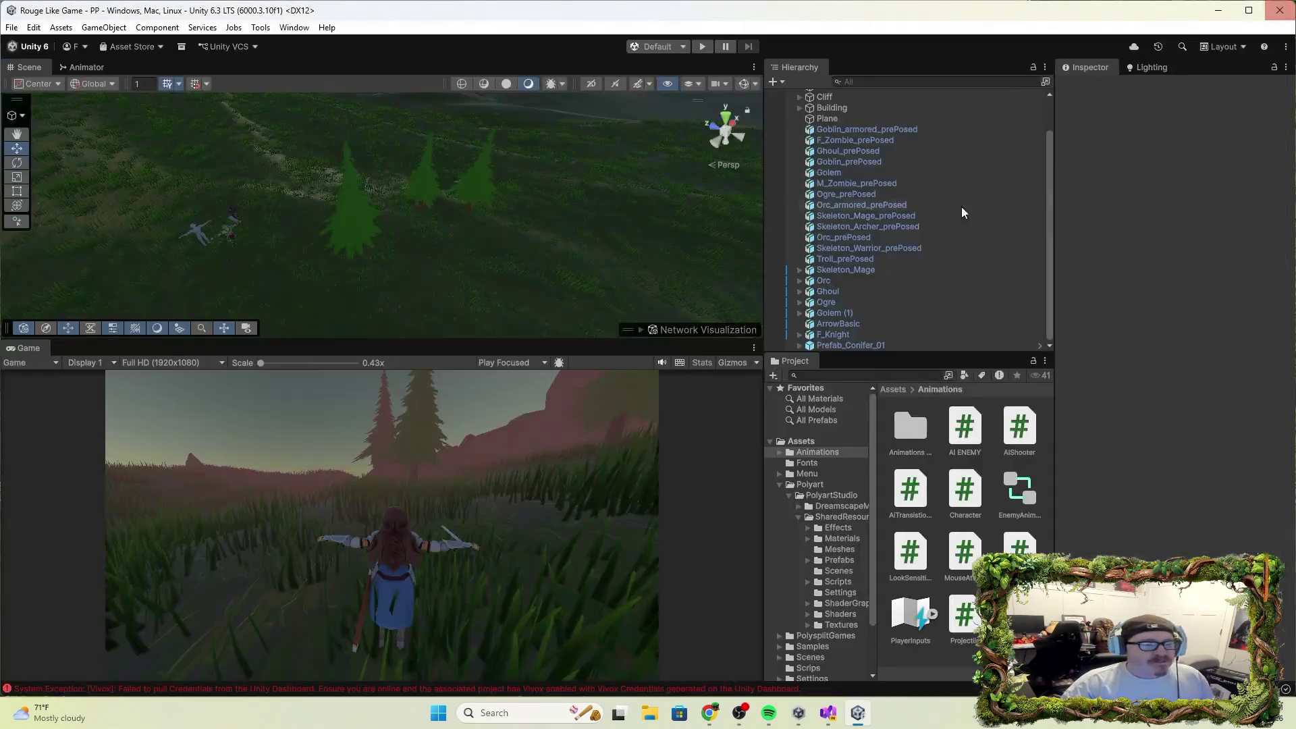
Test-play, then read the InvalidOperationException stack traces from the Character and MouseLook scripts in the Console.
left_click(704, 49)
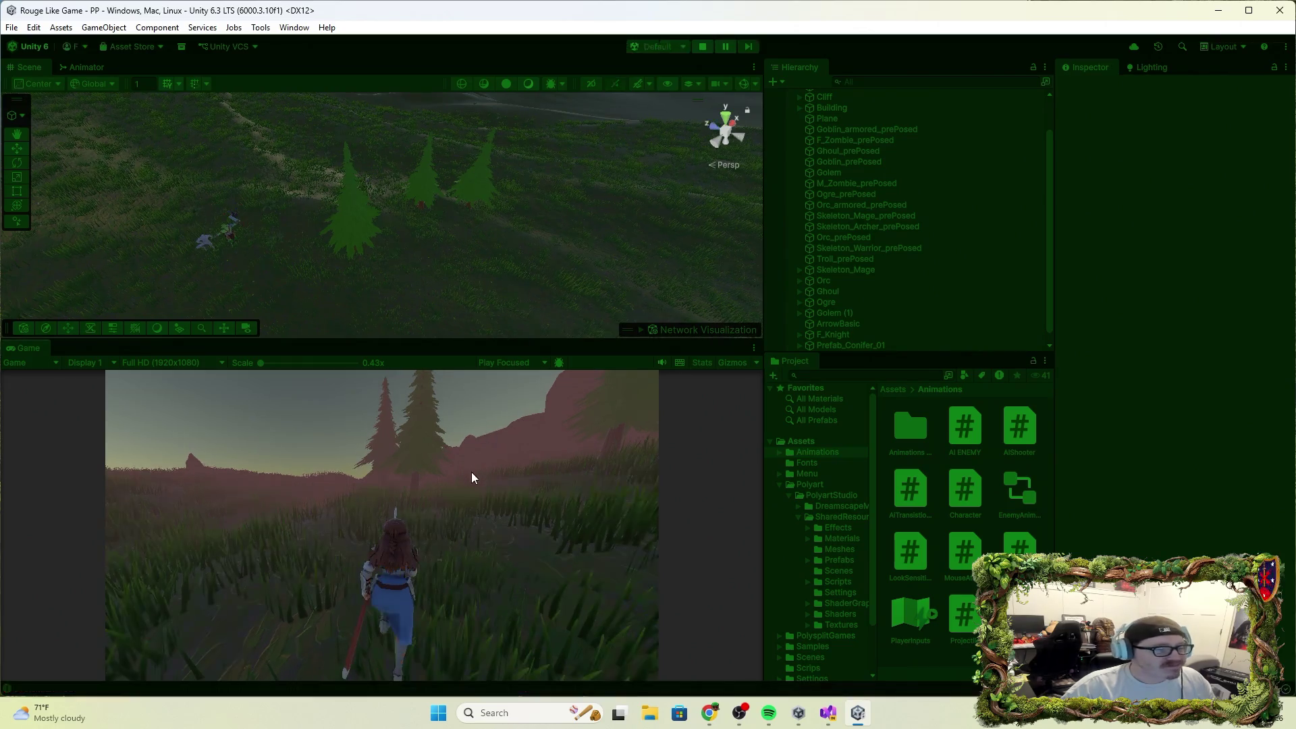
left_click(703, 47)
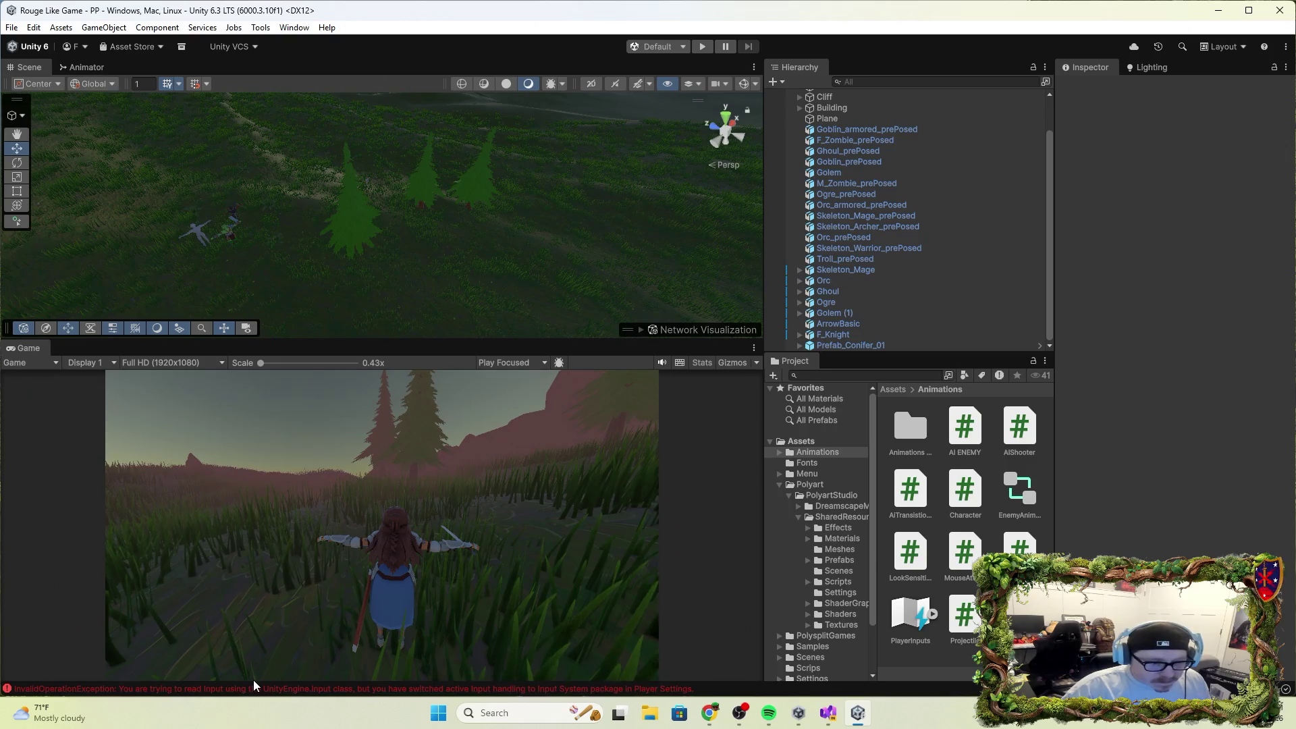
left_click(256, 689)
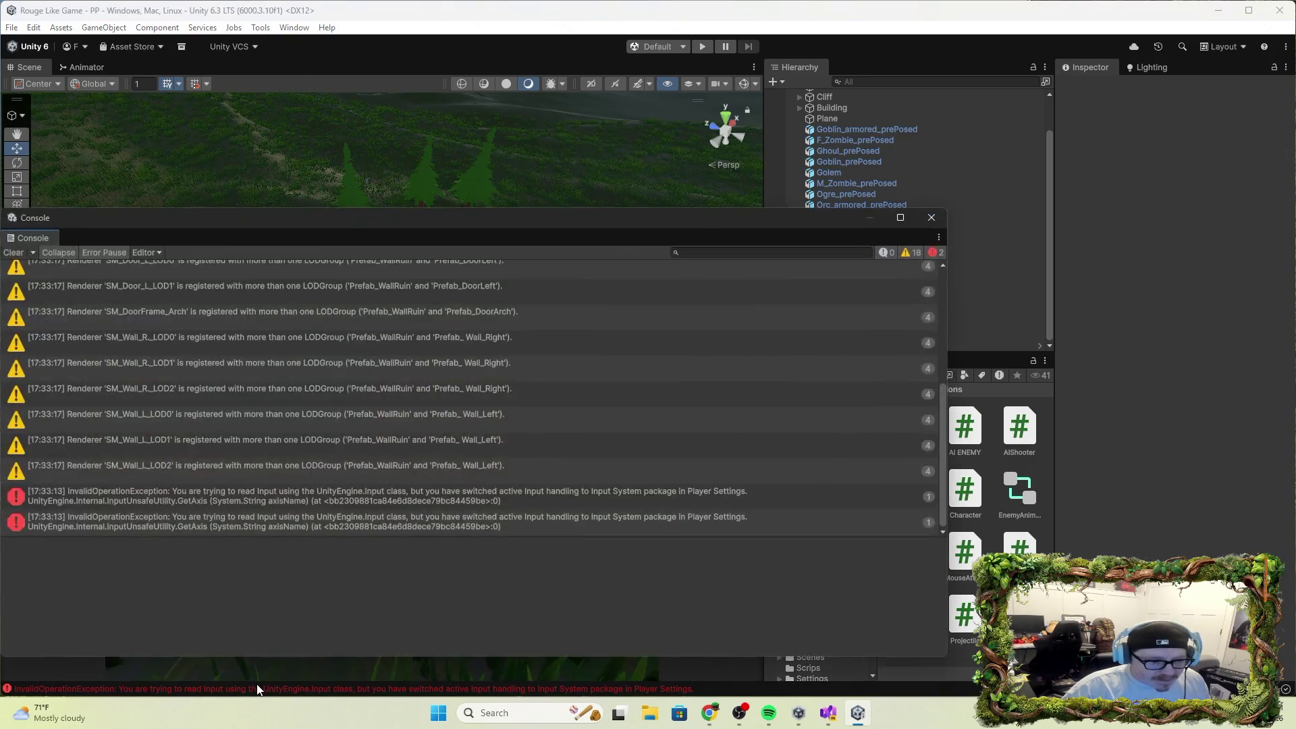
left_click(393, 497)
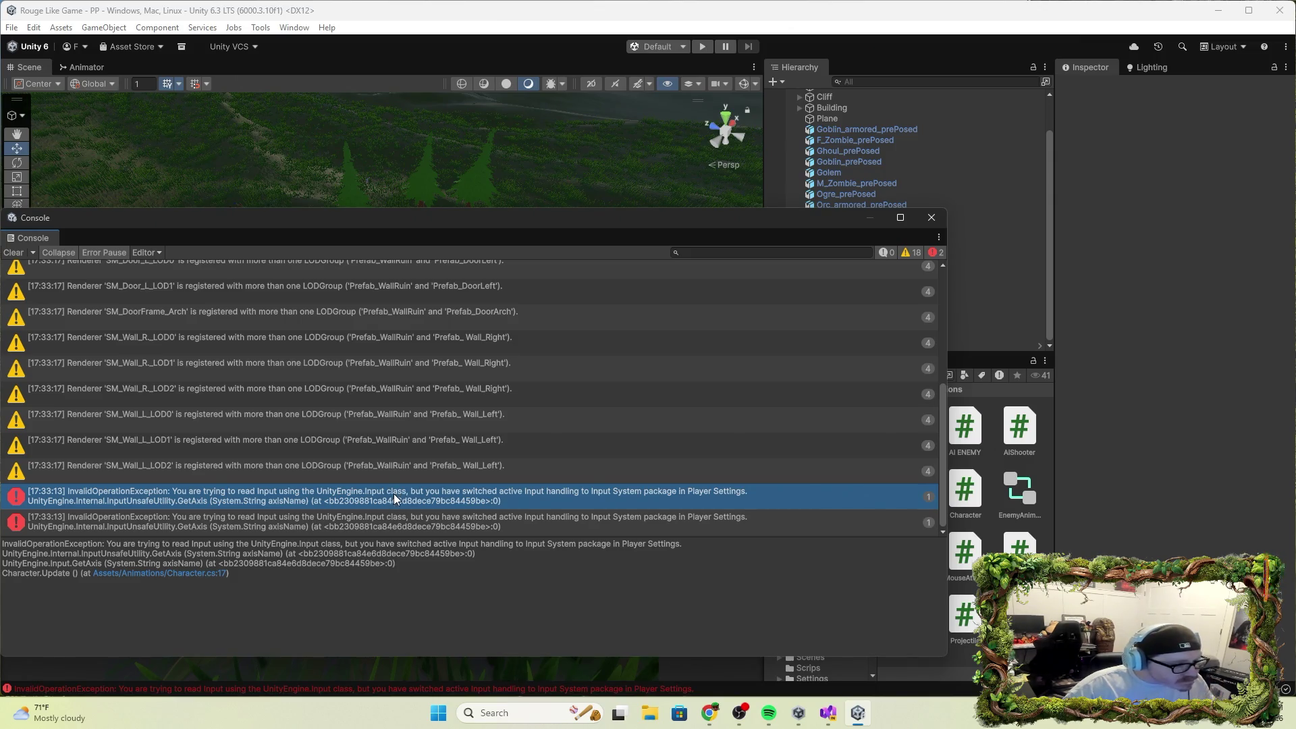
left_click(426, 524)
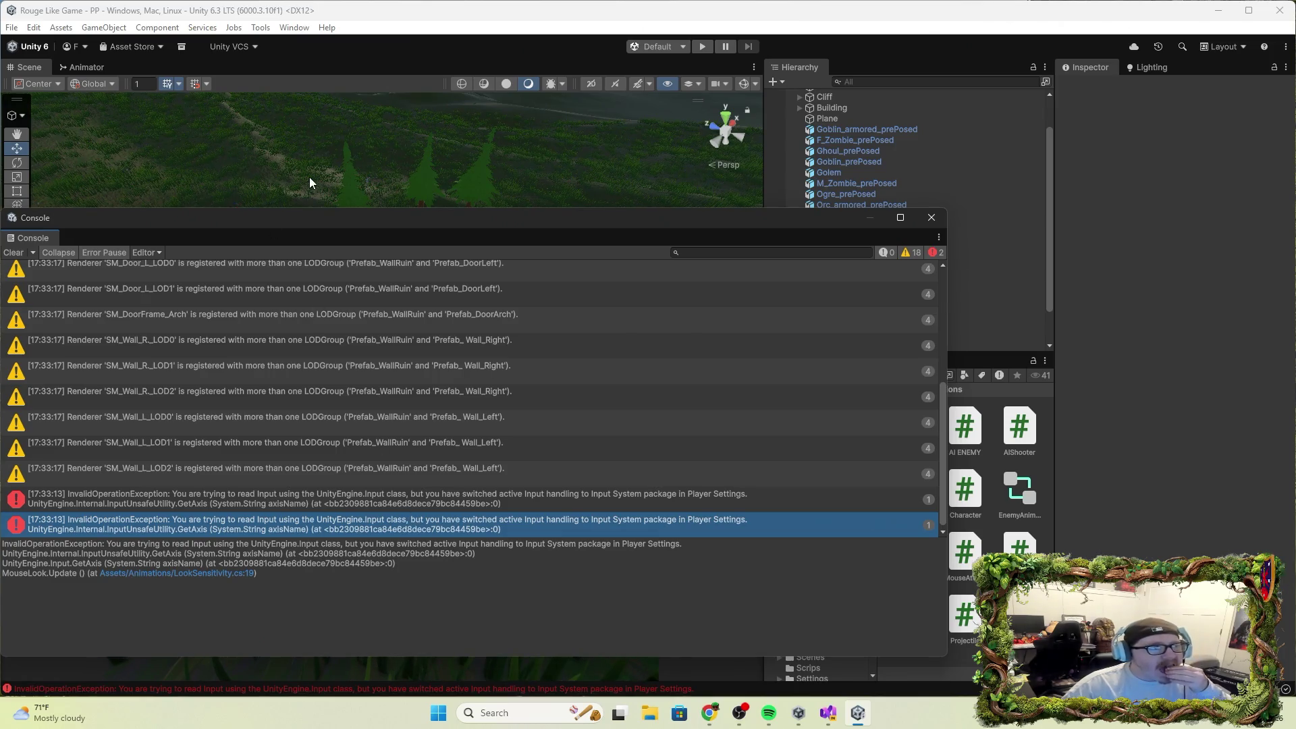
left_click(62, 27)
mouse_move(34, 27)
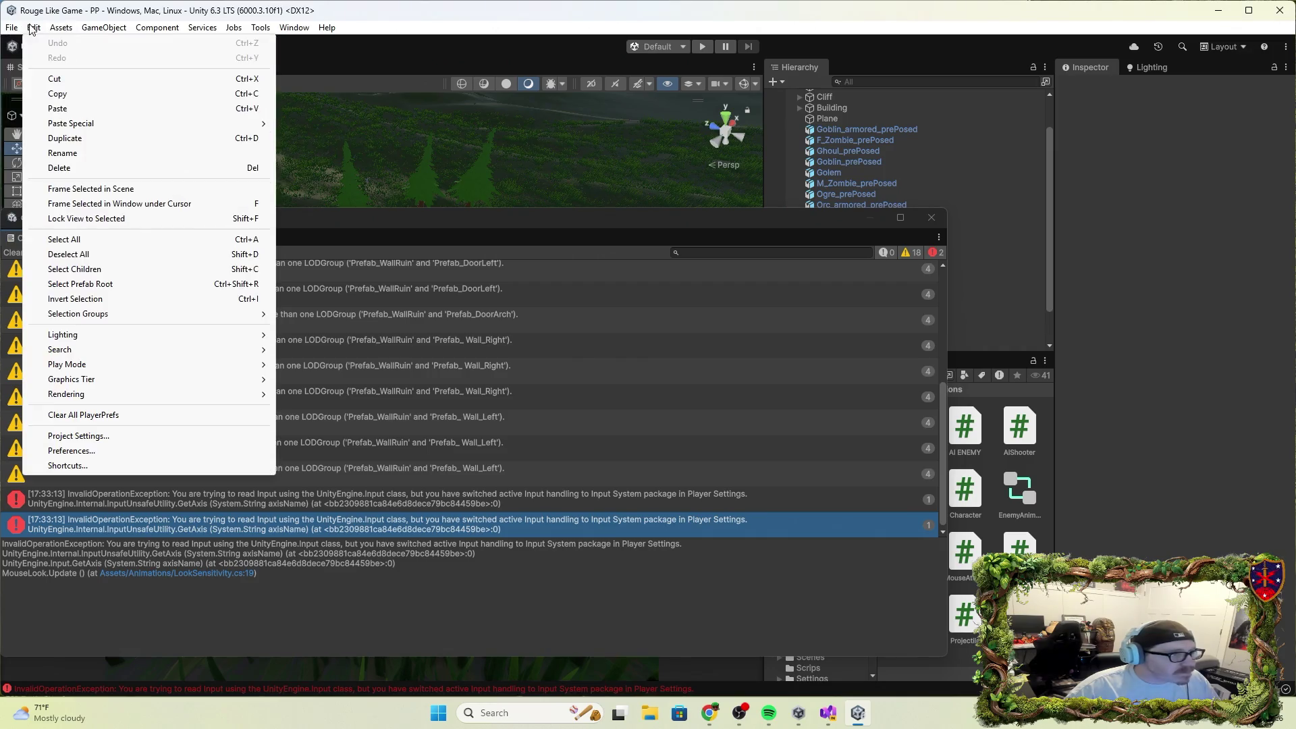
Set Active Input Handling to Input Manager (Old) in the Player settings and accept the restart.
left_click(110, 436)
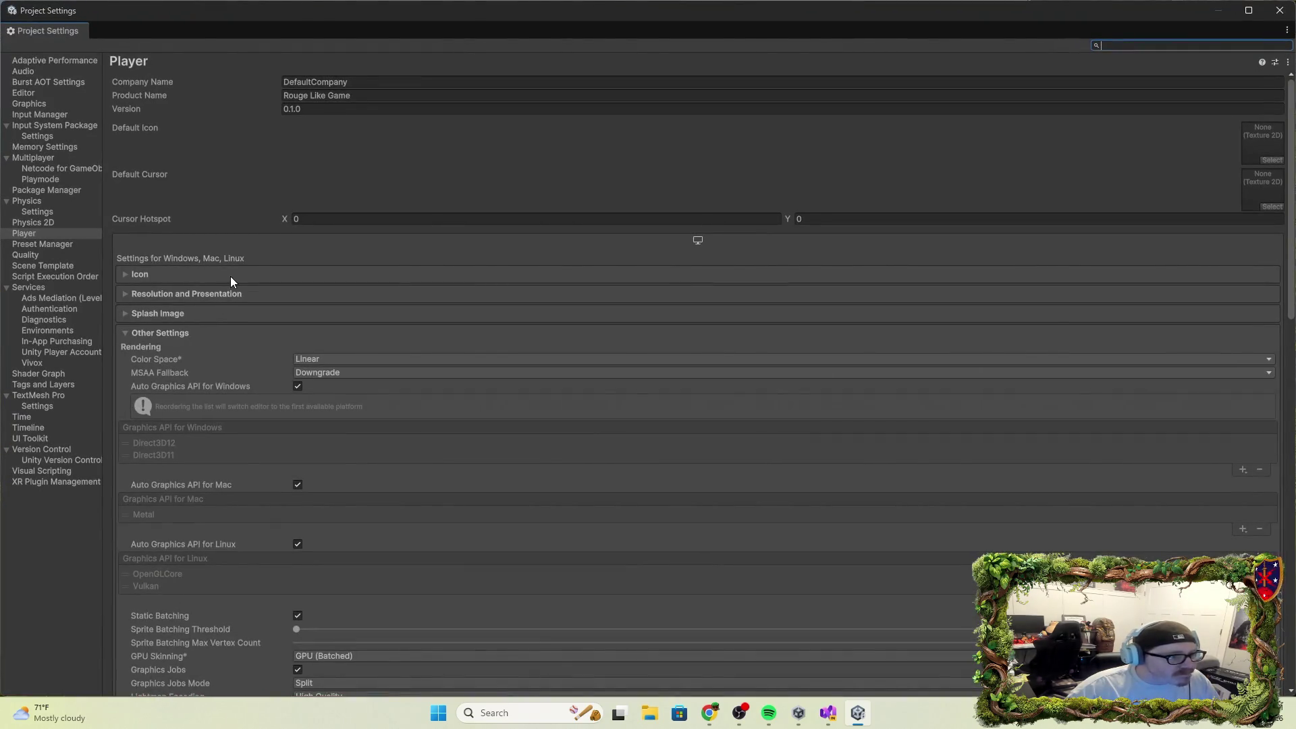
scroll(204, 366, "down", 15)
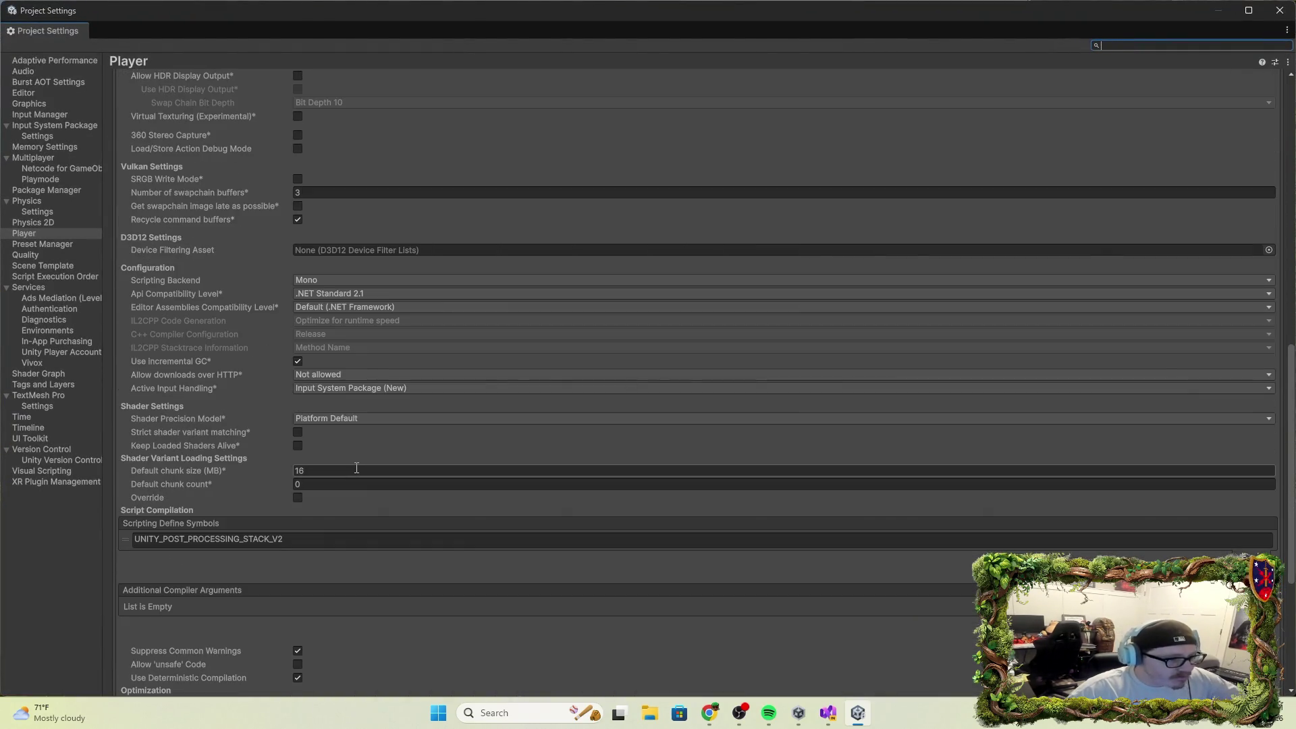
left_click(331, 383)
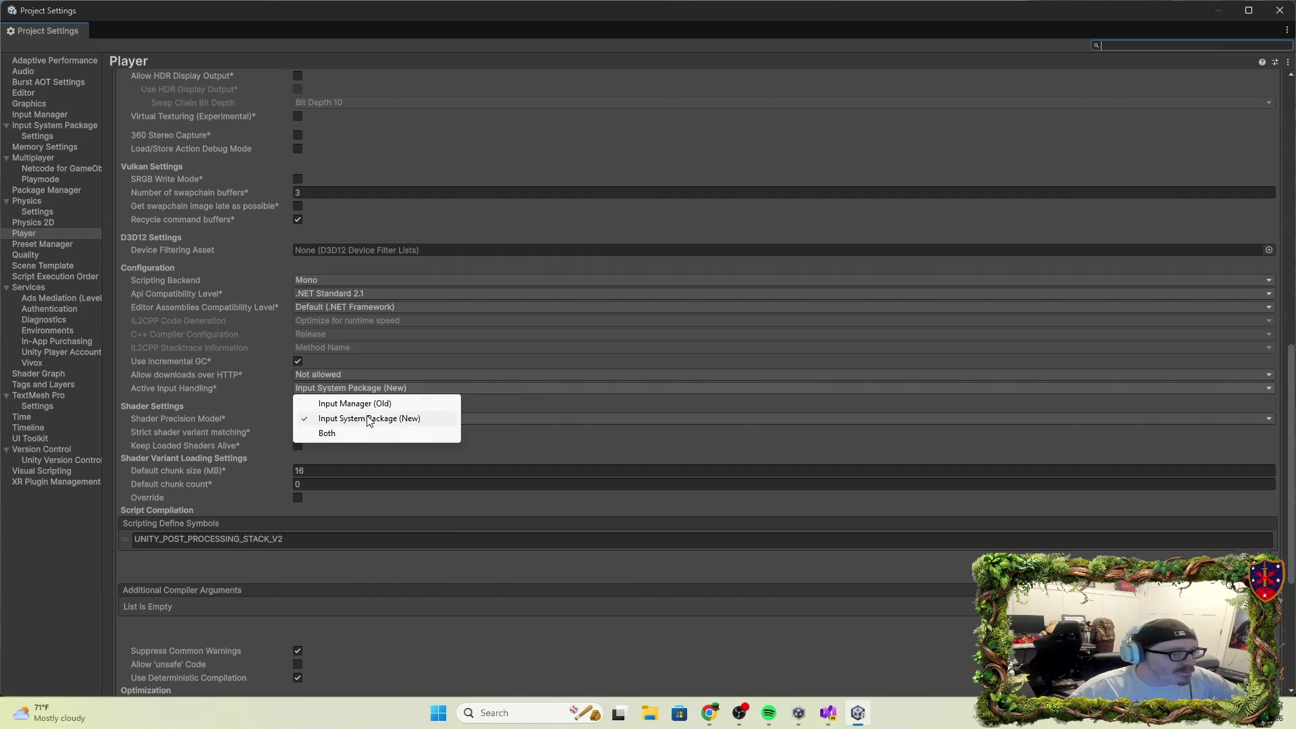
left_click(355, 405)
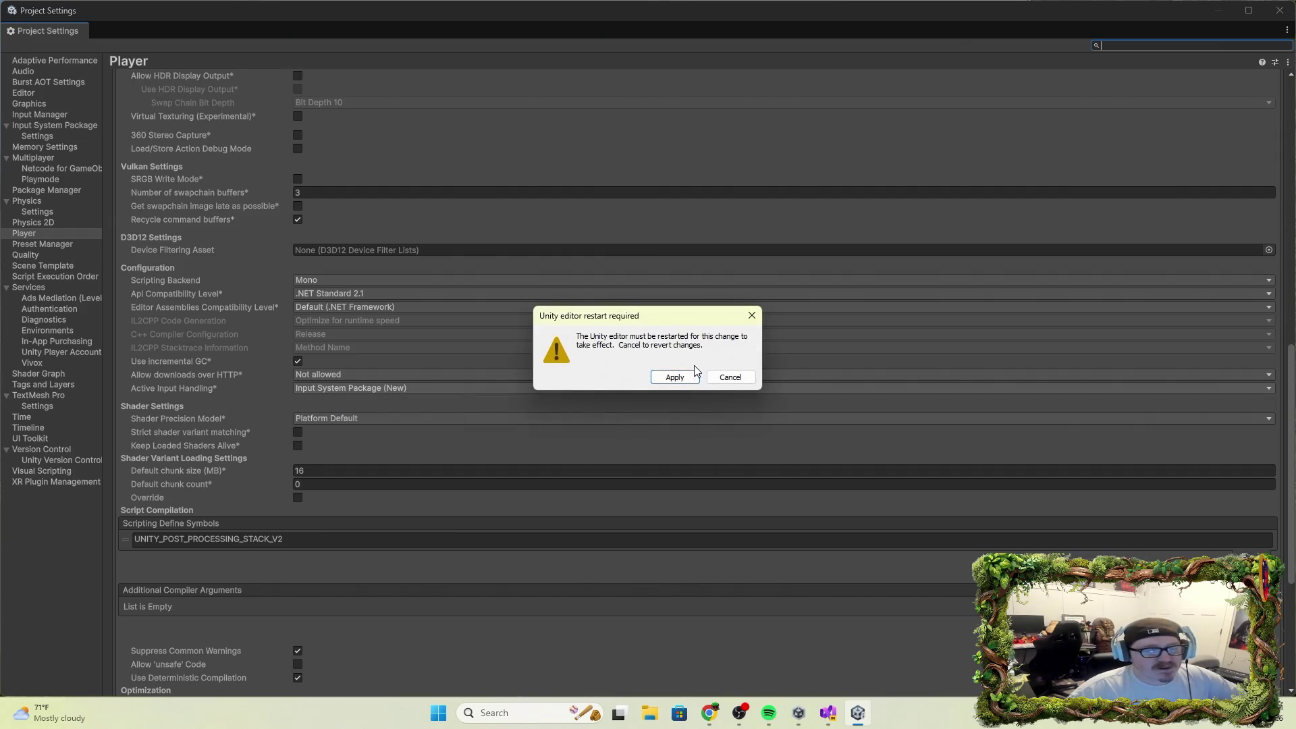
left_click(681, 378)
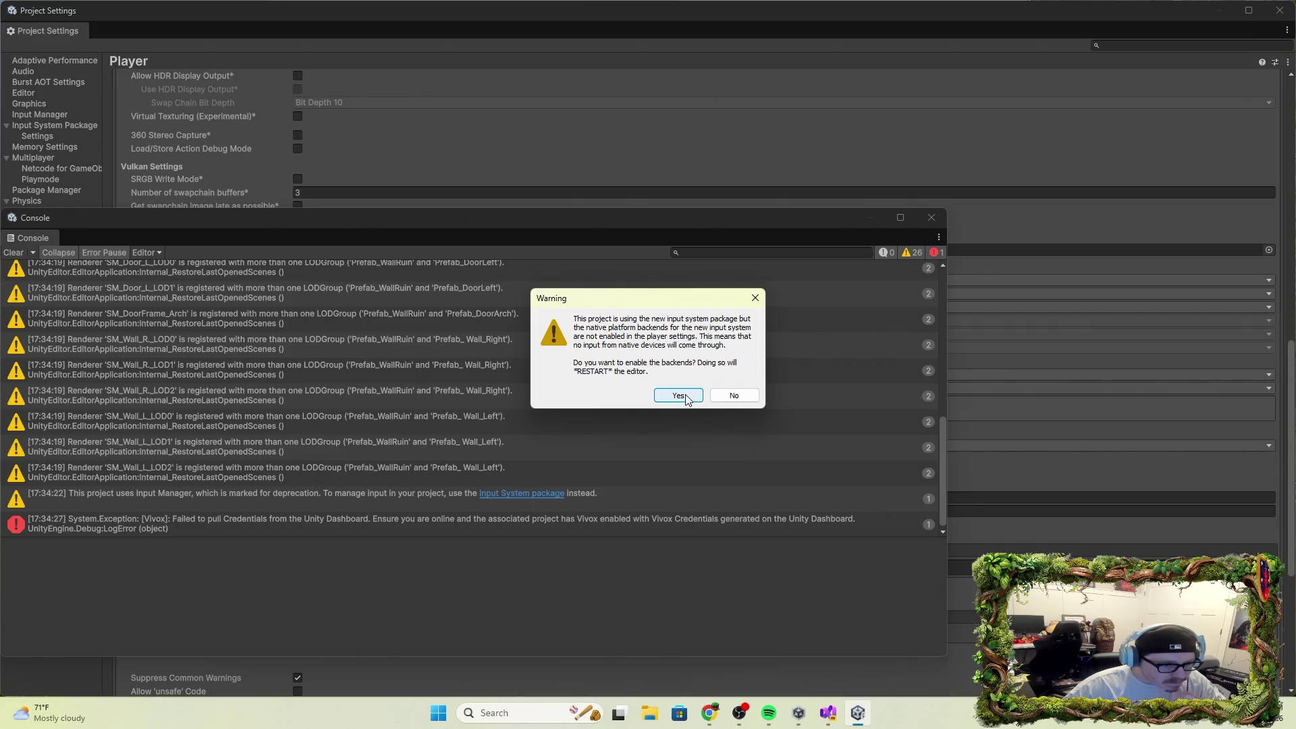
After the restart, dismiss the input backend prompt, close the Console, and switch Active Input Handling to Both.
left_click(734, 396)
left_click(931, 219)
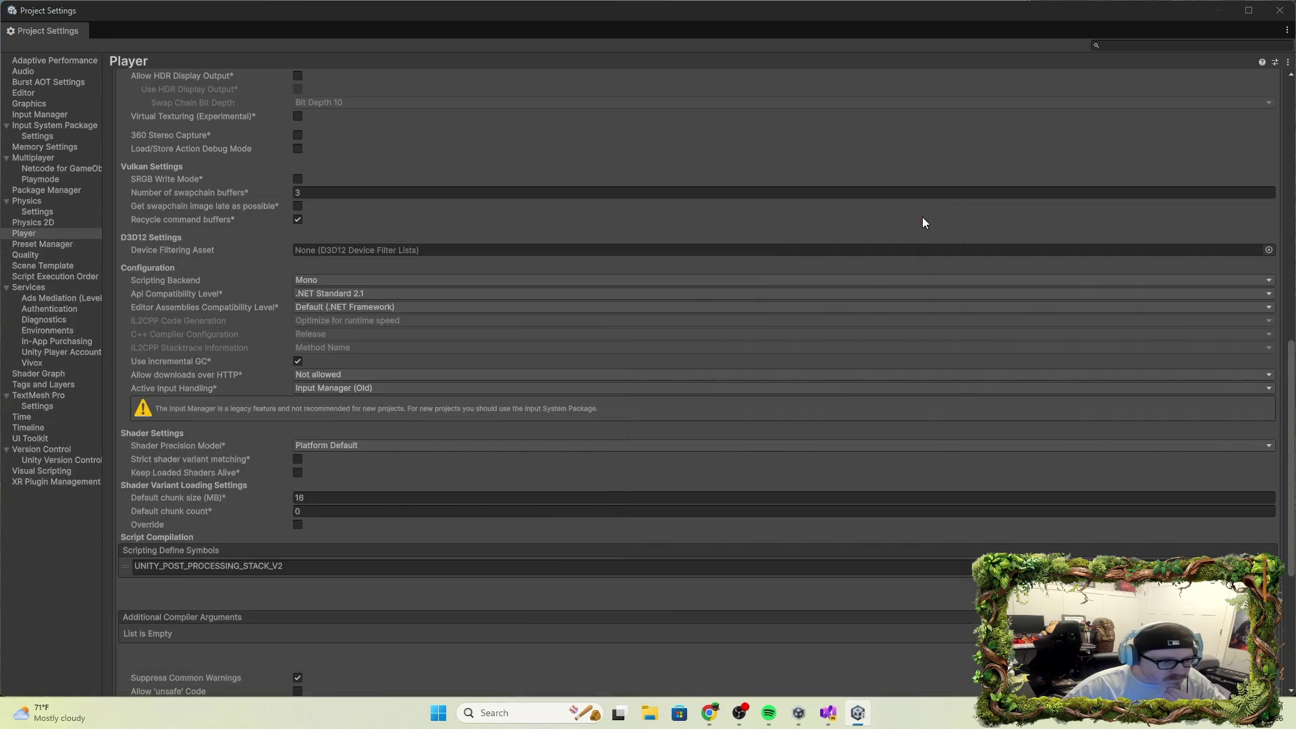
left_click(382, 384)
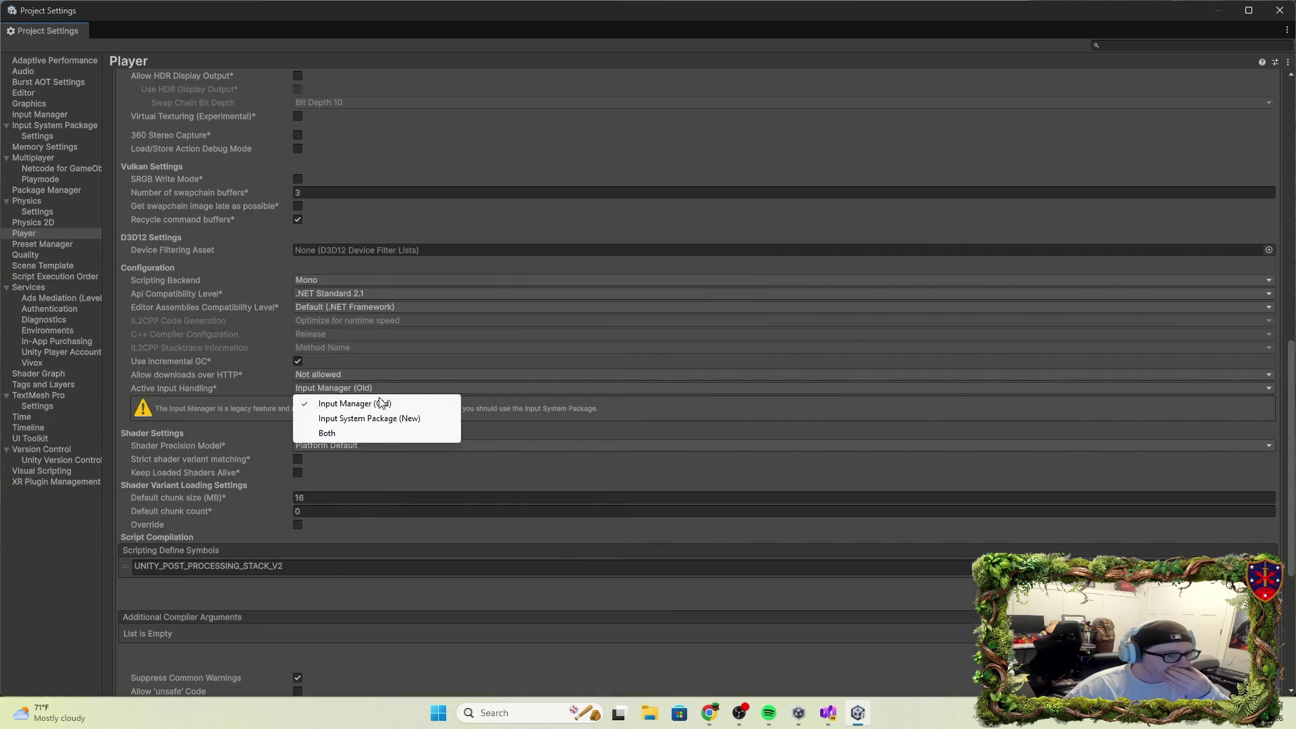
left_click(351, 431)
left_click(677, 379)
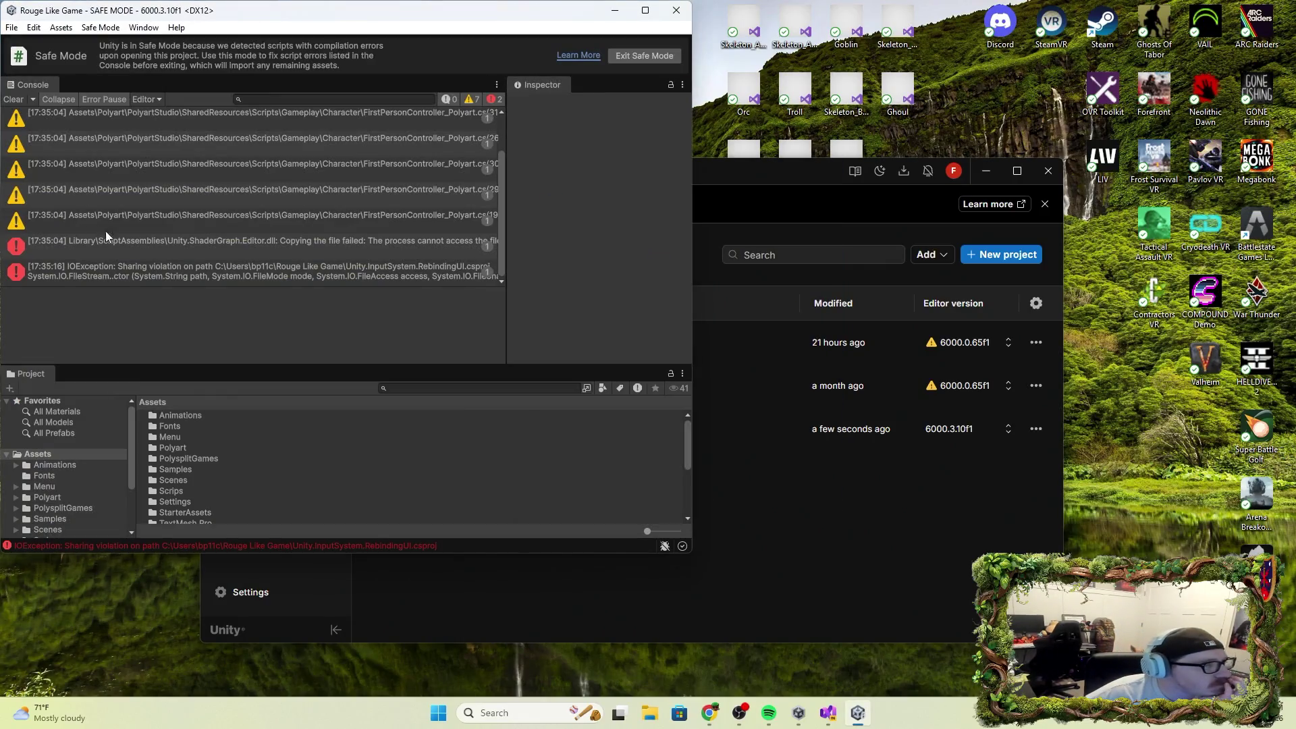
Inspect the ShaderGraph.Editor.dll copy error and IOException sharing violation, opening the source in Visual Studio.
left_click(179, 244)
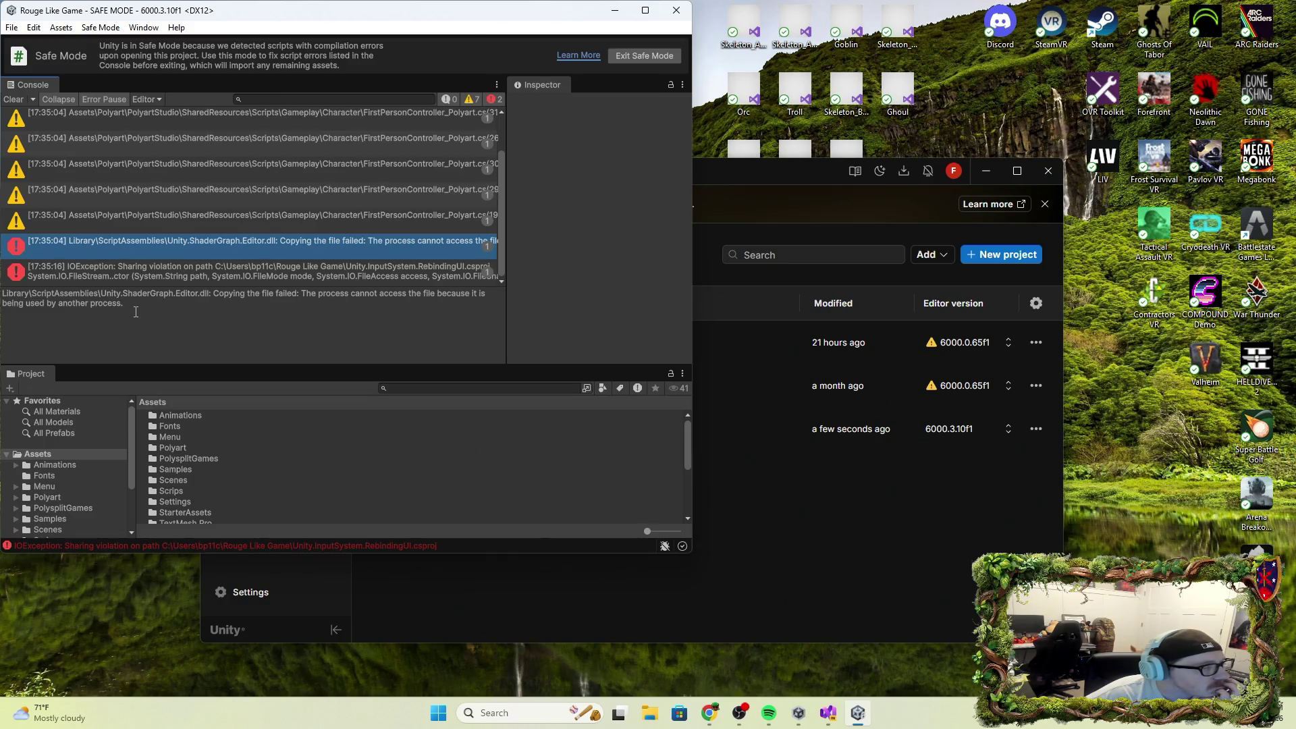
left_click(185, 284)
double_click(289, 269)
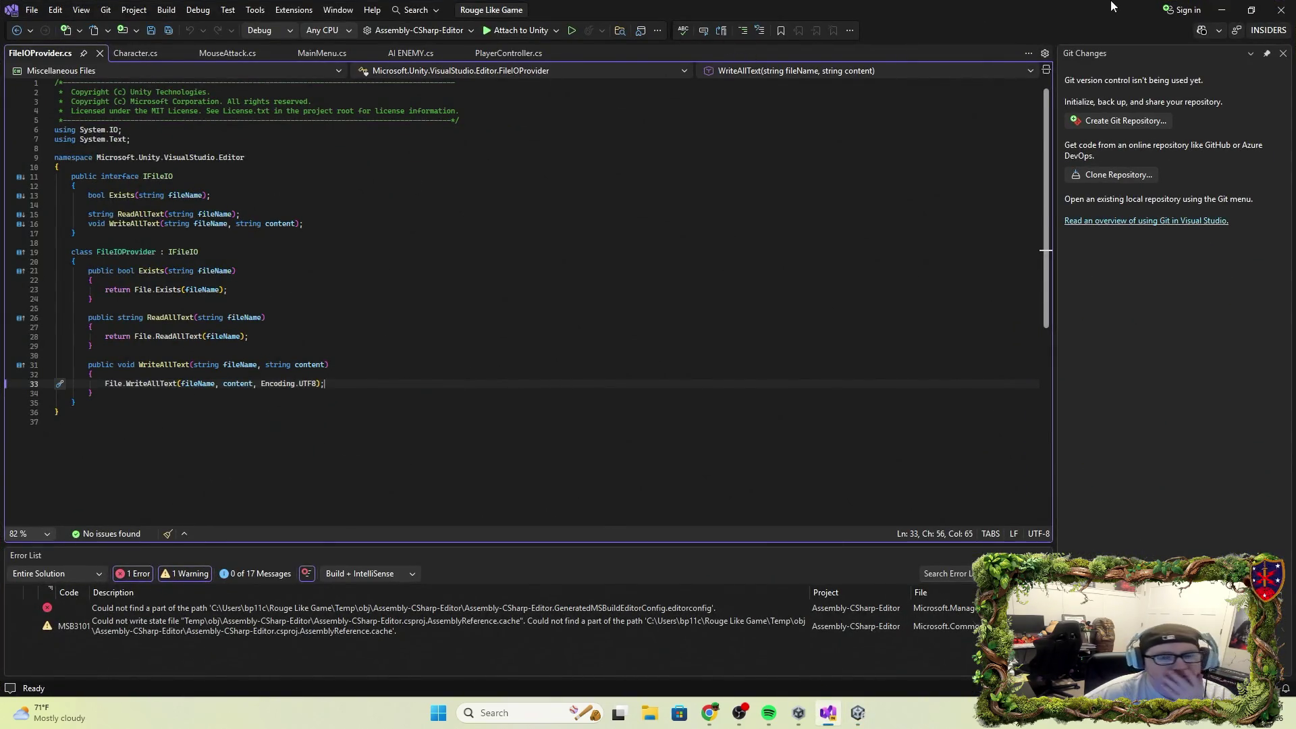
left_click(1223, 15)
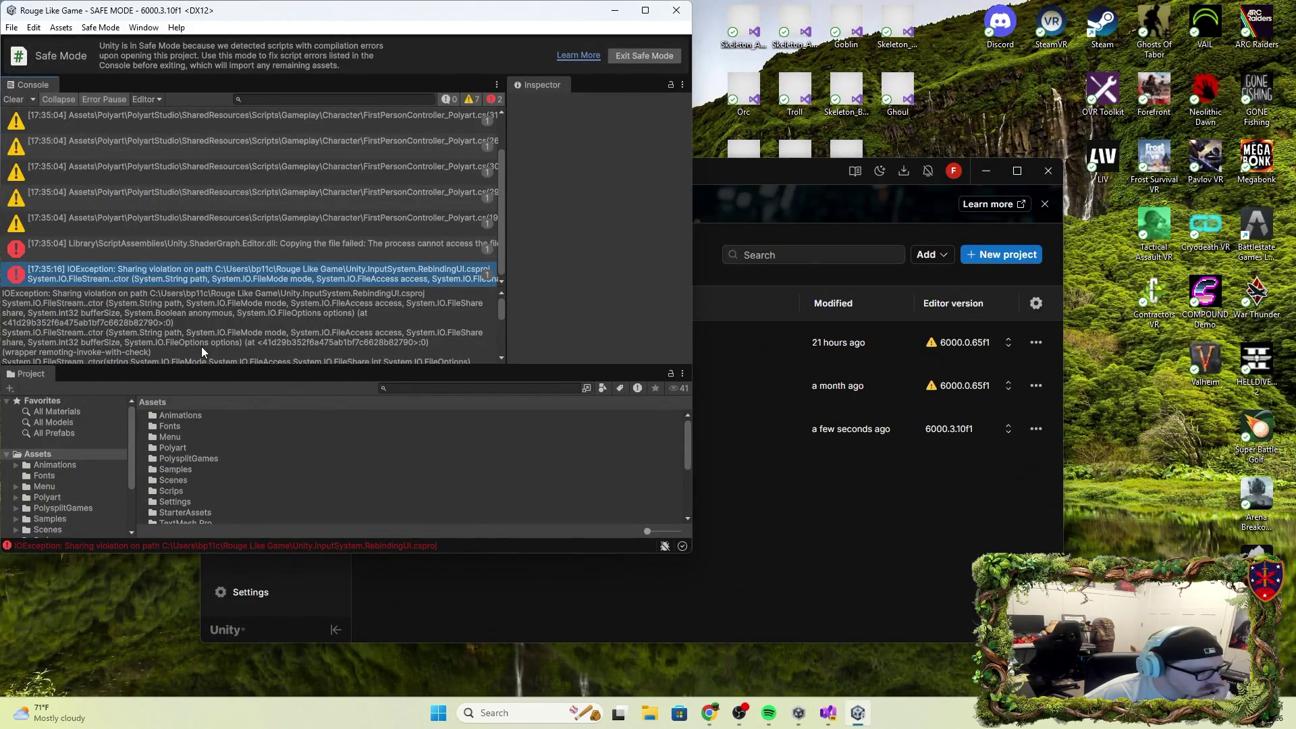
Re-read the ShaderGraph.Editor.dll error message, then close the Safe Mode editor.
left_click(227, 245)
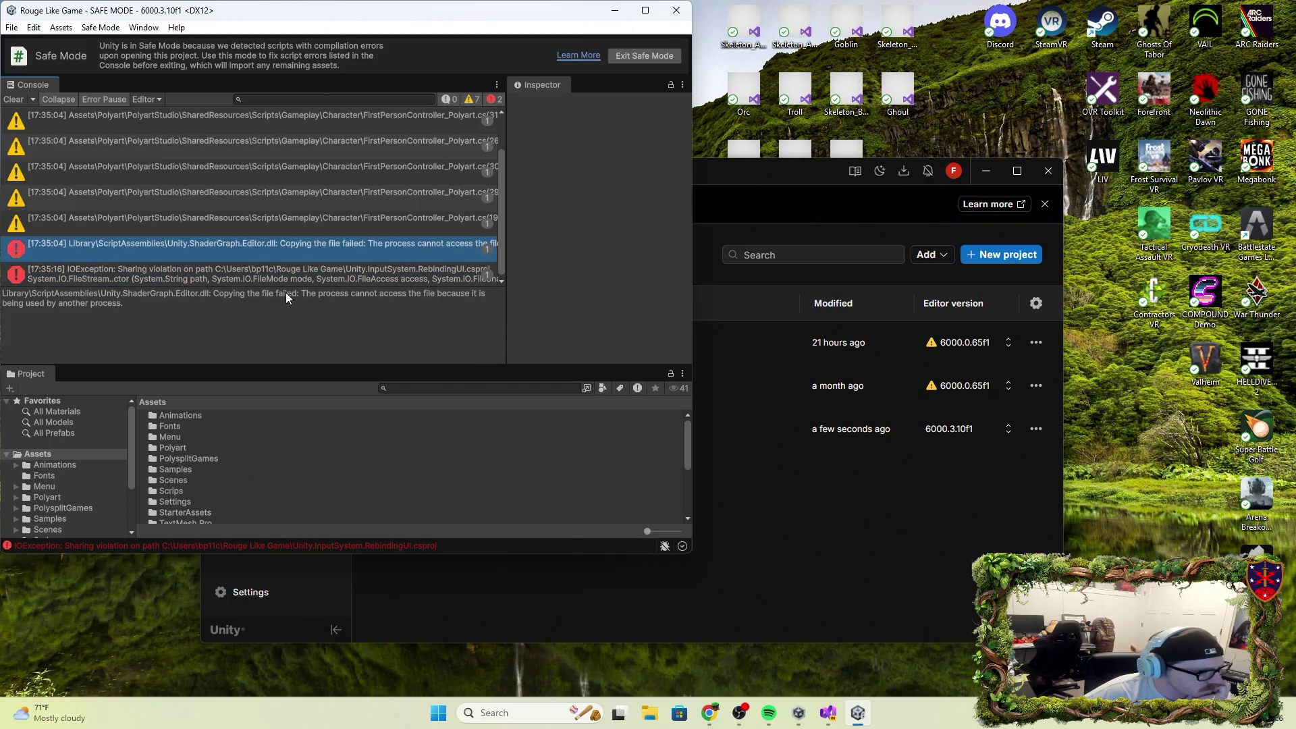
left_click(147, 302)
left_click(146, 302)
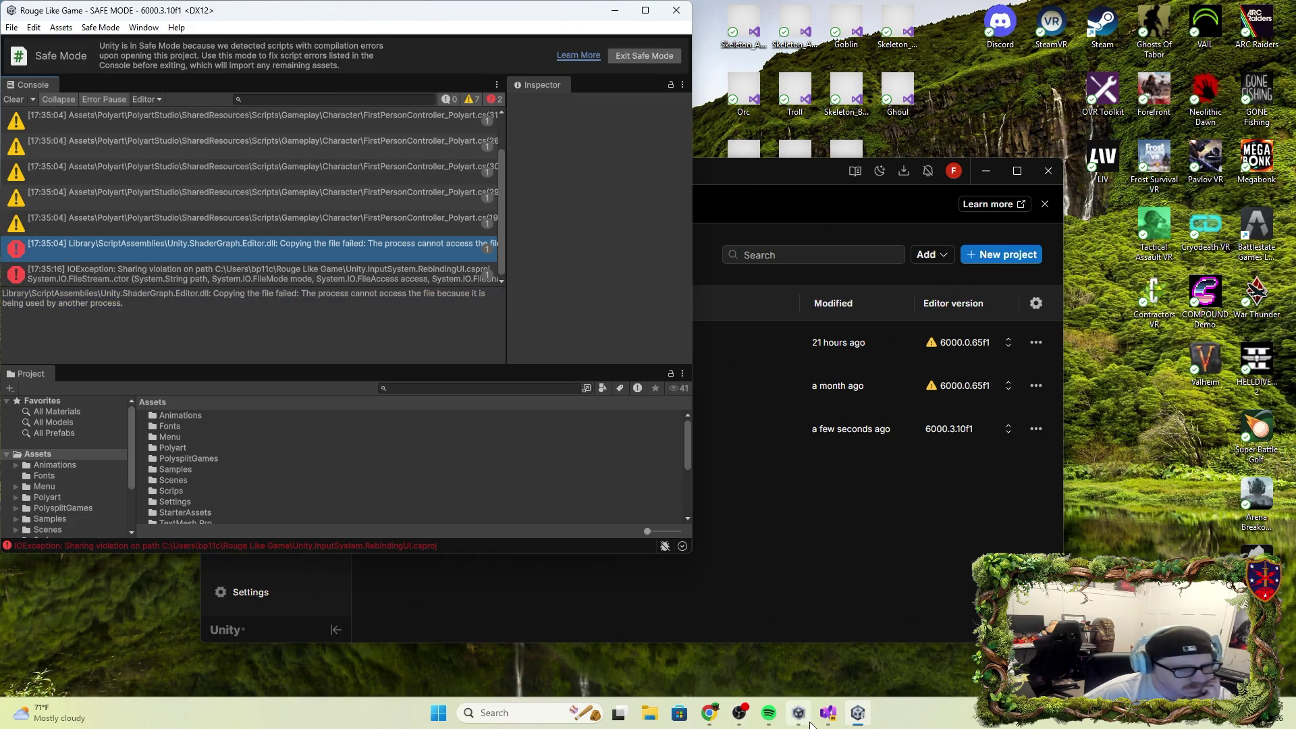
mouse_move(862, 714)
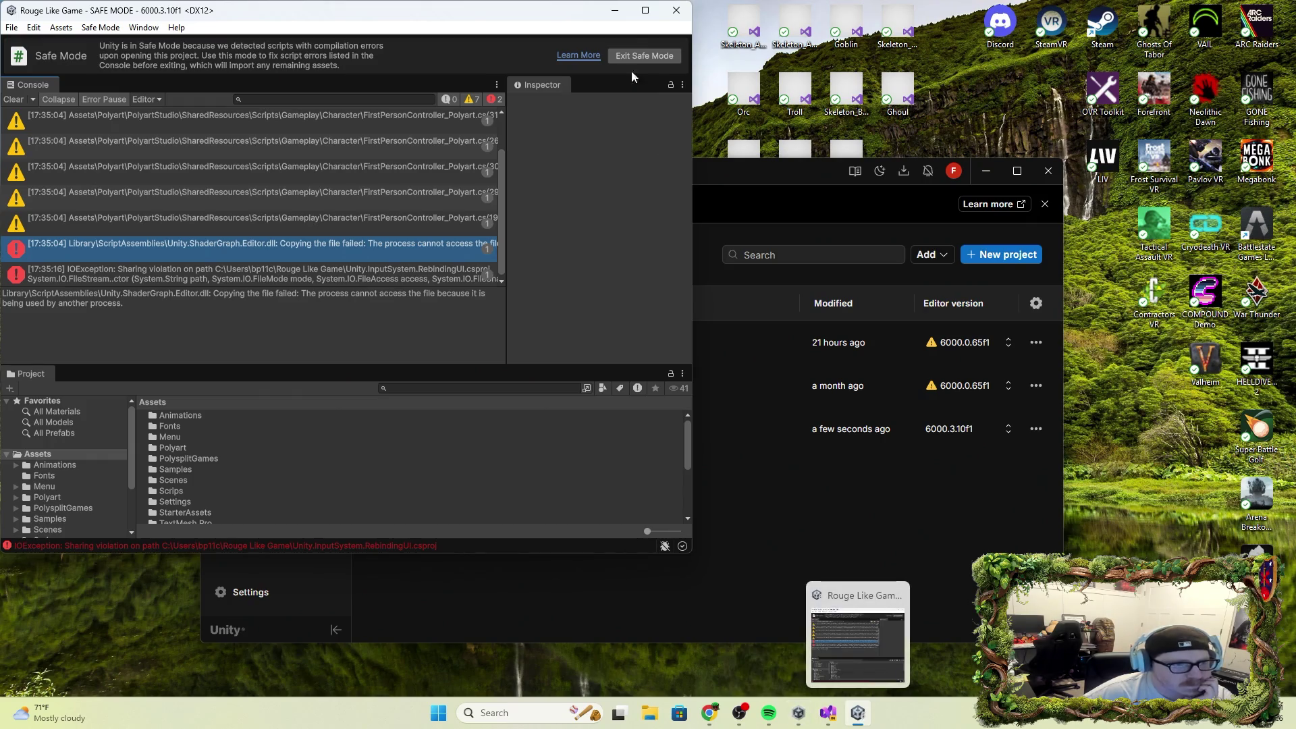
left_click(676, 11)
left_click(1057, 177)
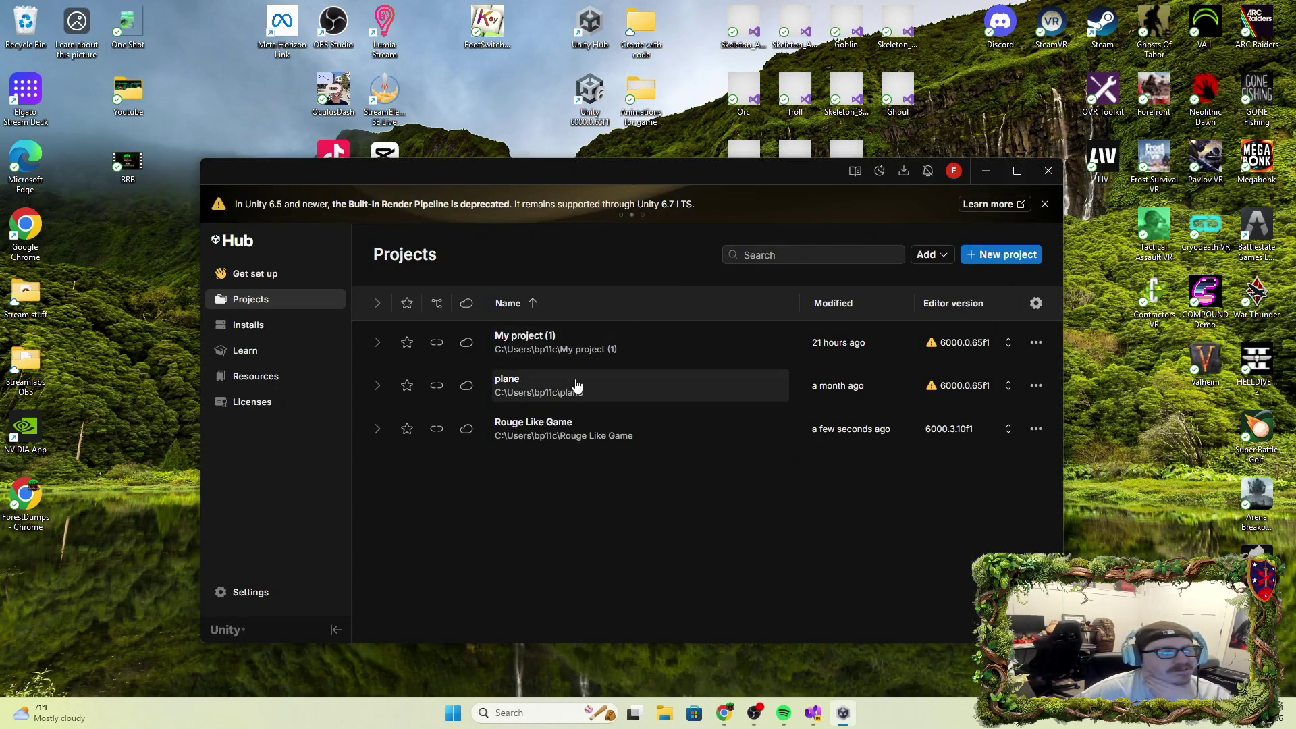
Reopen Rouge Like Game from Unity Hub and close the Project Settings window once it loads.
left_click(588, 427)
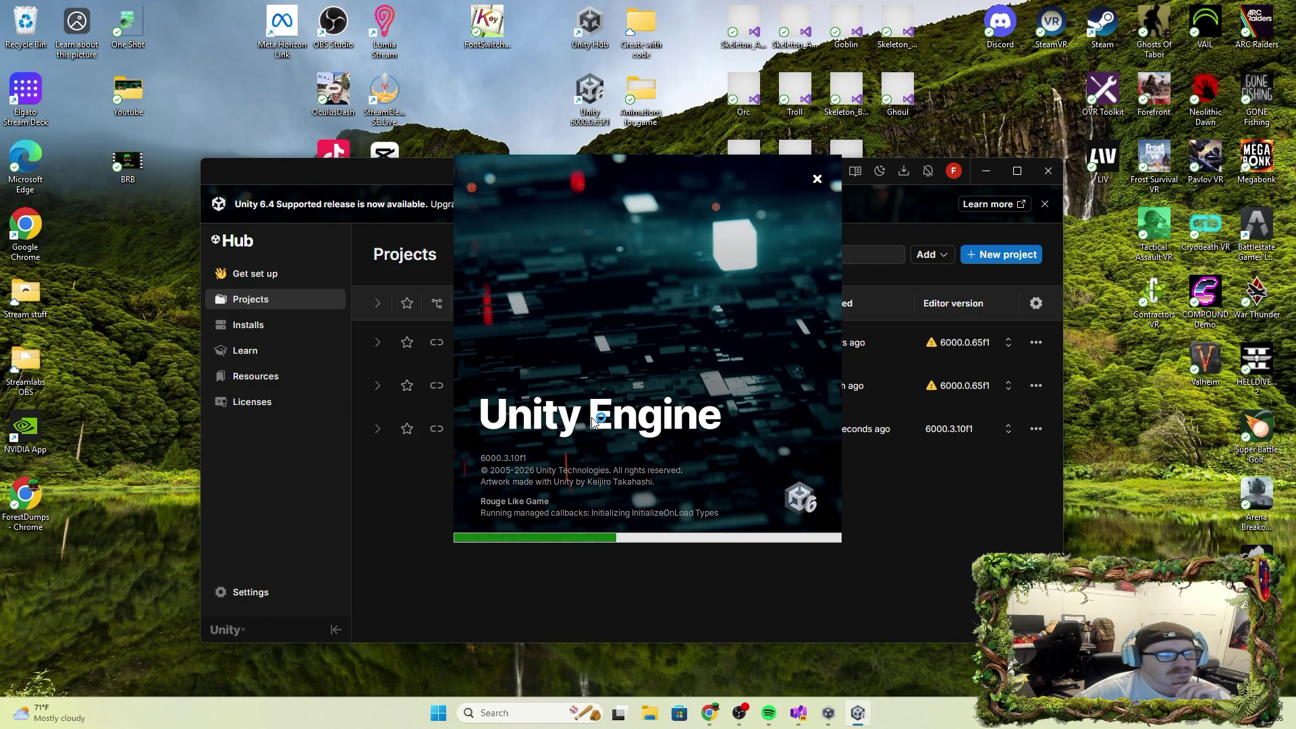
mouse_move(799, 713)
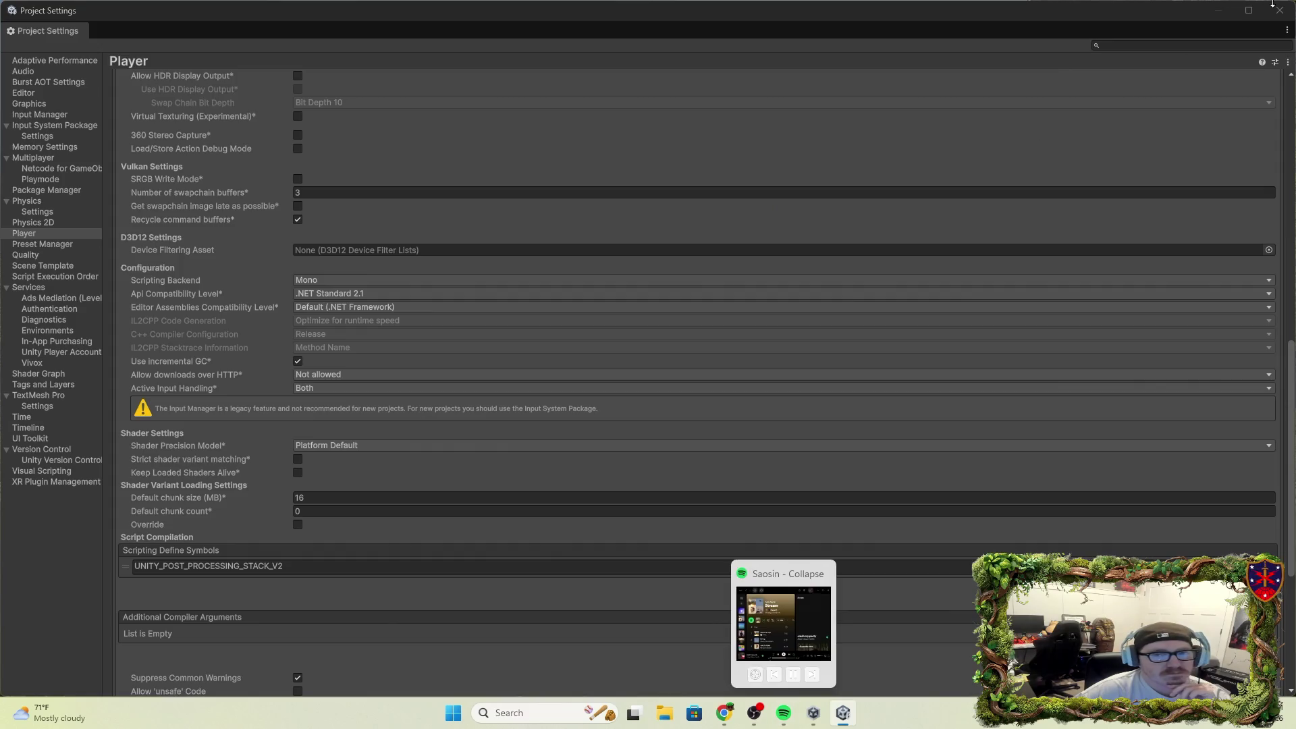
left_click(1278, 17)
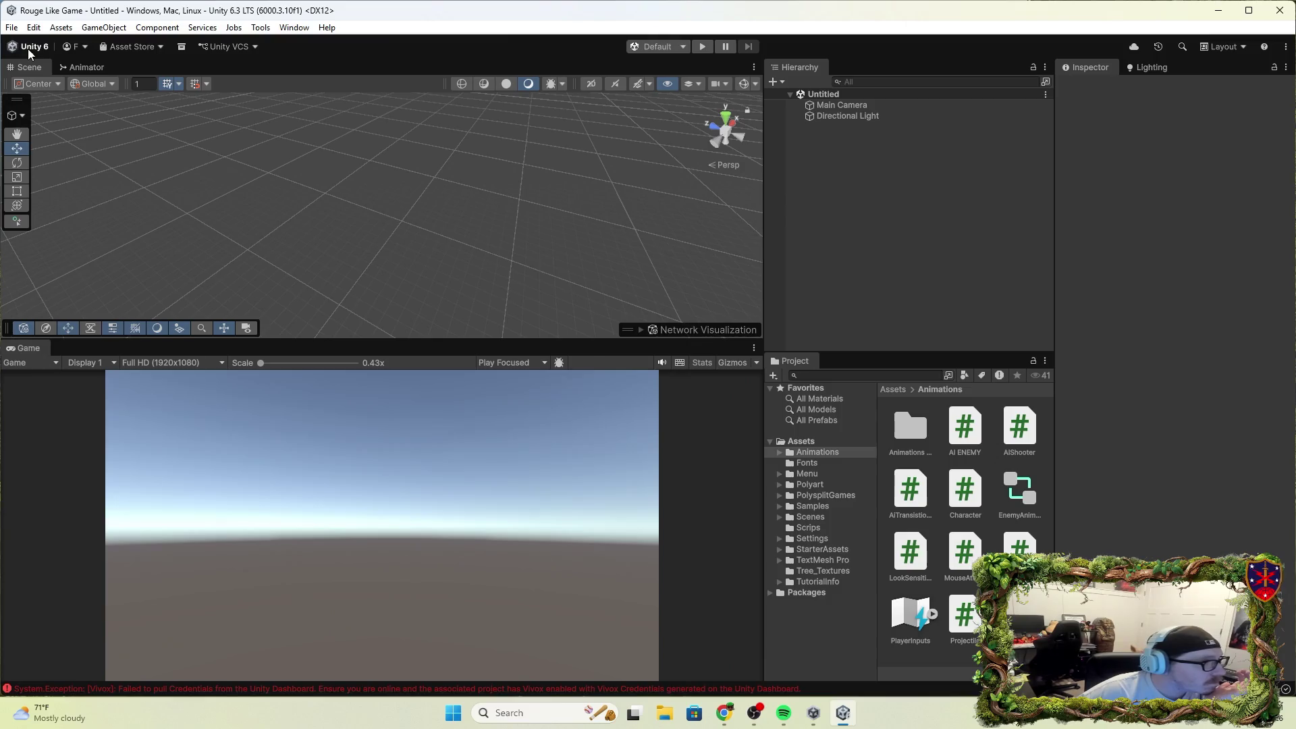
Load the PP scene from File > Open Recent Scene.
left_click(10, 27)
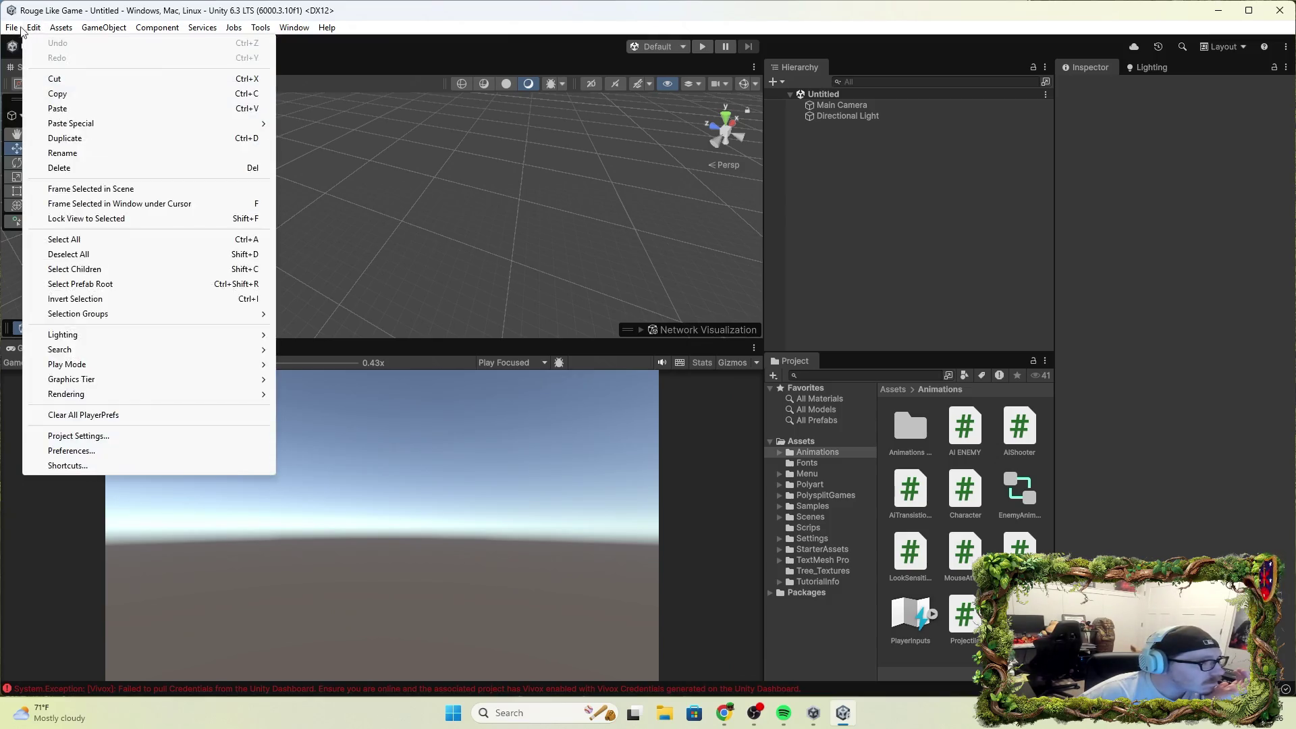
mouse_move(58, 73)
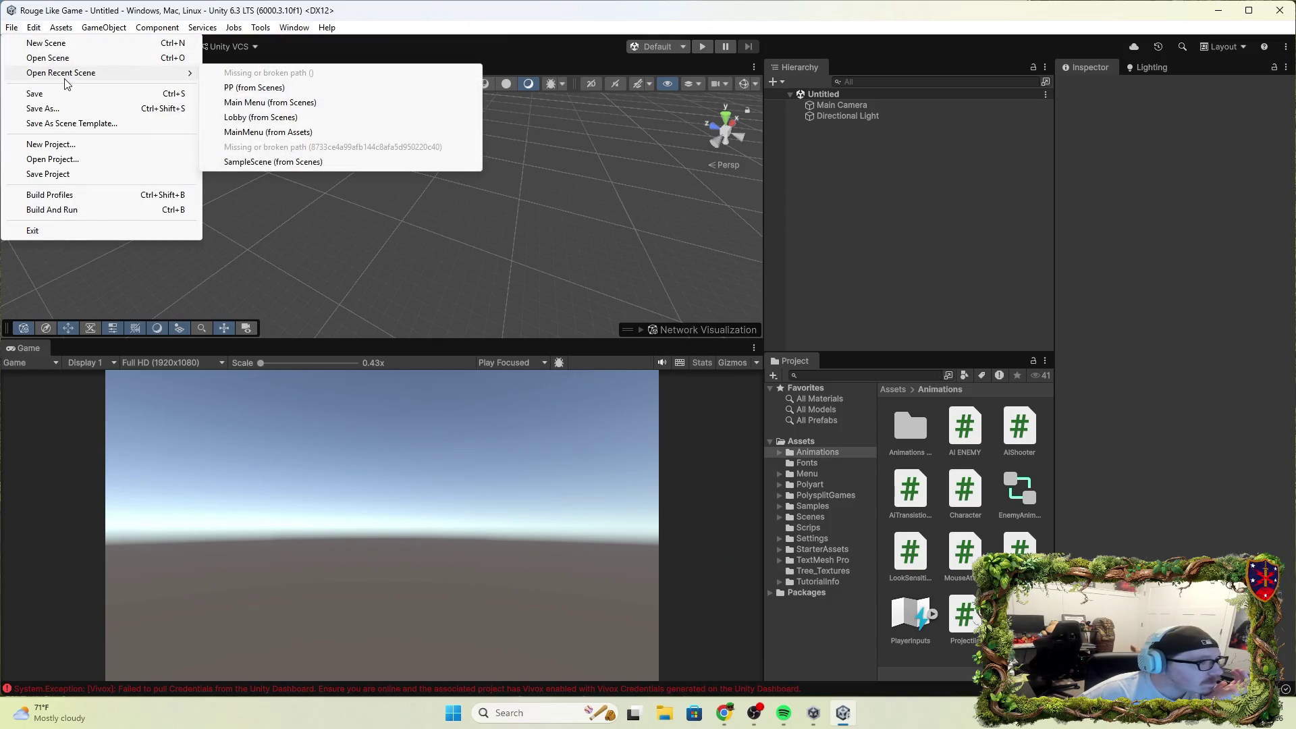
left_click(261, 88)
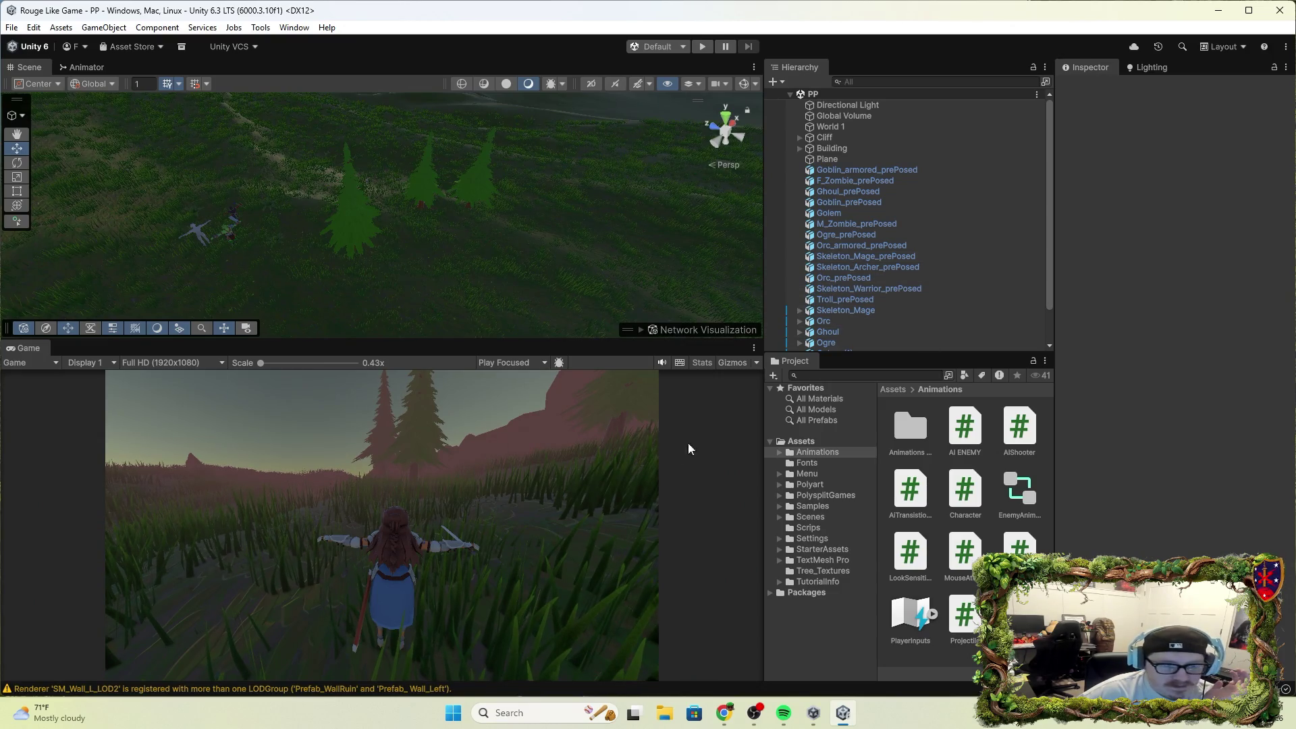
scroll(878, 300, "down", 3)
Play-test PP: run the knight forward with W, swing the sword, then stop play mode.
left_click(702, 46)
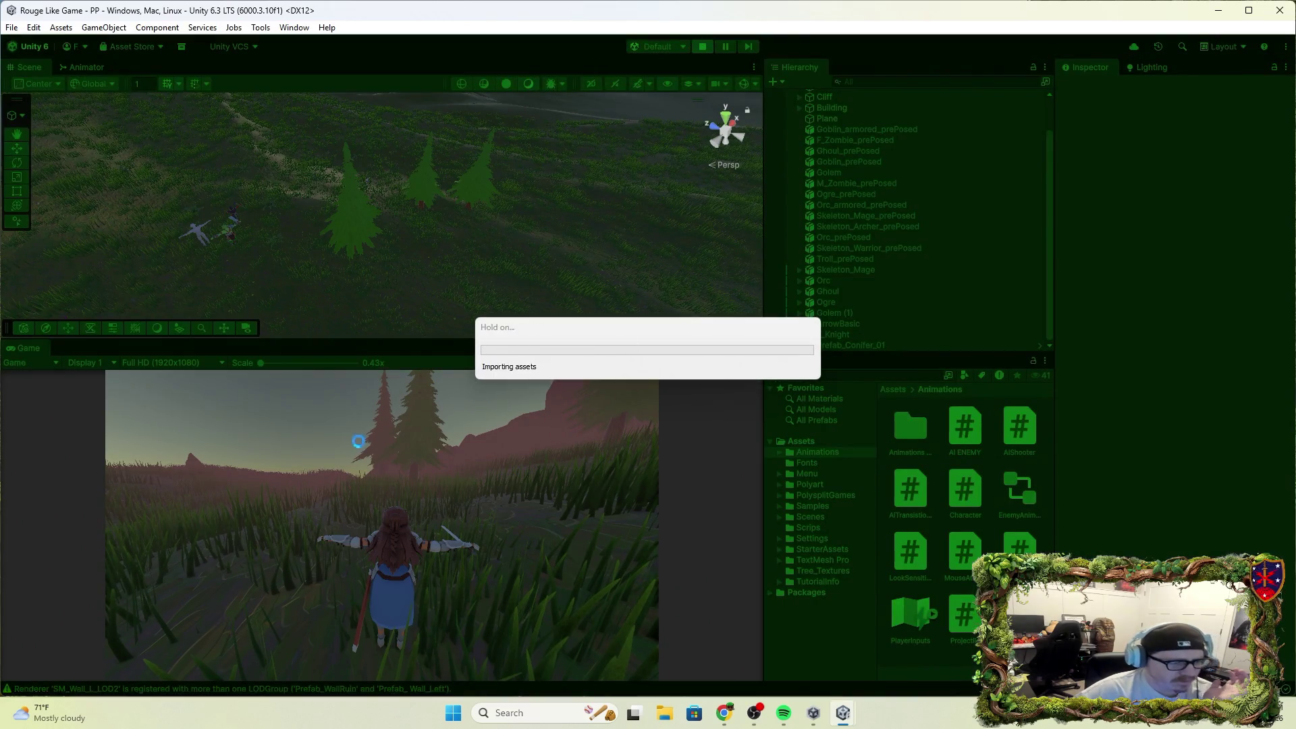
left_click(457, 567)
key("w")
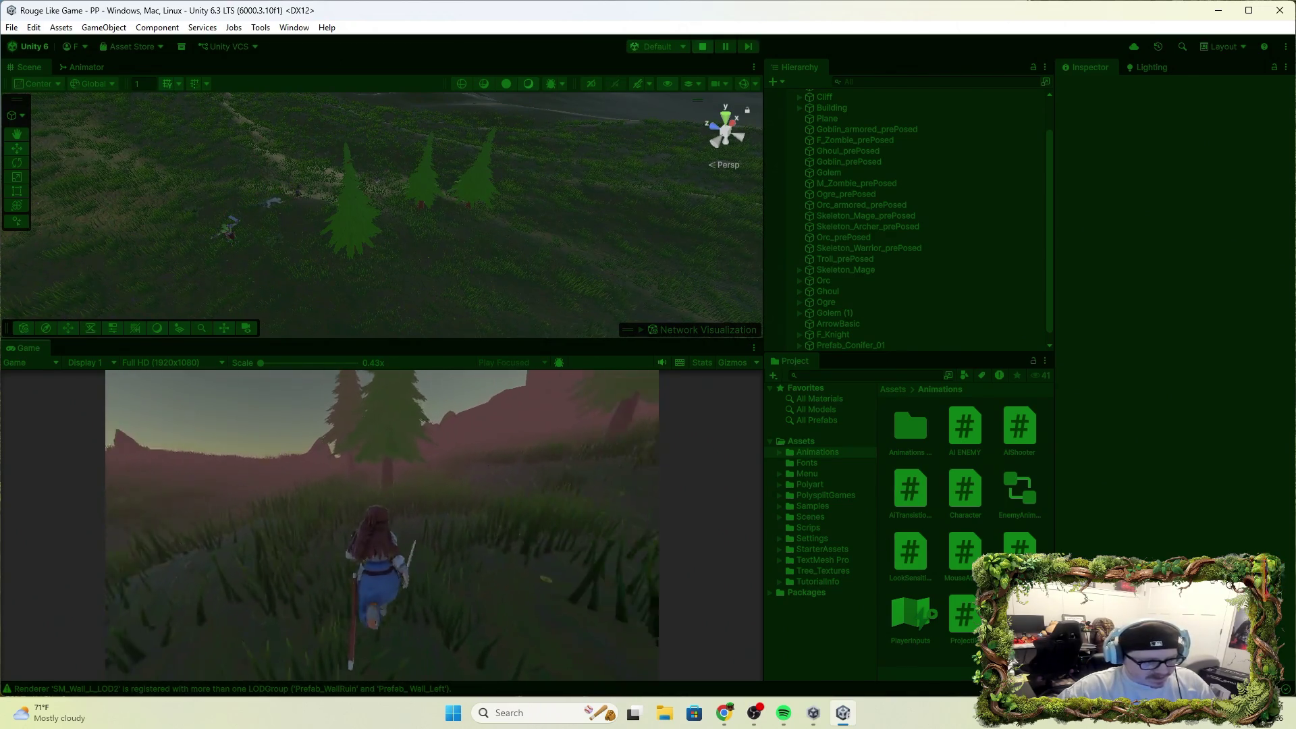
left_click(382, 525)
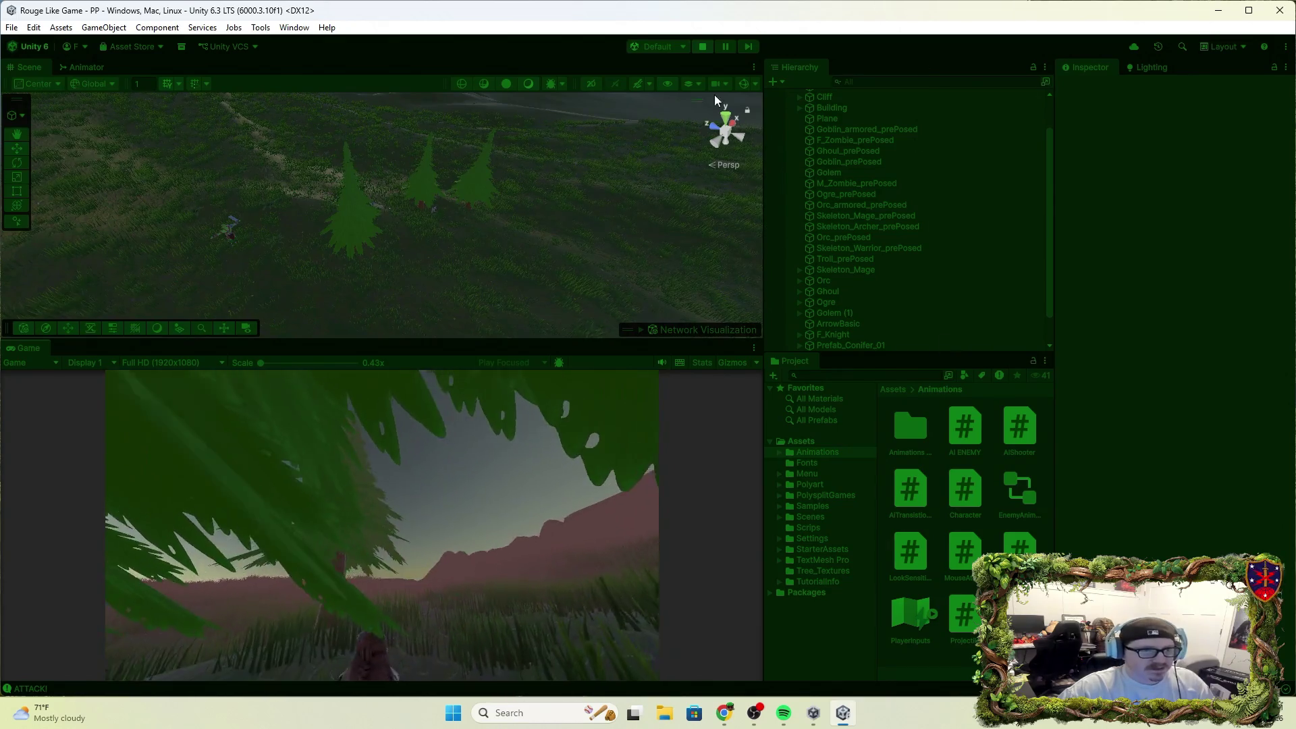
left_click(702, 46)
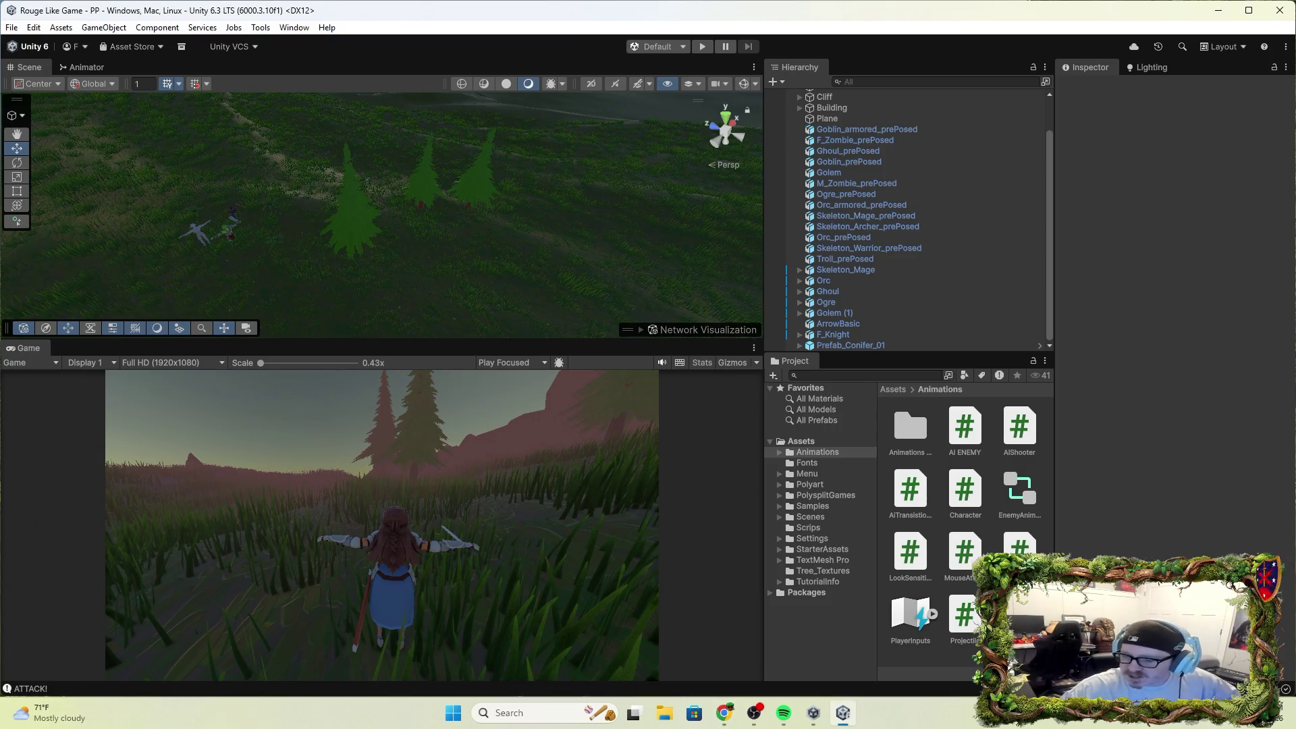
key("alt+Tab")
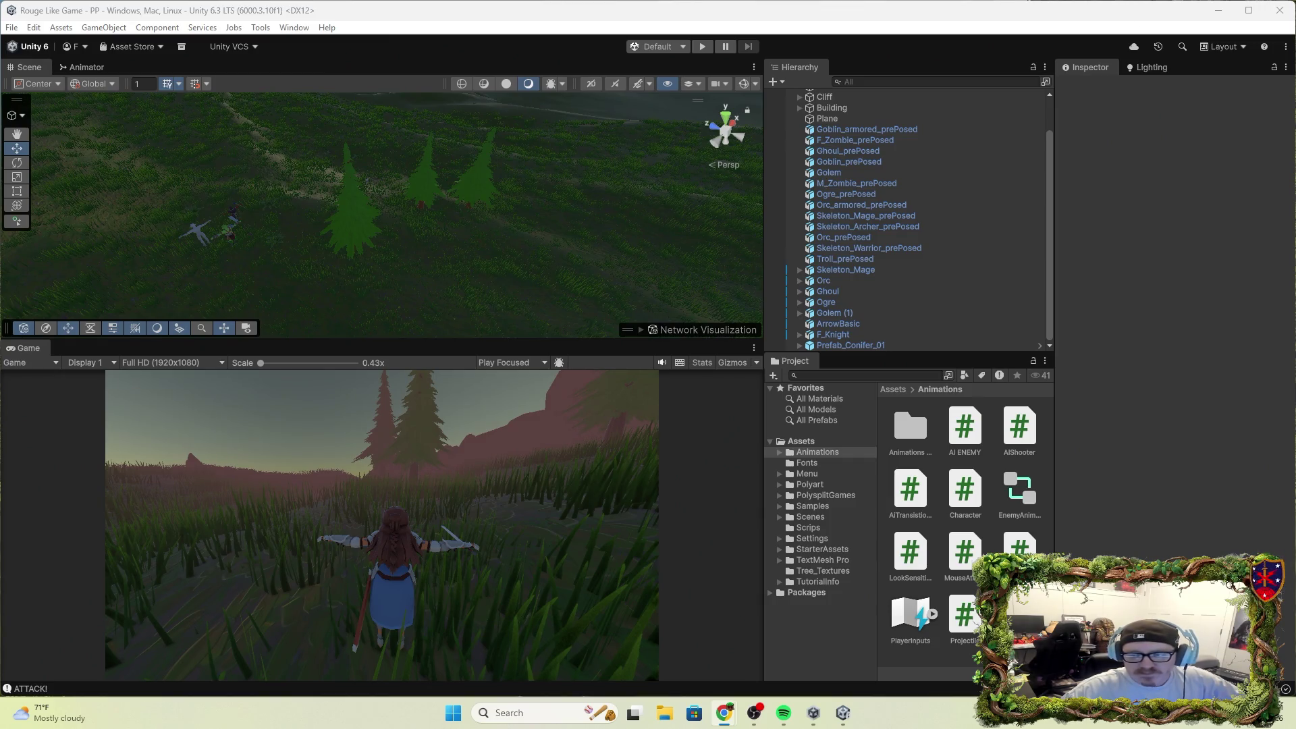
Open My Assets in the Package Manager, check Services, and search packages for 'input'.
left_click(123, 59)
left_click(131, 48)
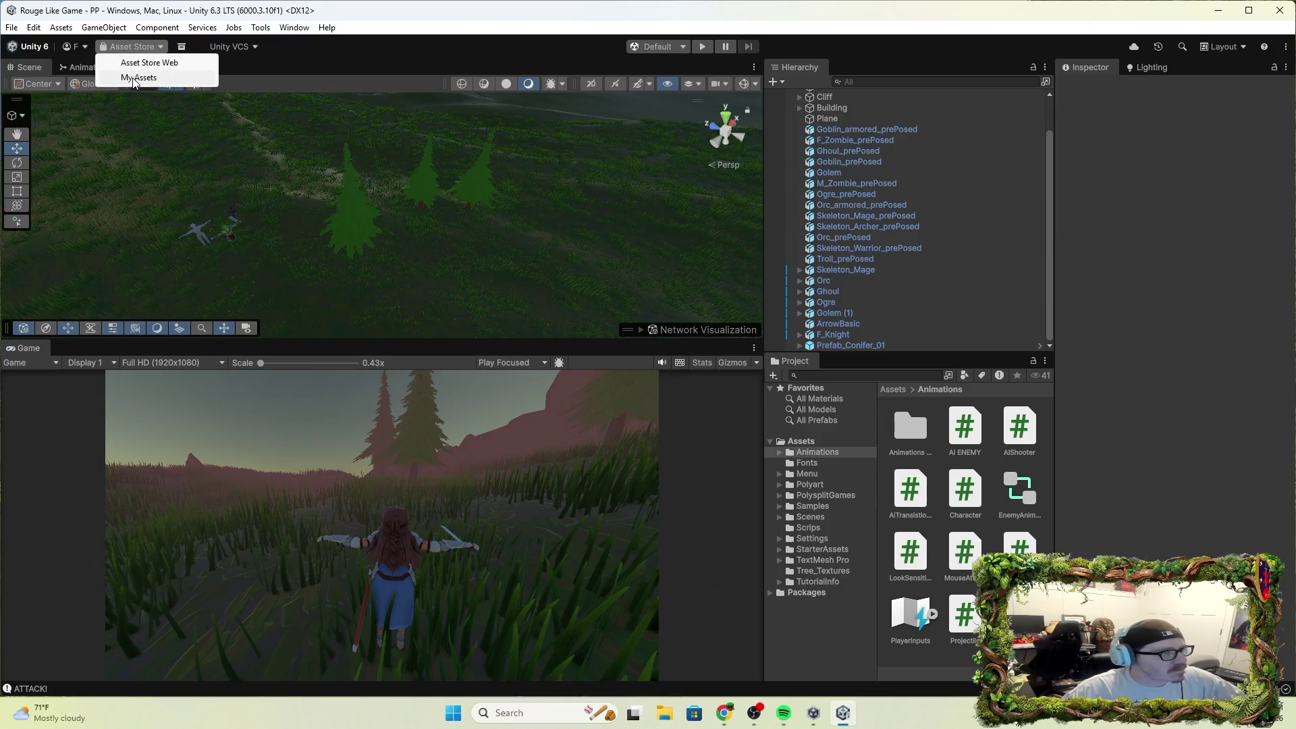
left_click(135, 79)
left_click(125, 341)
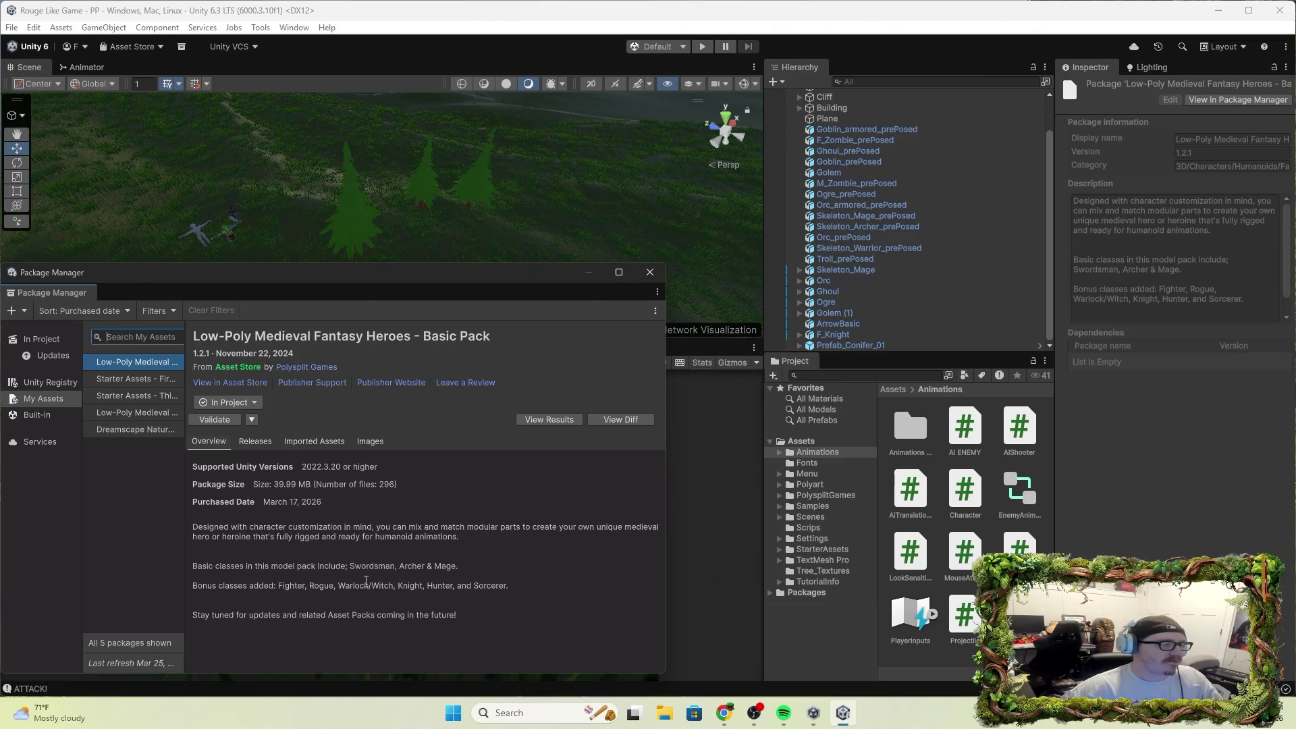
left_click(40, 441)
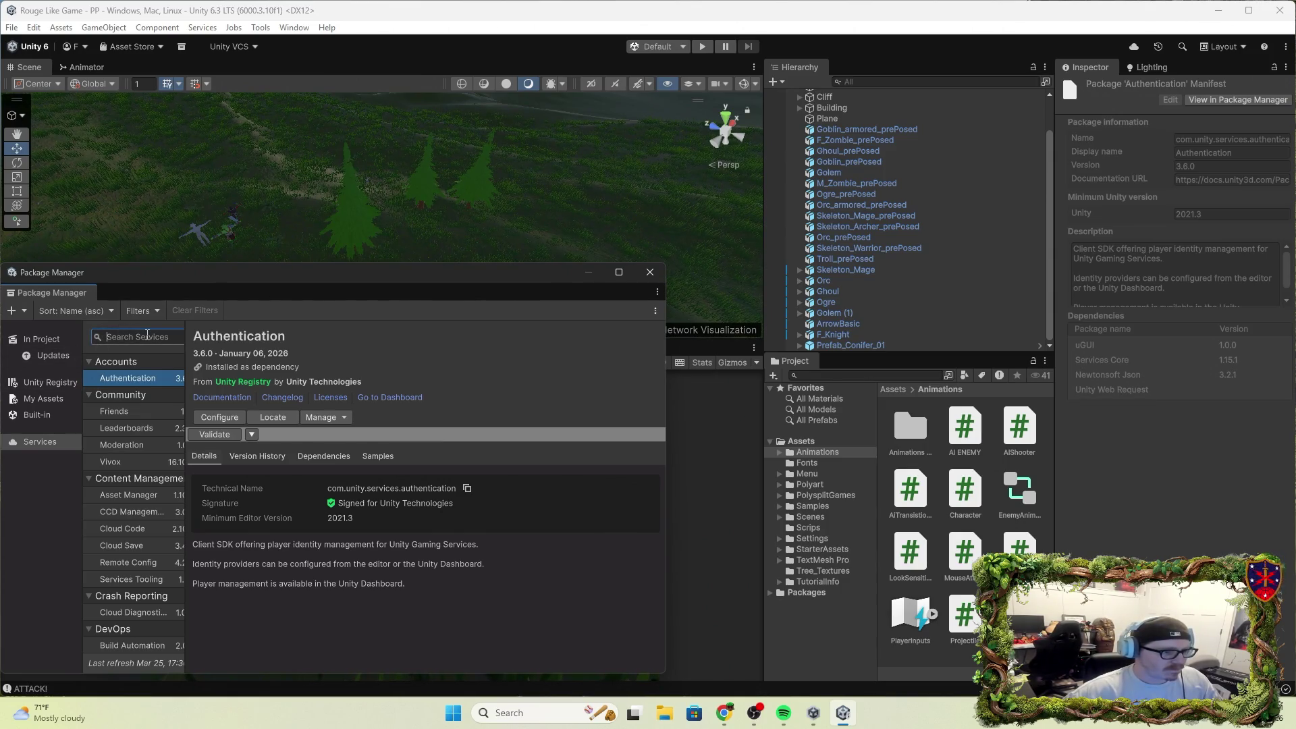
left_click(148, 335)
type("input")
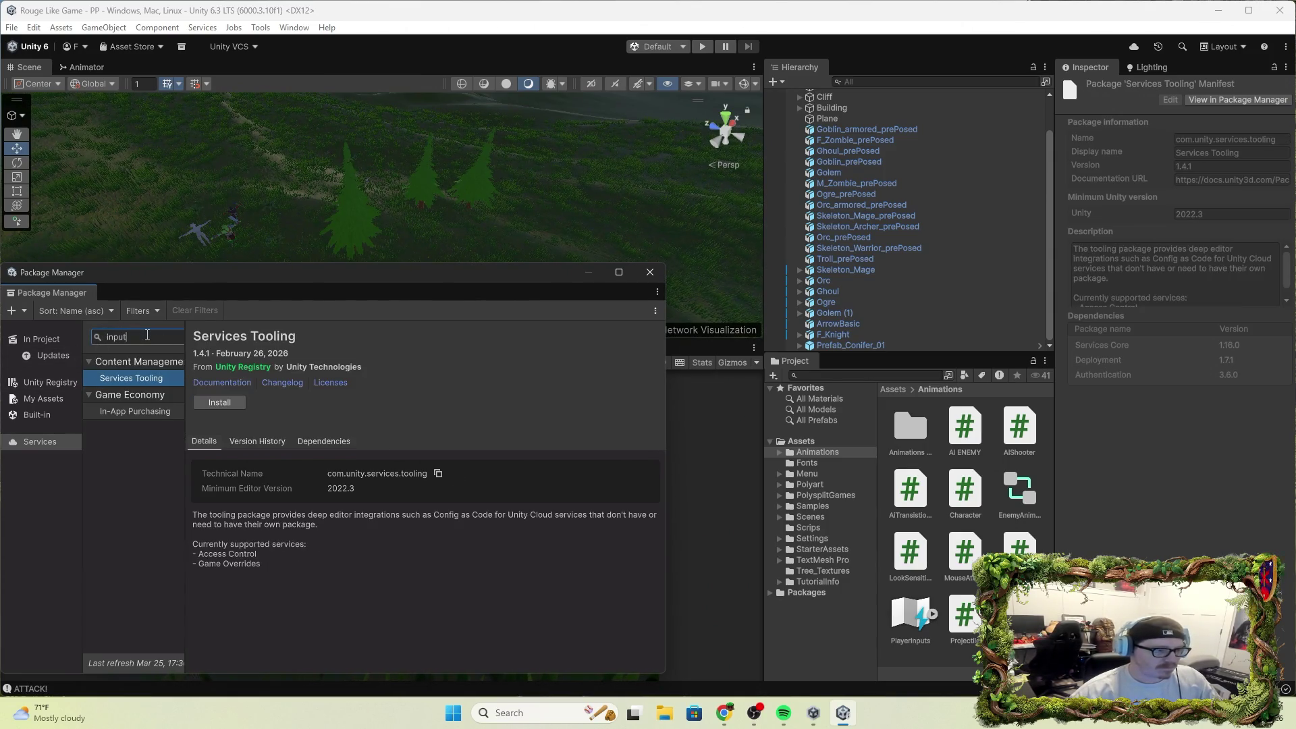
key("BackSpace")
key("BackSpace")
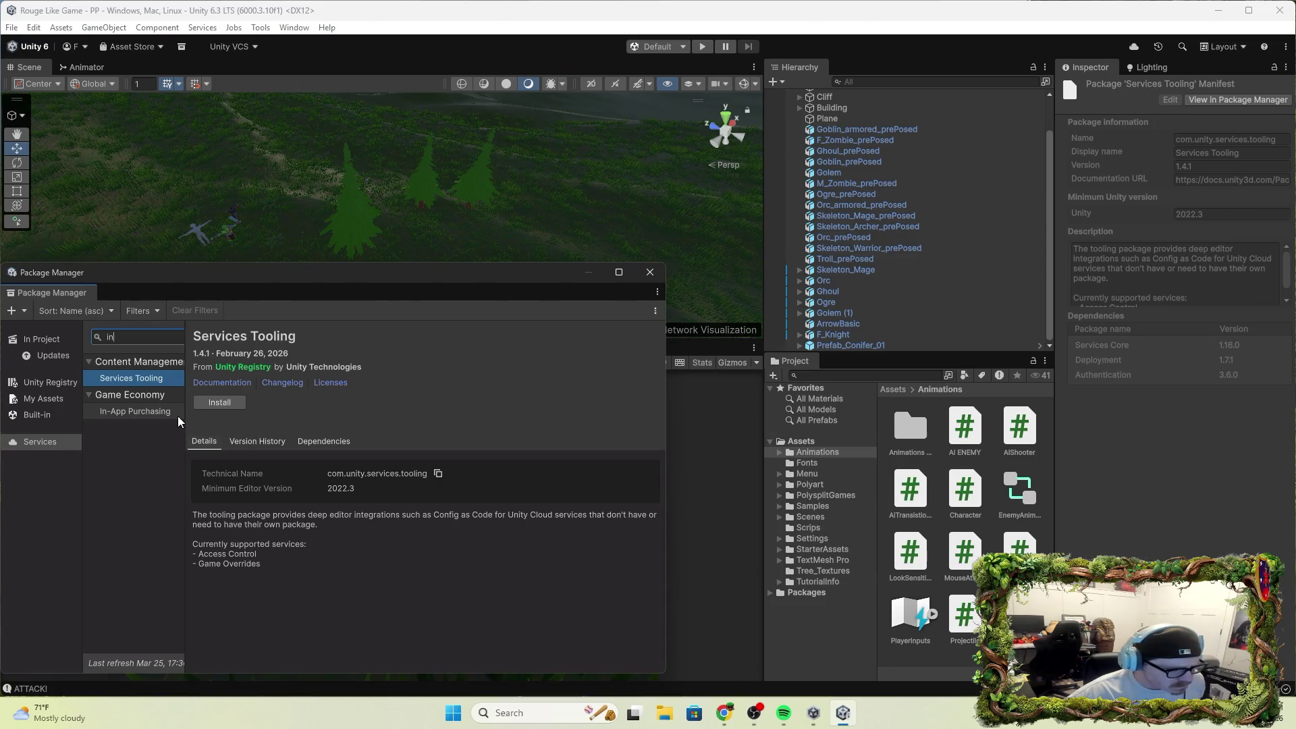
Browse the Built-in packages from Adaptive Performance and AI through Image Conversion, IMGUI and JSONSerialize.
left_click(46, 417)
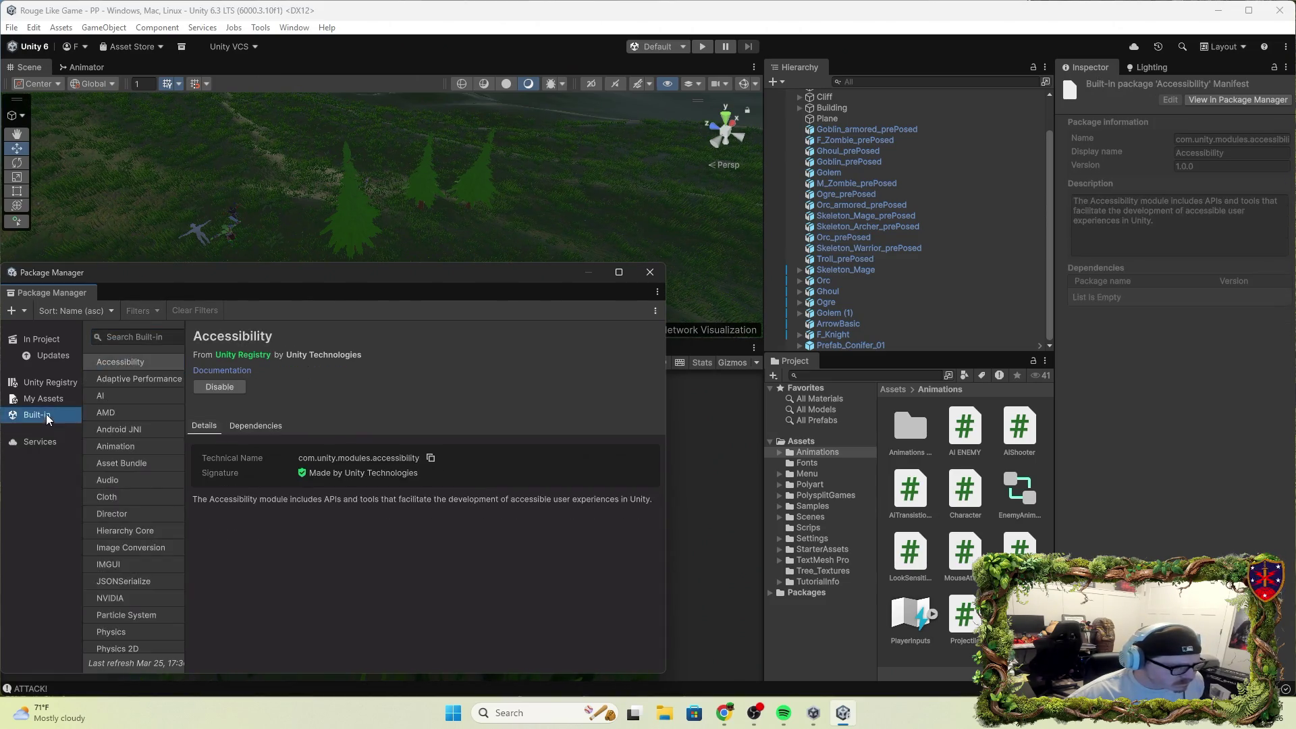
left_click(50, 399)
left_click(42, 413)
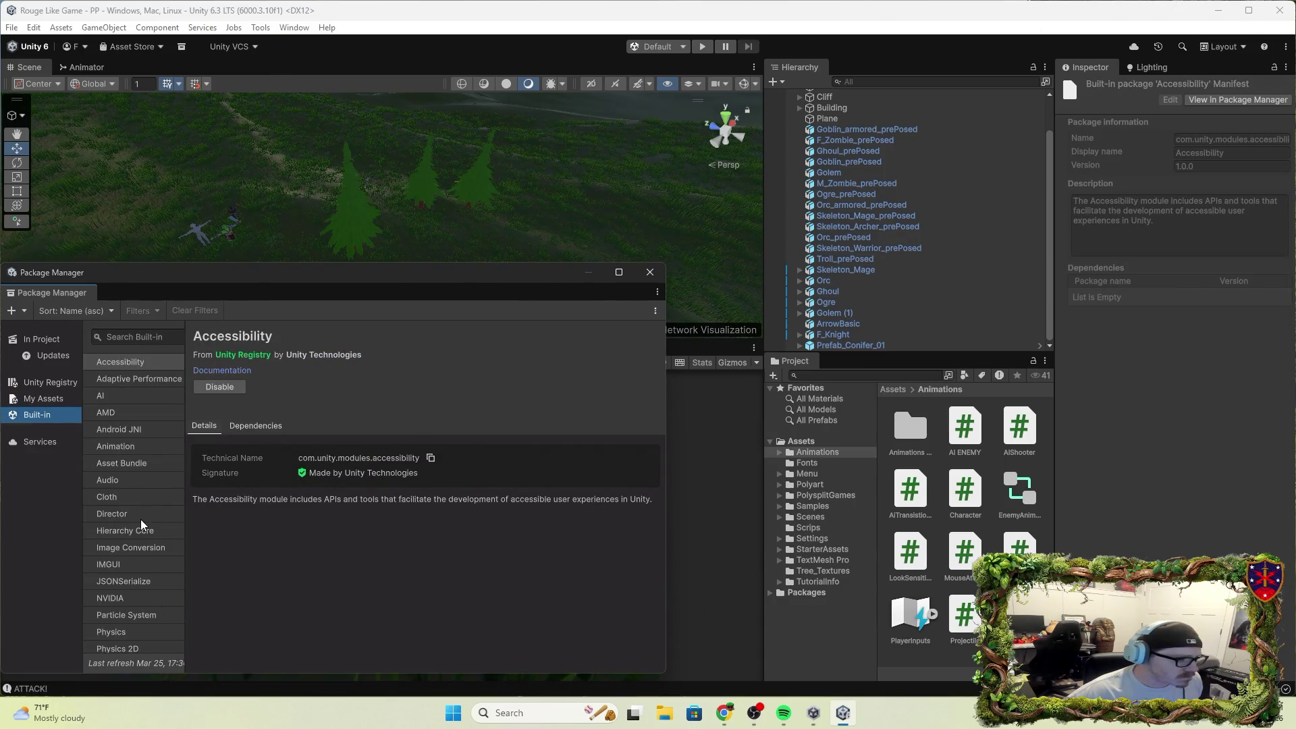
scroll(140, 520, "down", 5)
scroll(144, 534, "down", 8)
scroll(160, 563, "down", 3)
scroll(159, 560, "up", 15)
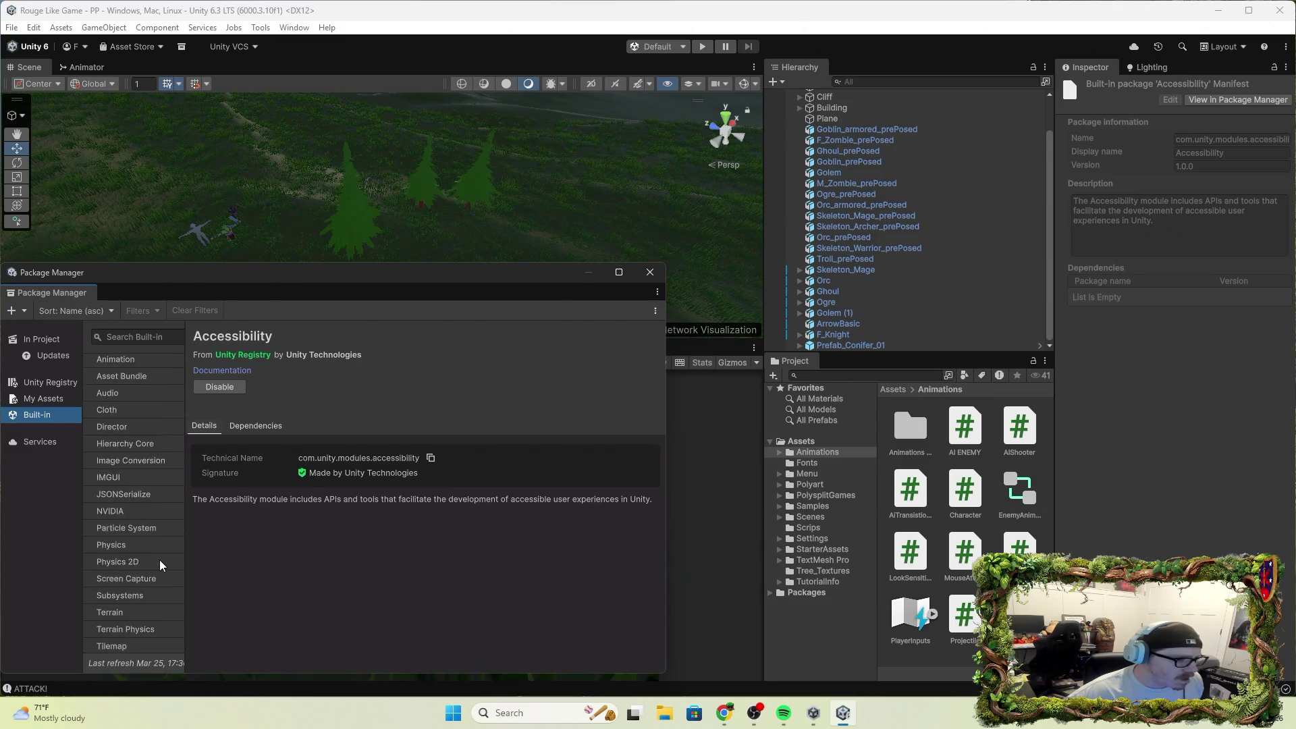
left_click(124, 383)
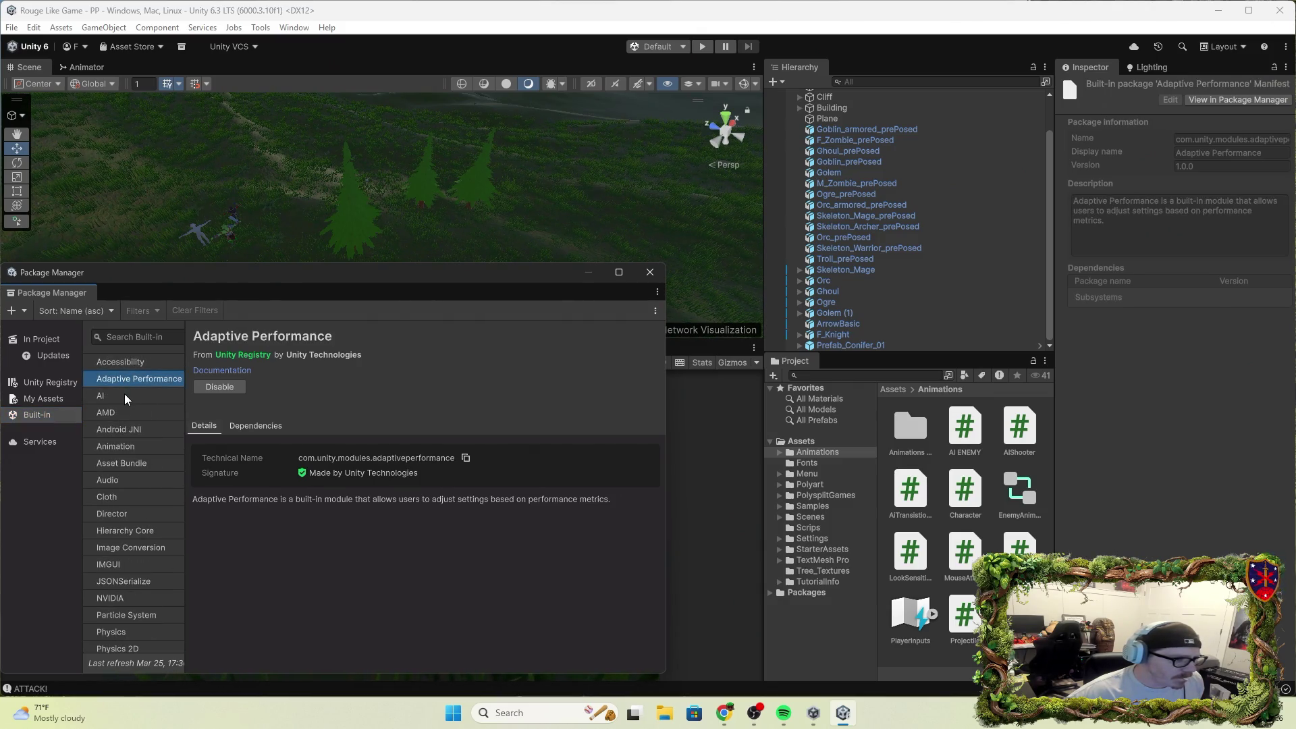
left_click(124, 395)
left_click(122, 415)
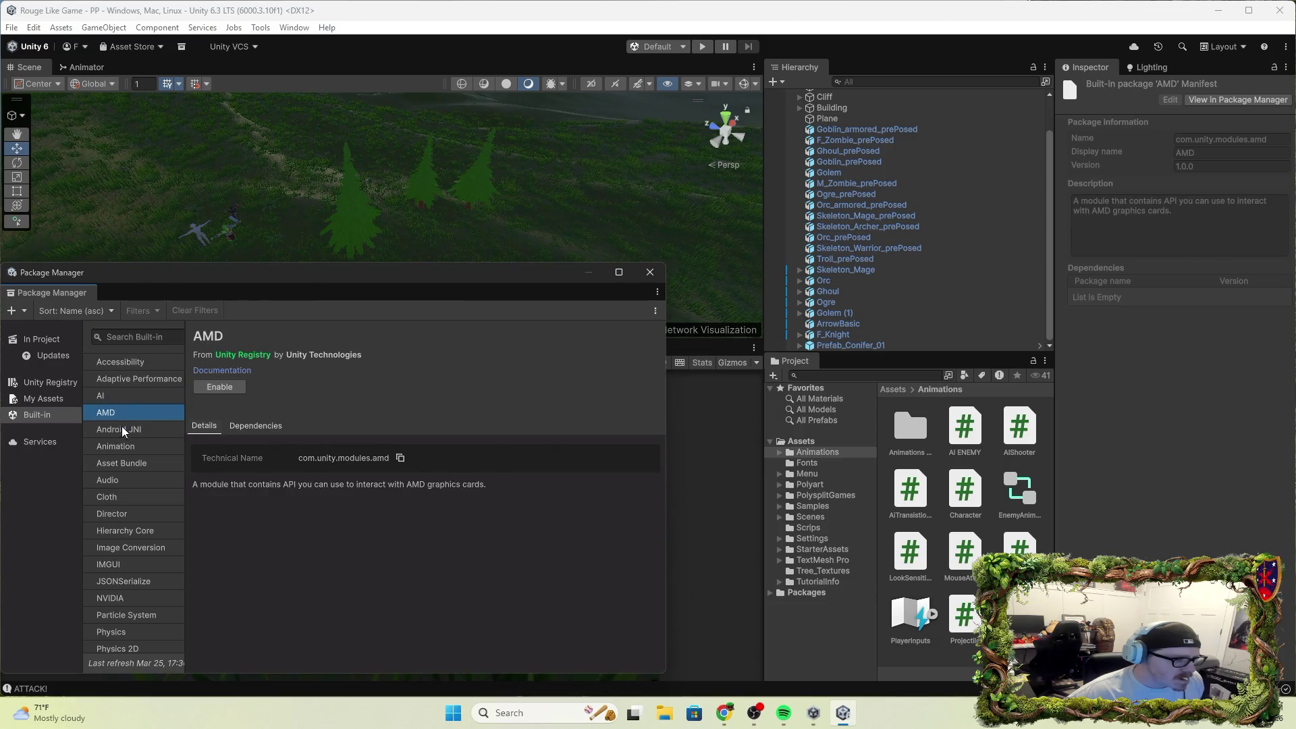
left_click(128, 396)
left_click(132, 414)
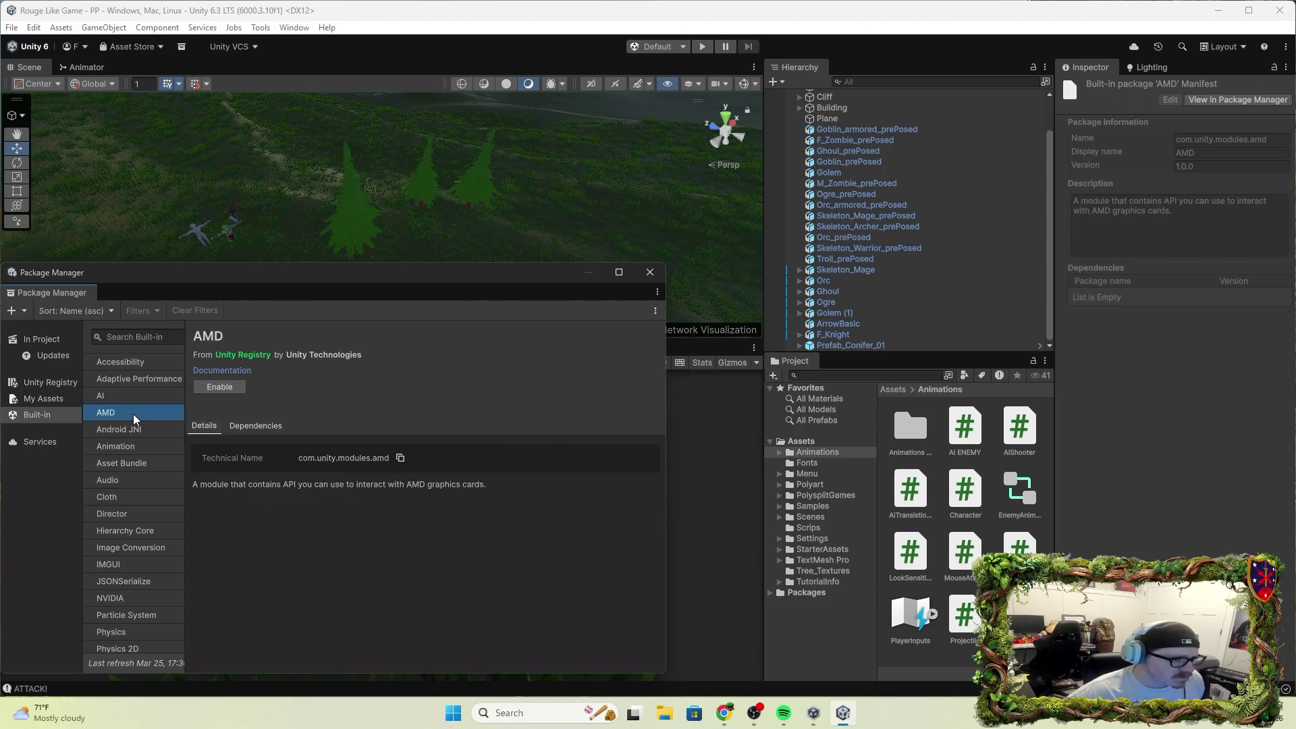
left_click(123, 432)
left_click(120, 447)
left_click(117, 466)
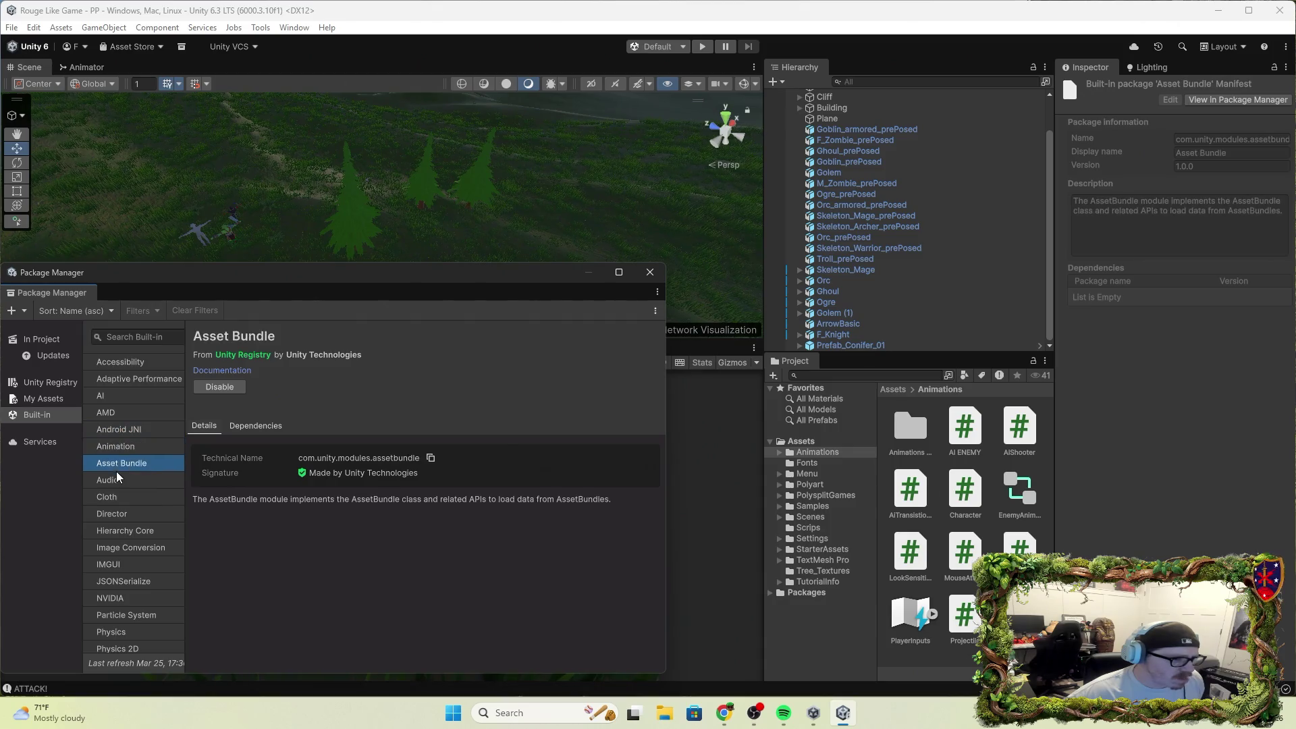
left_click(117, 492)
left_click(117, 515)
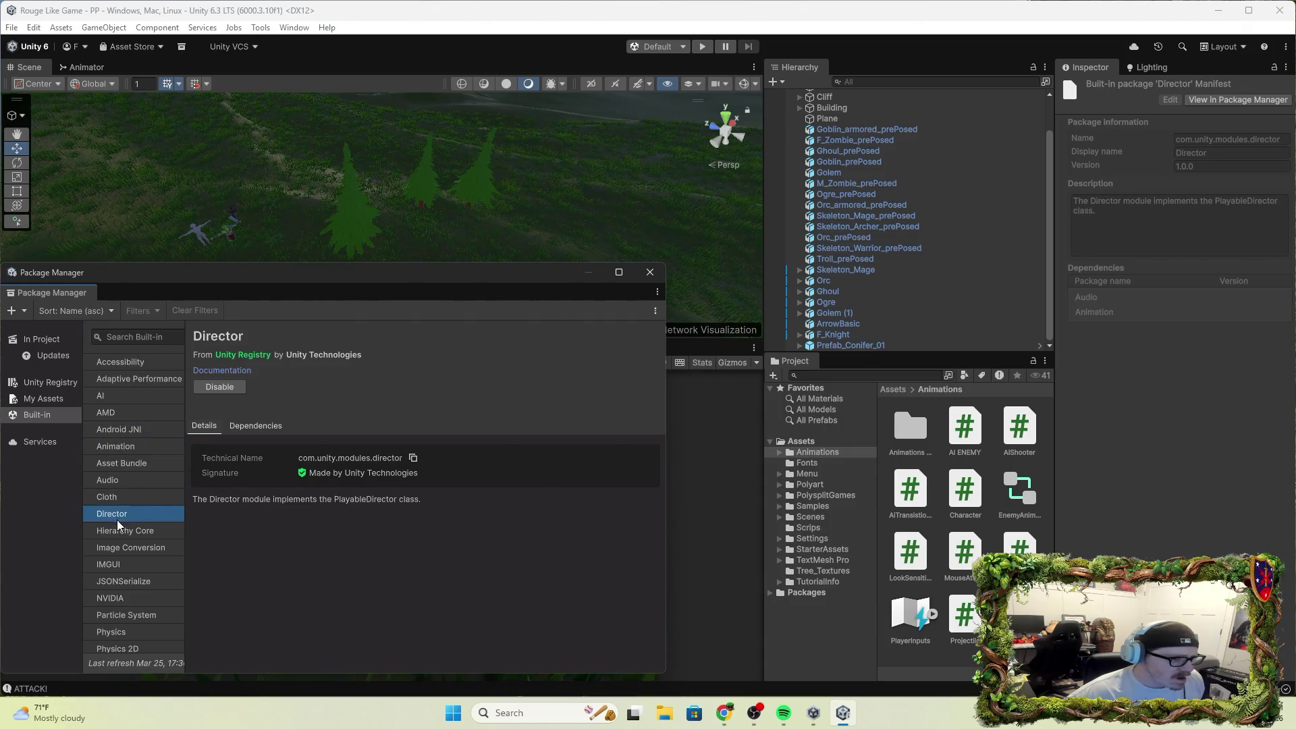
left_click(113, 544)
left_click(123, 531)
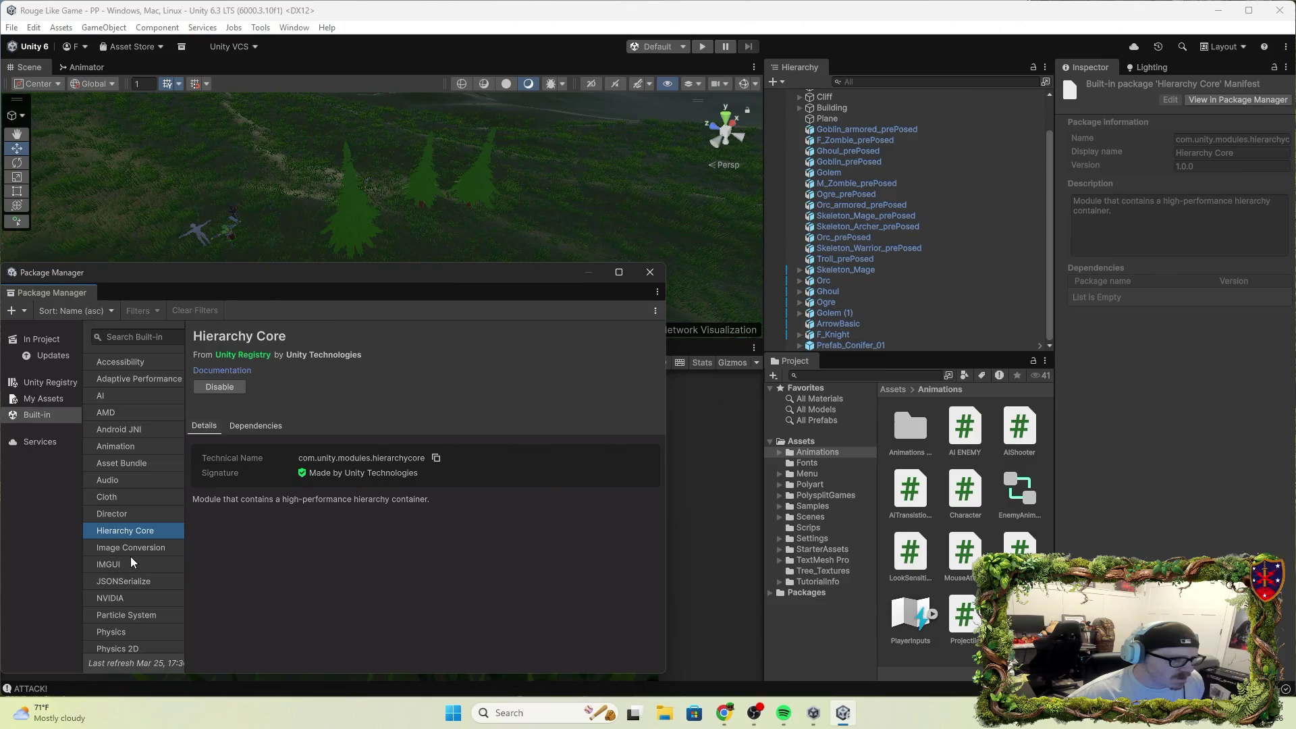
left_click(130, 564)
left_click(124, 581)
Continue through built-in NVIDIA, Particle System, Physics, Physics 2D, Subsystems and Terrain Physics details.
scroll(123, 581, "down", 2)
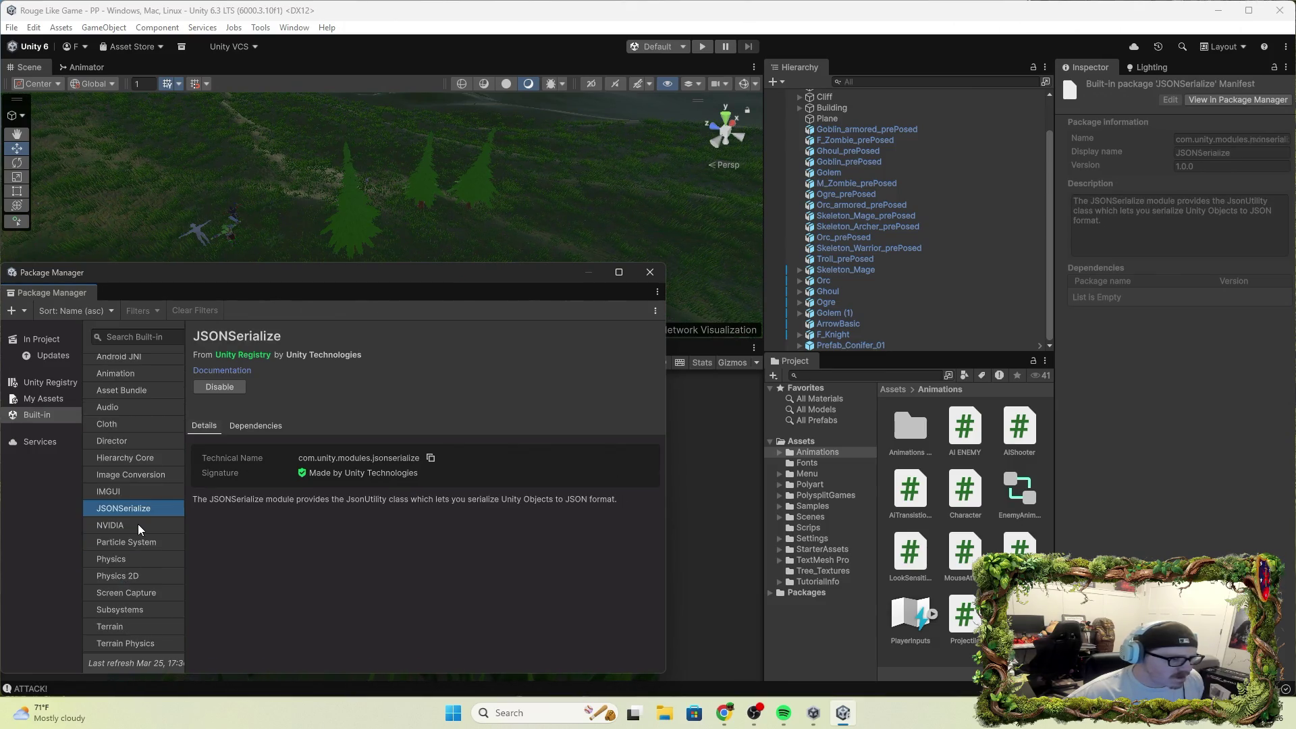
left_click(137, 525)
left_click(140, 538)
left_click(128, 559)
left_click(125, 593)
left_click(129, 578)
left_click(127, 564)
scroll(127, 582, "down", 4)
left_click(124, 468)
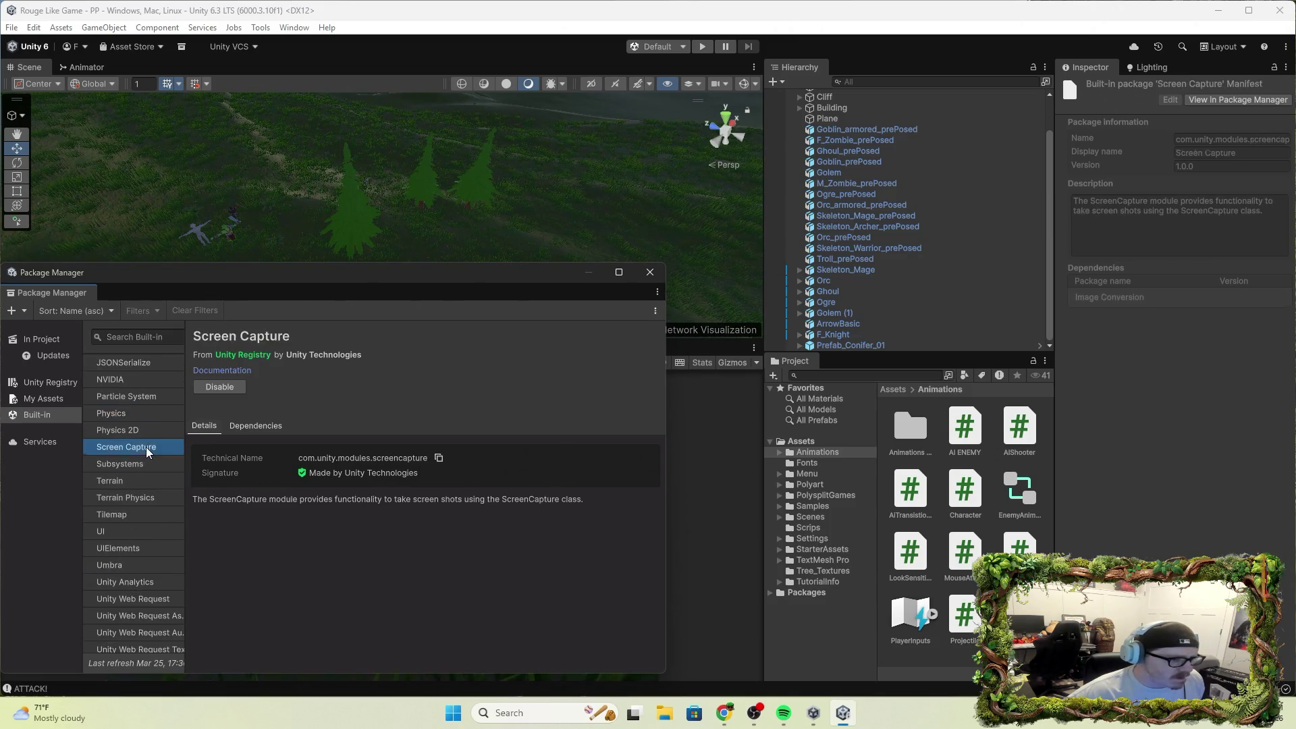
left_click(126, 498)
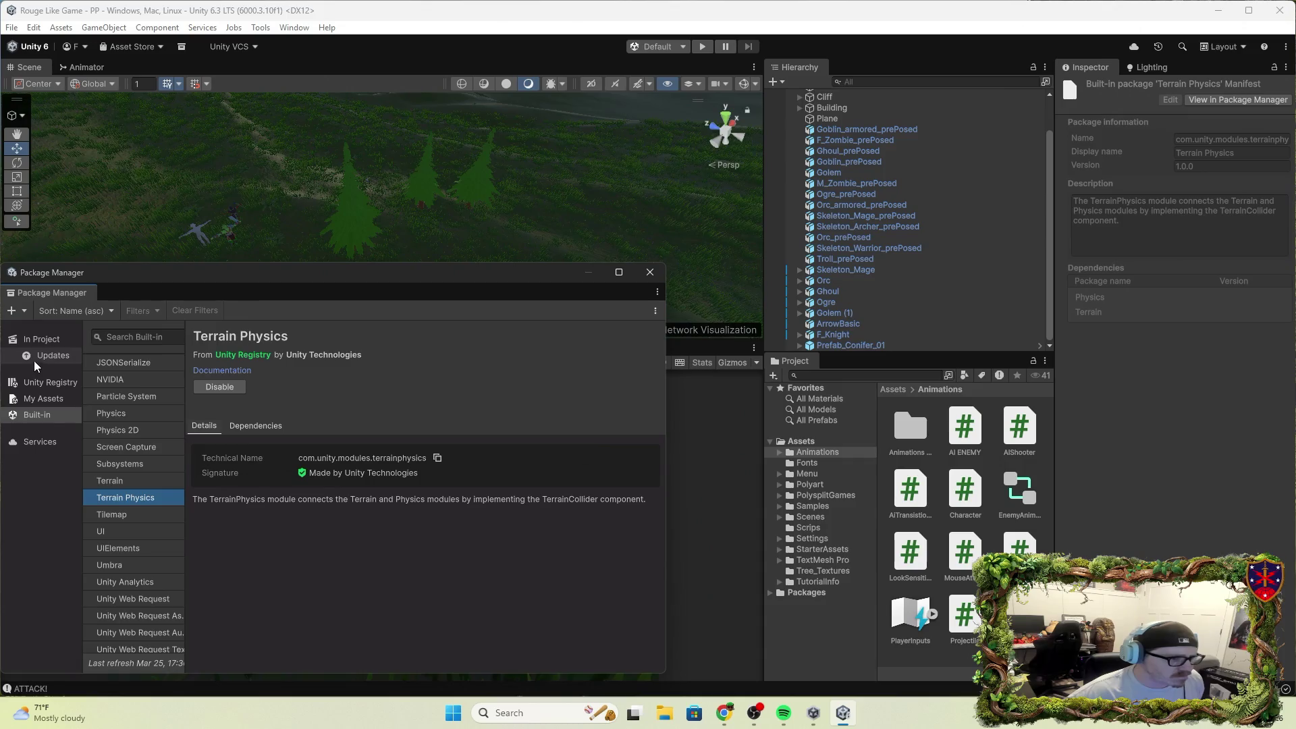
left_click(56, 354)
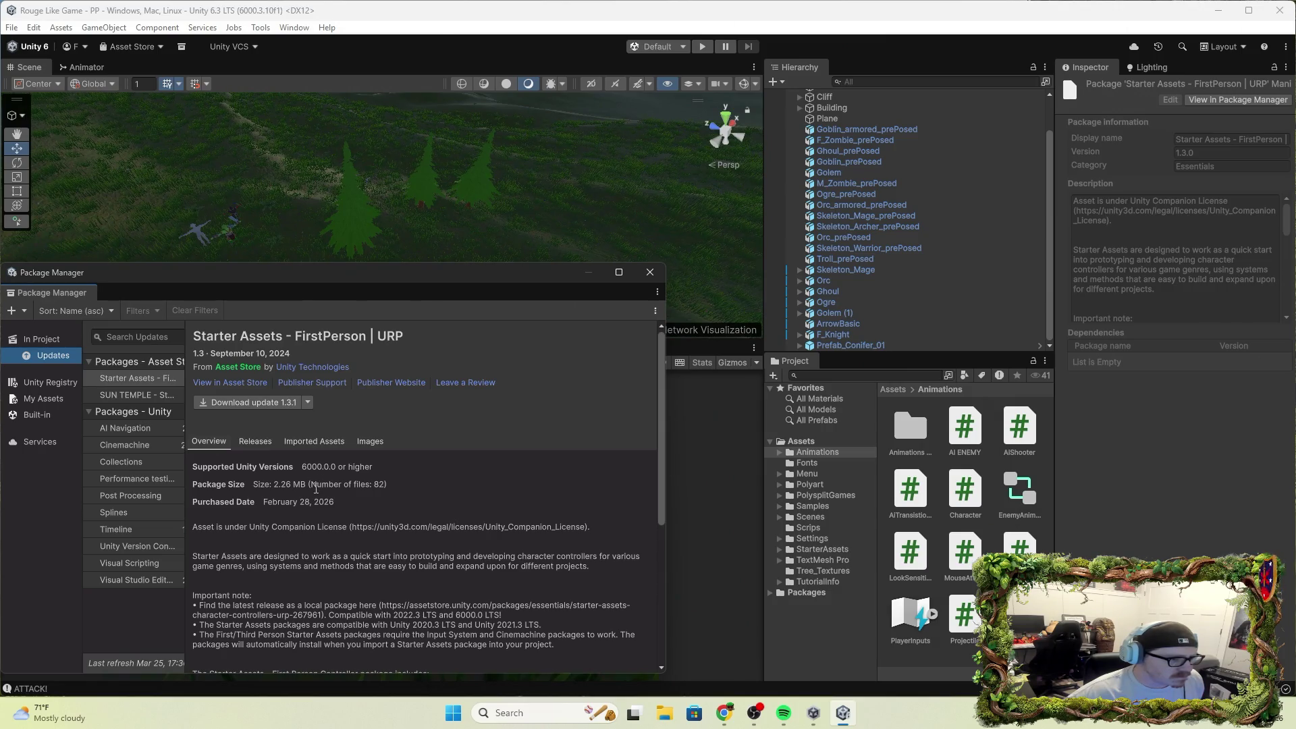
Review SUN TEMPLE, Starter Assets, Cinemachine, AI Navigation, Splines and others, ending on Visual Studio Editor.
left_click(127, 398)
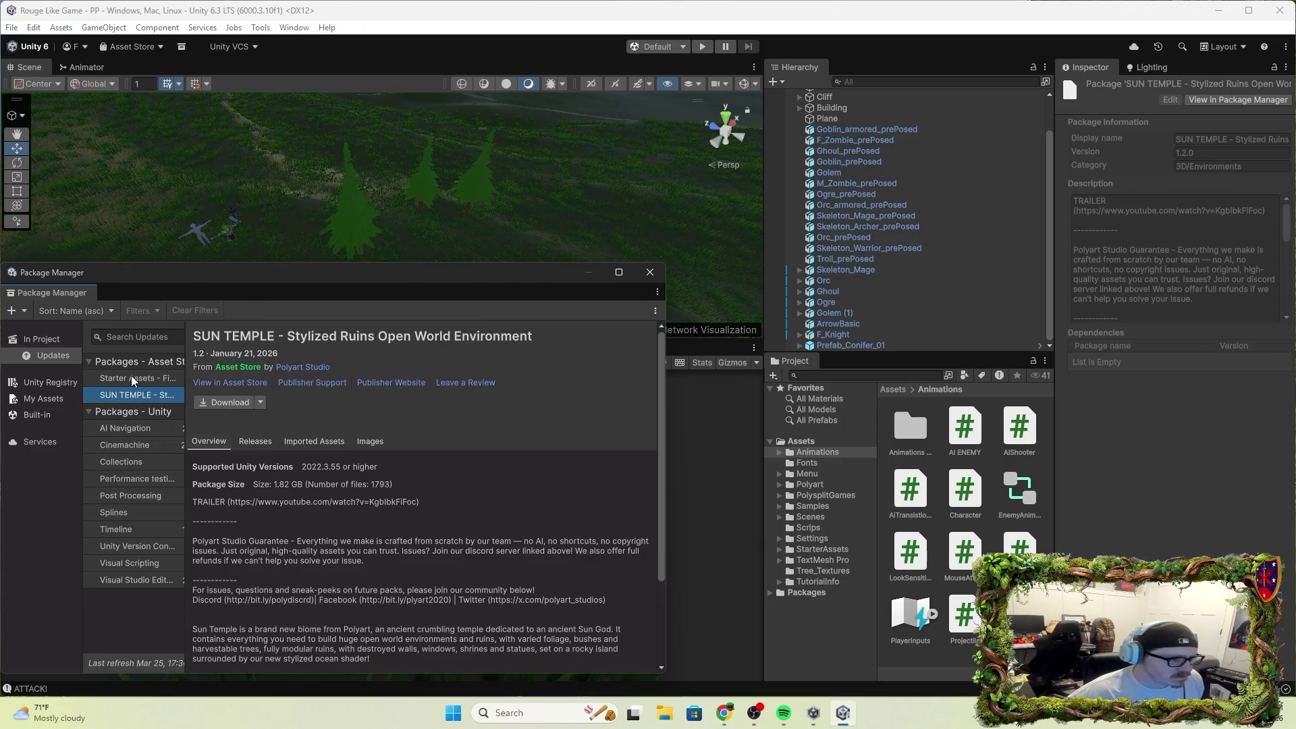
left_click(131, 377)
left_click(131, 442)
left_click(131, 429)
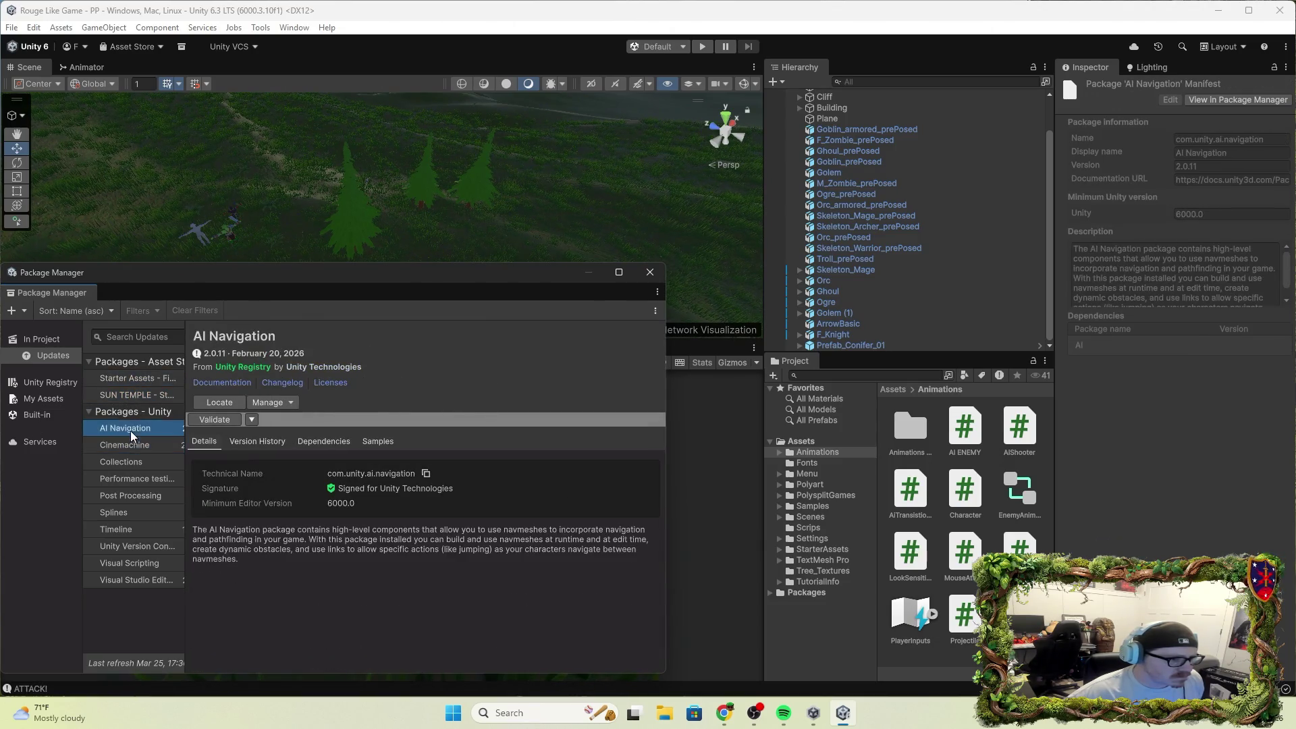
left_click(136, 480)
left_click(132, 513)
left_click(127, 547)
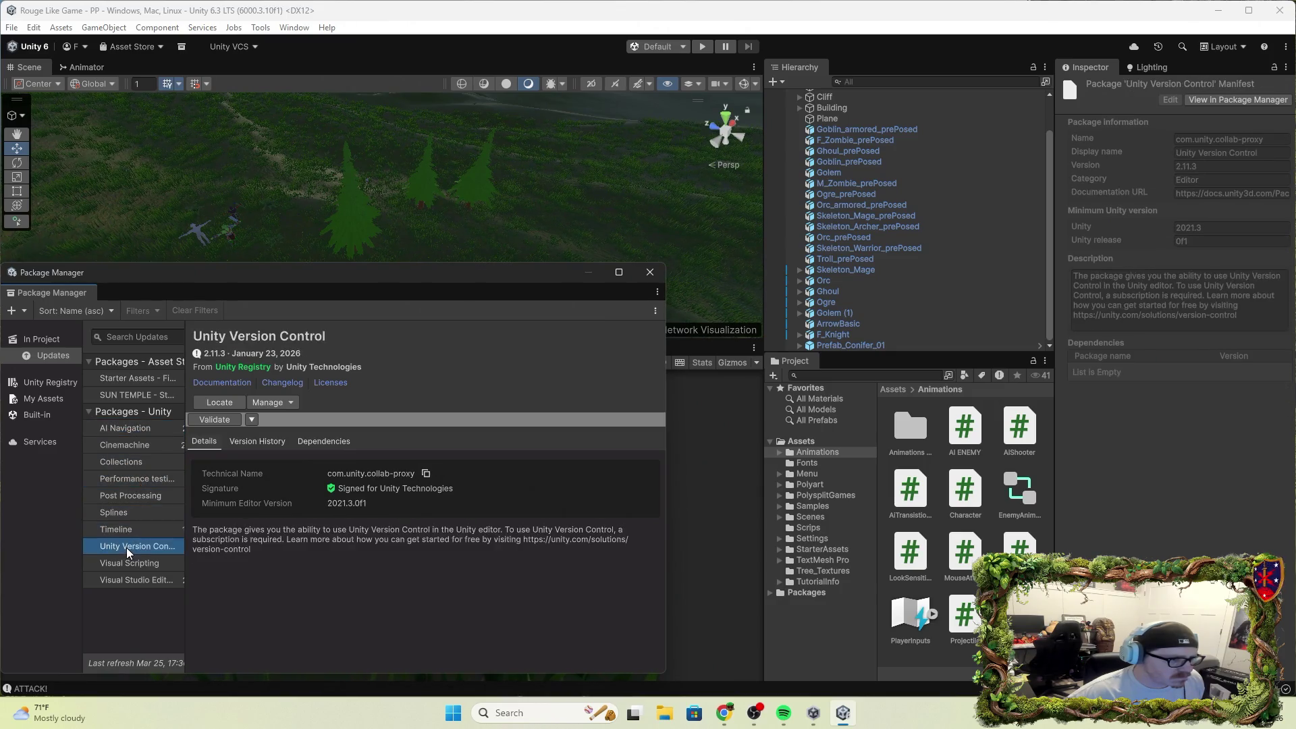
left_click(123, 560)
left_click(120, 580)
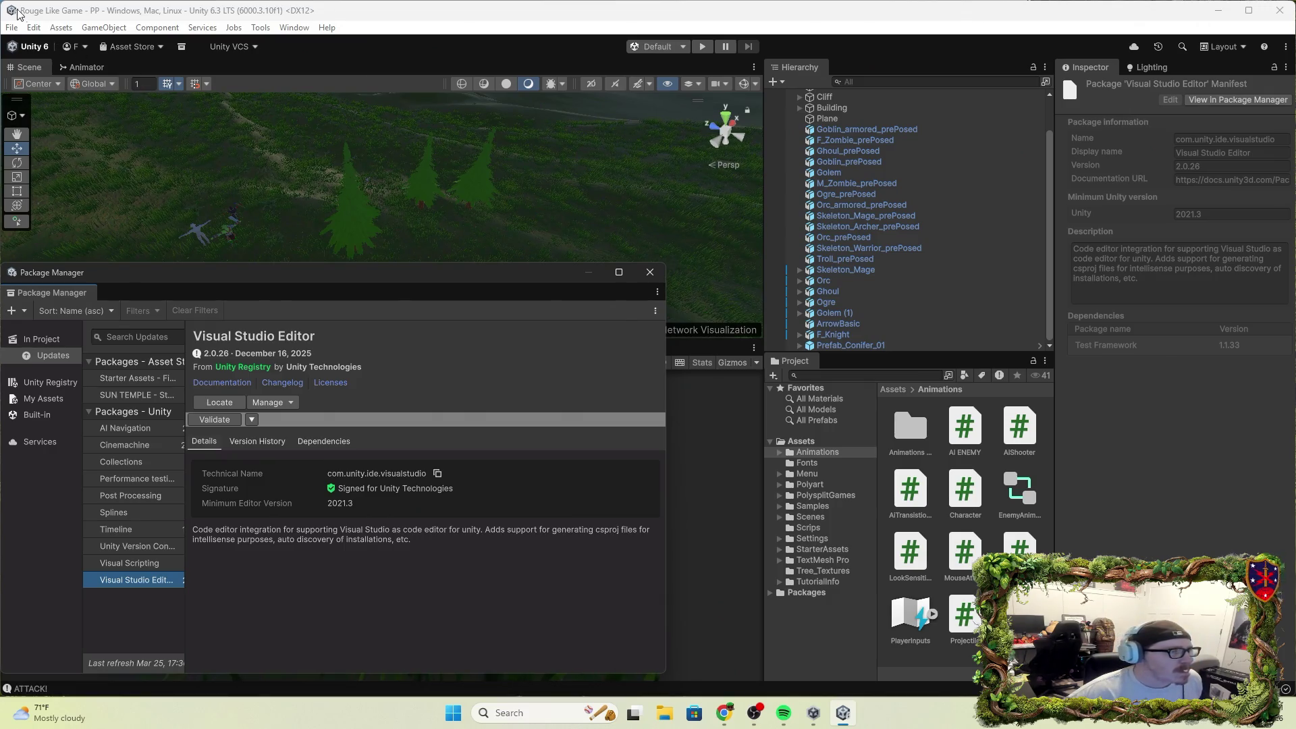
left_click(60, 27)
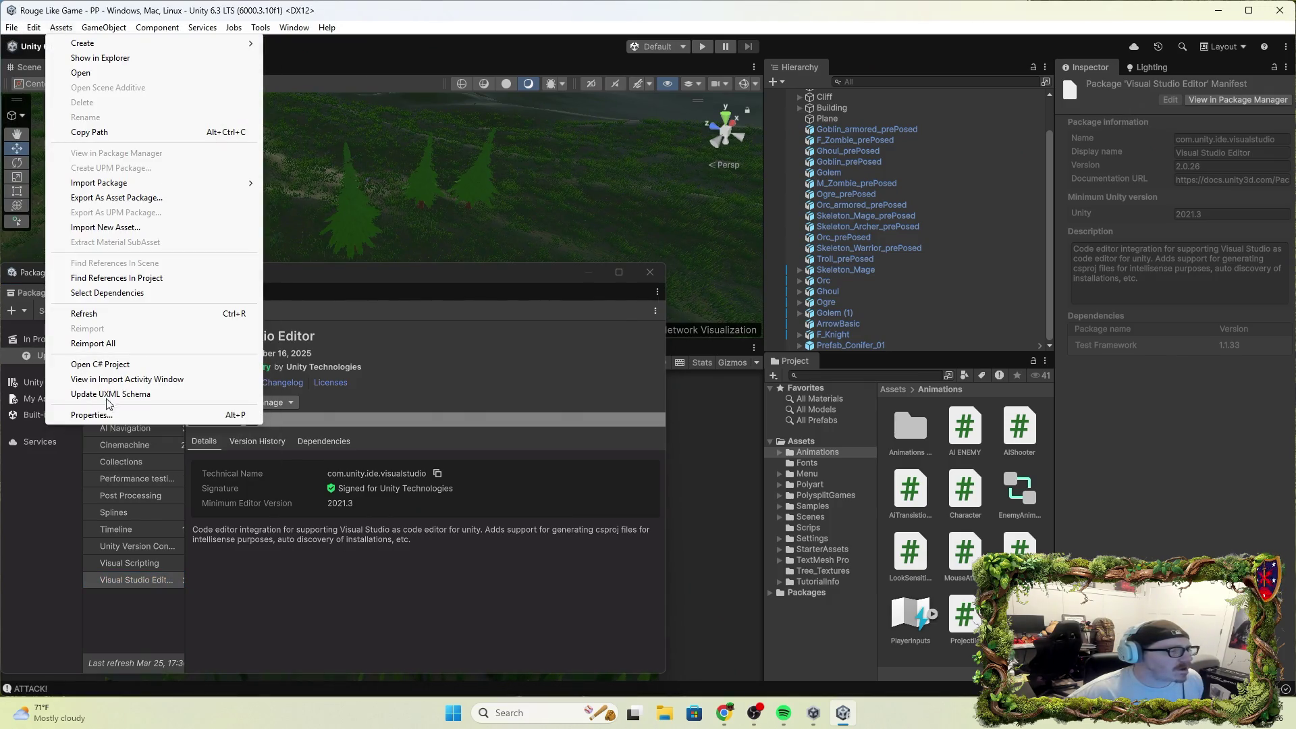
Open Input System Package settings, expand Move and check the WASD binding's composite type options.
left_click(129, 434)
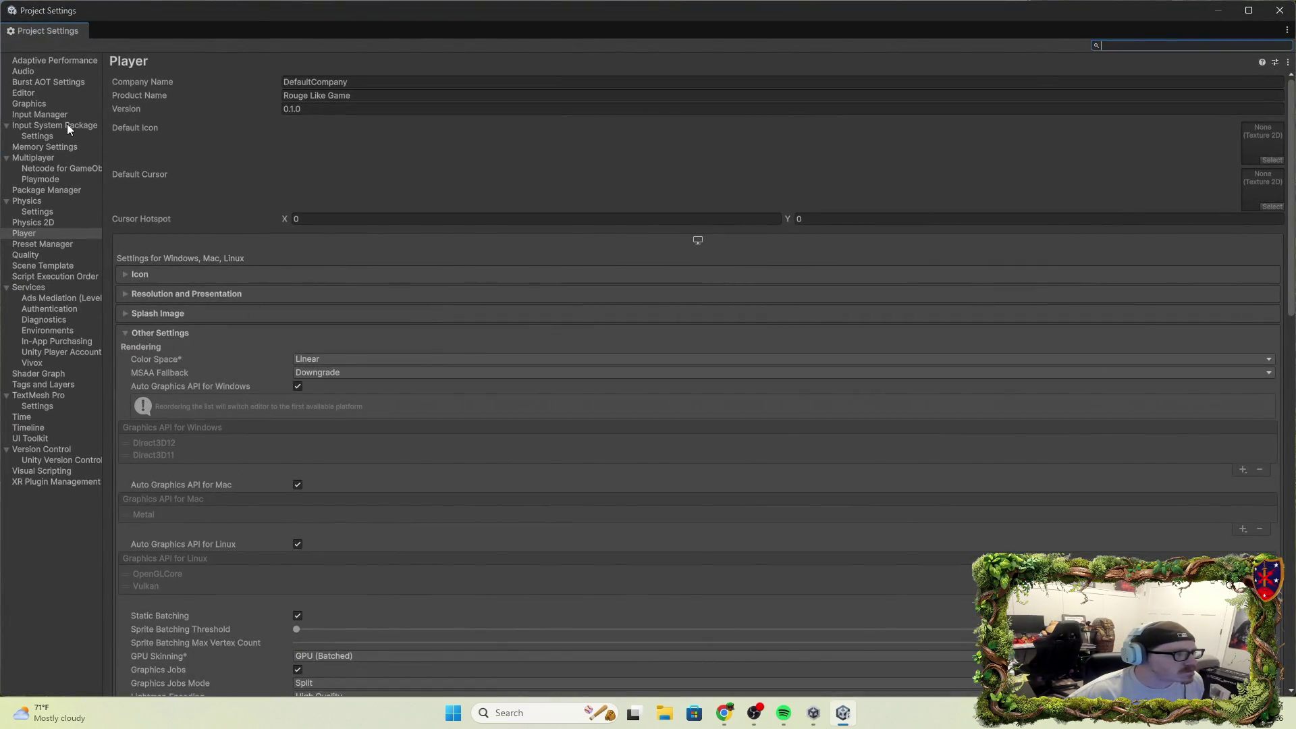
left_click(67, 124)
left_click(243, 128)
left_click(244, 127)
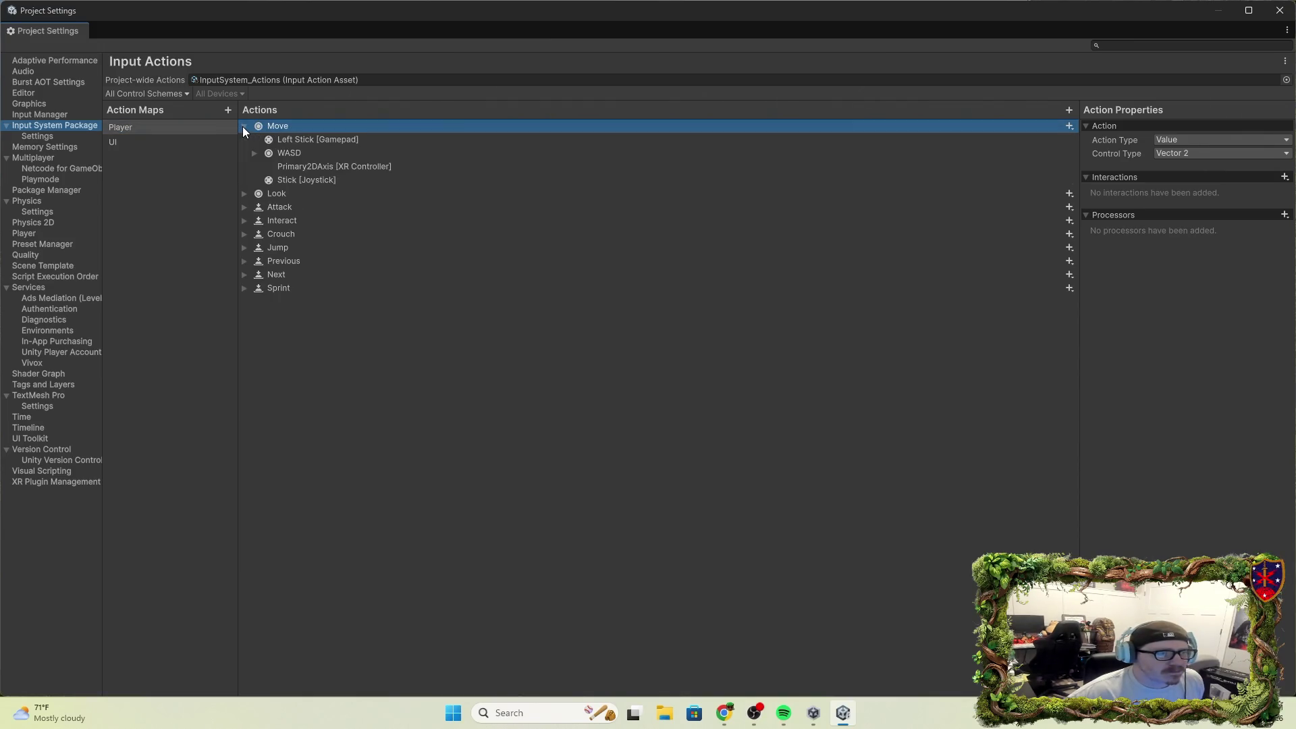
left_click(303, 156)
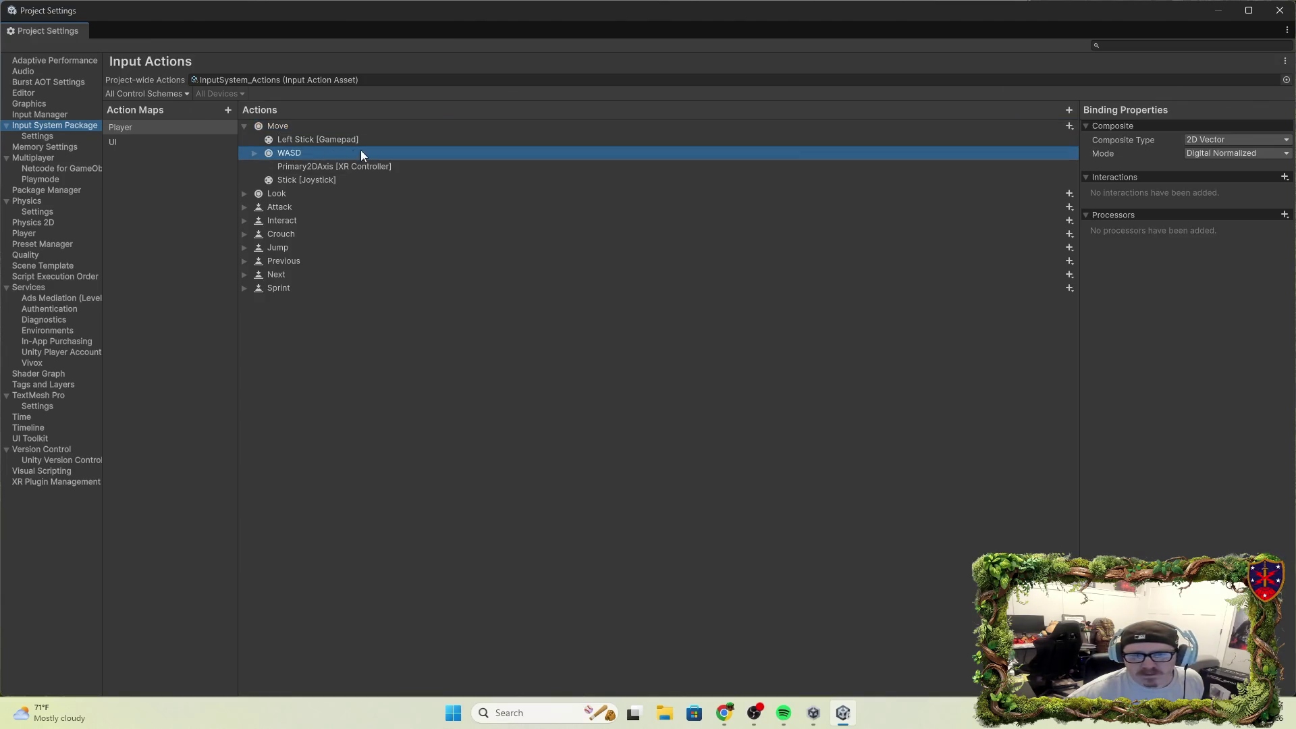
left_click(1237, 142)
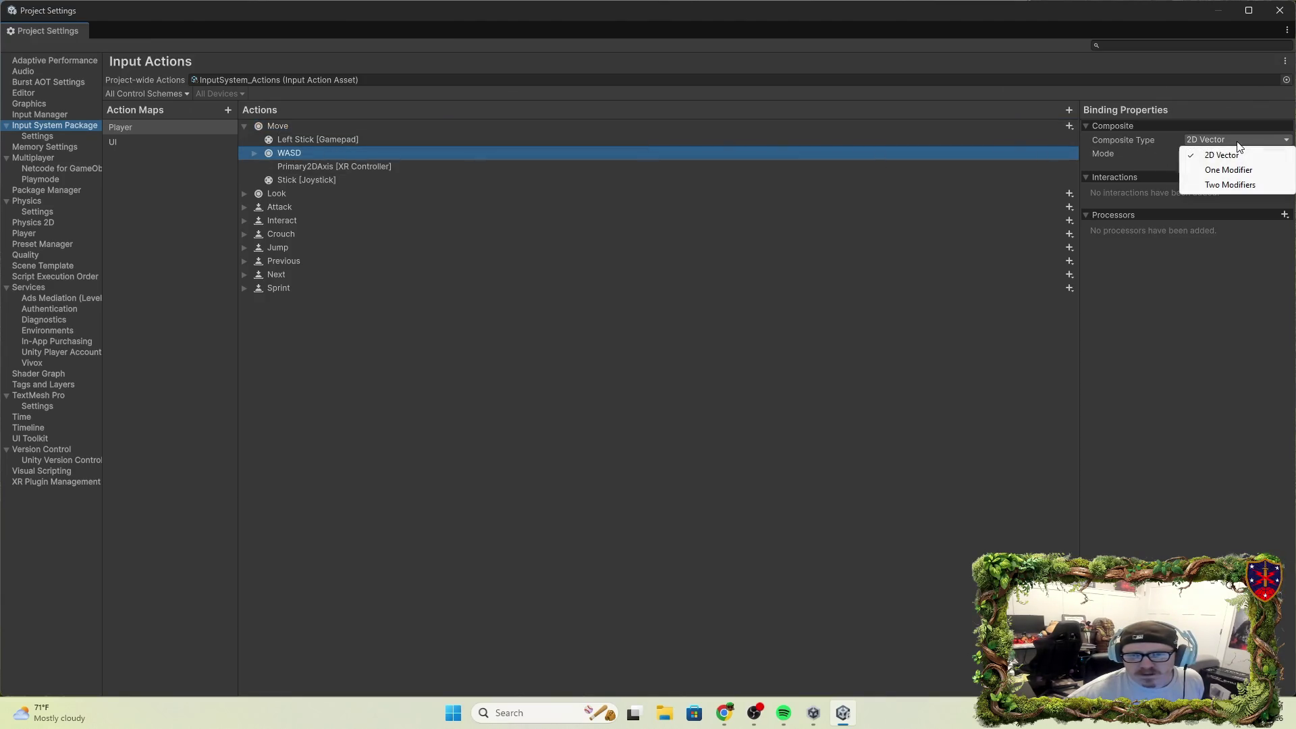
left_click(1217, 255)
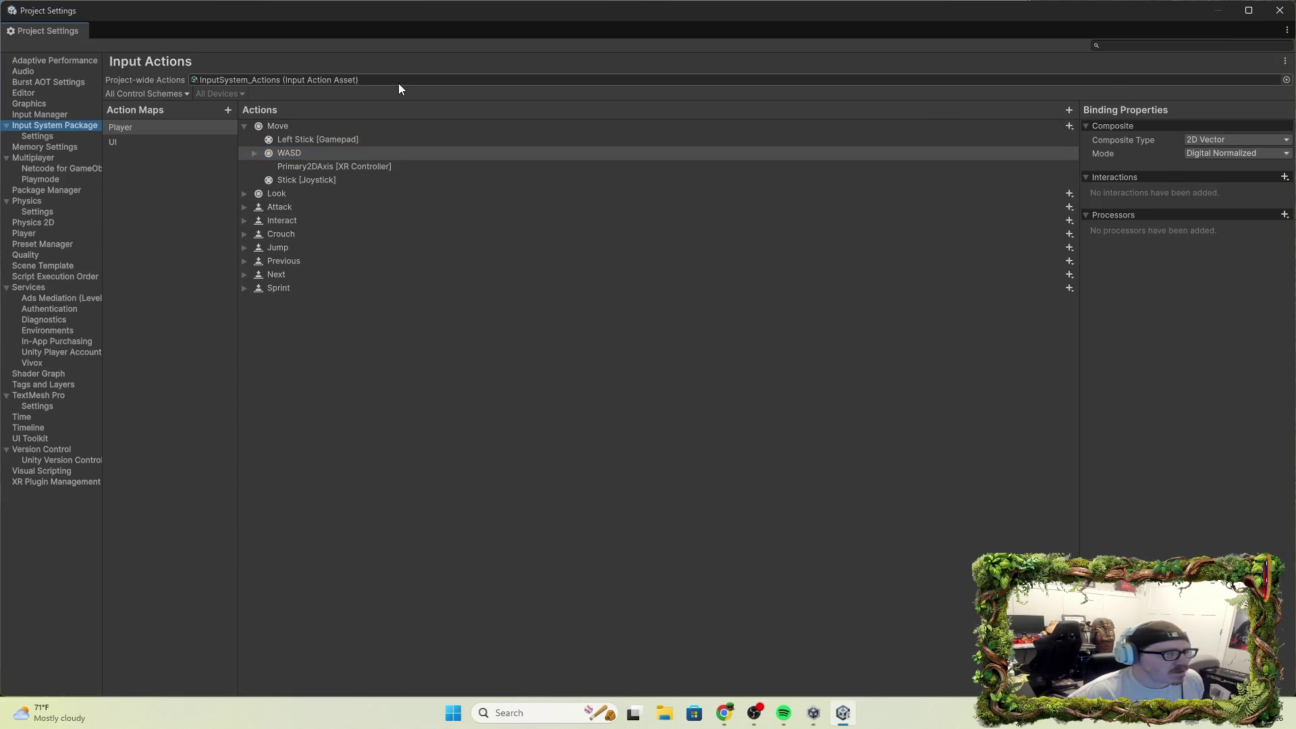
left_click(40, 115)
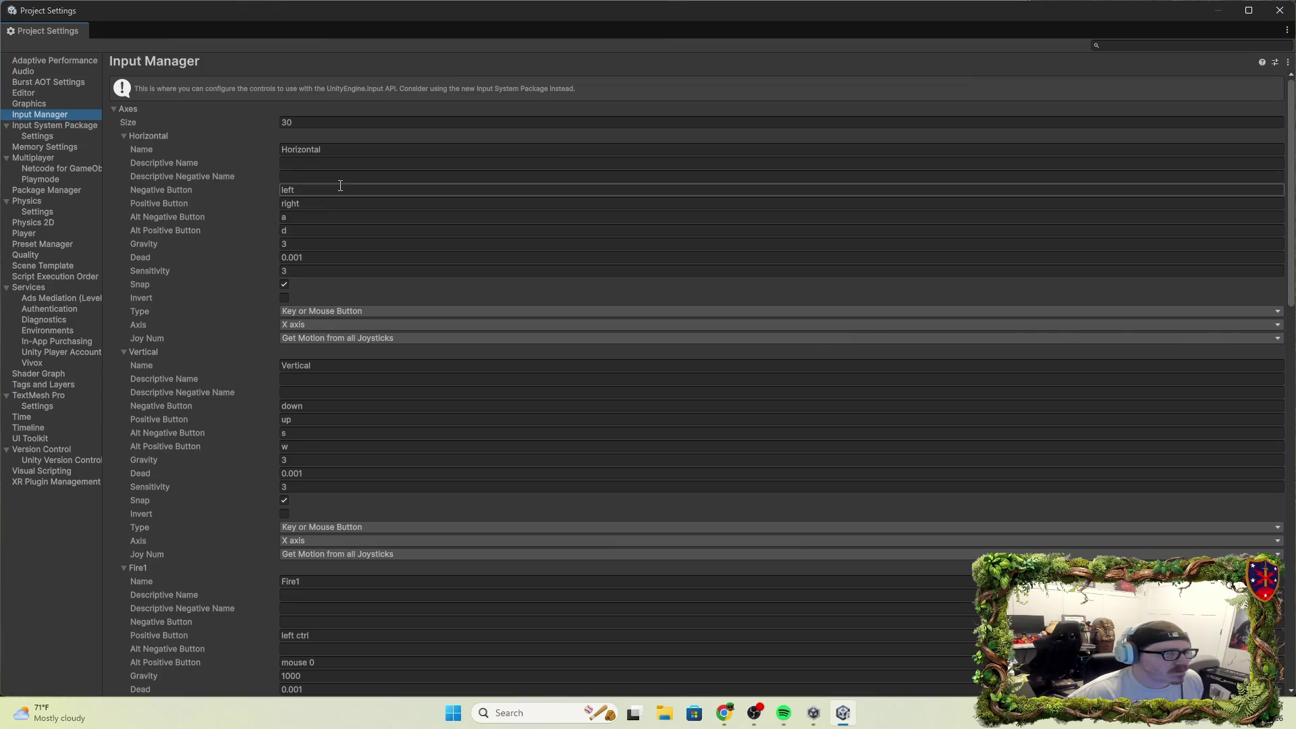
Scroll the Input Manager axes down to Jump, then close Project Settings.
scroll(351, 220, "down", 3)
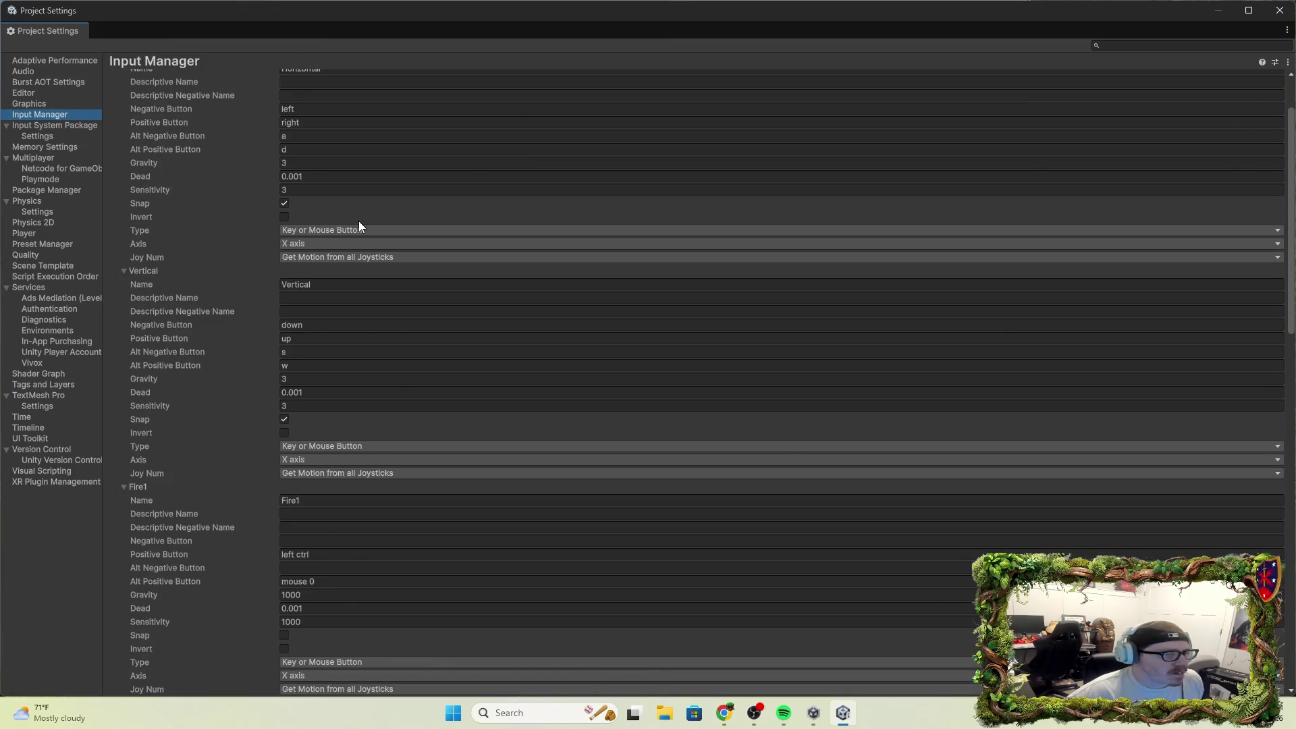
scroll(358, 221, "down", 3)
scroll(360, 221, "down", 12)
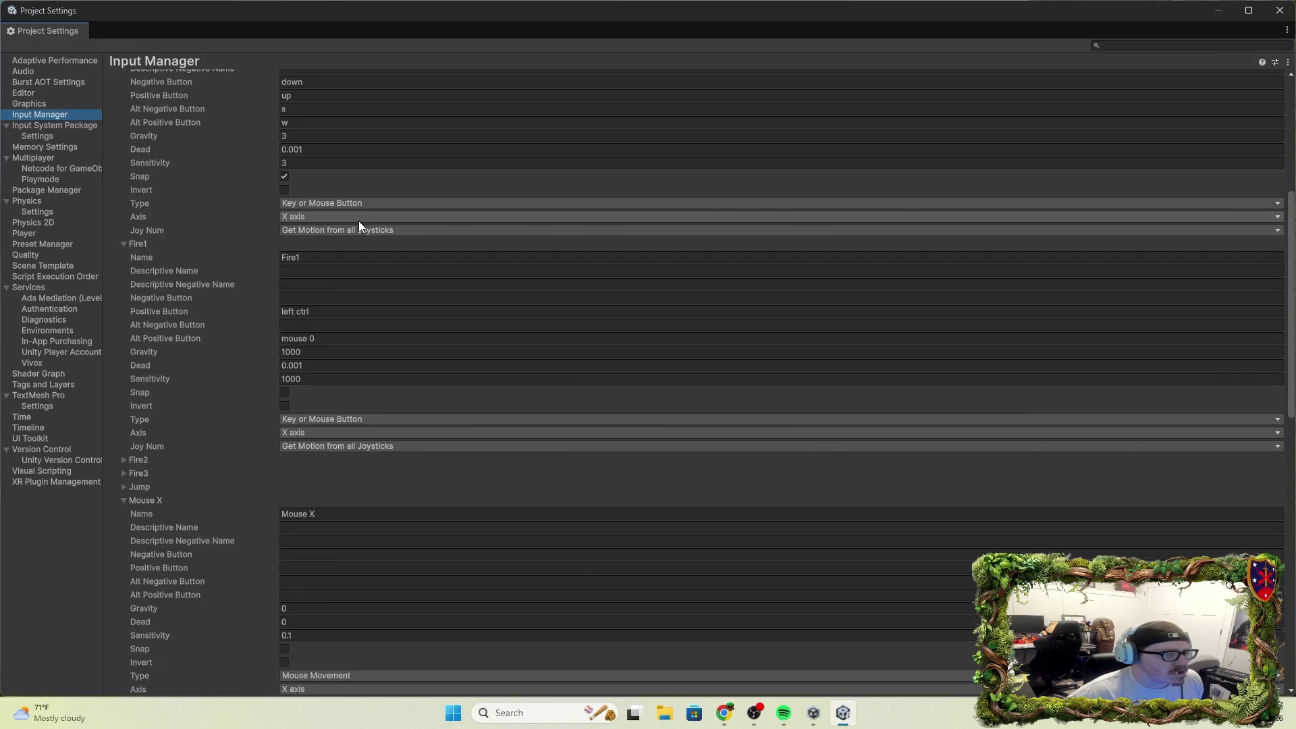
scroll(347, 241, "down", 6)
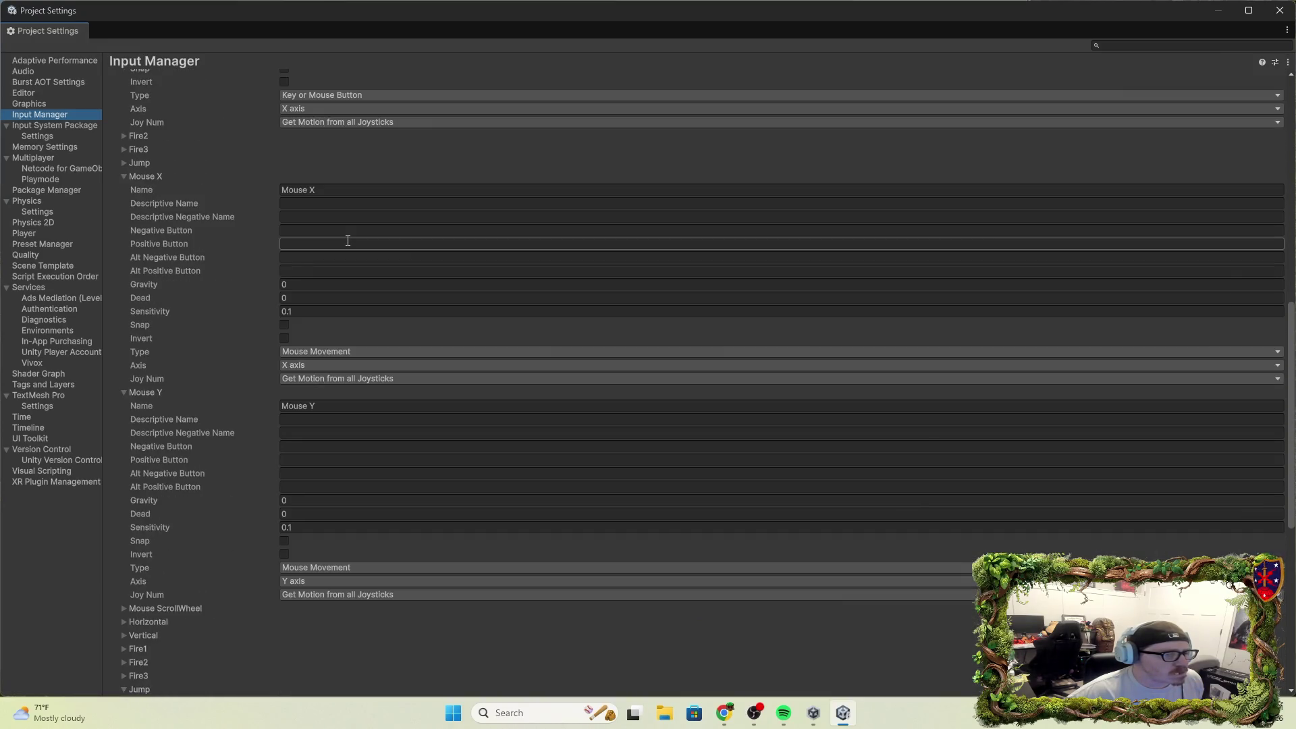
scroll(347, 241, "down", 17)
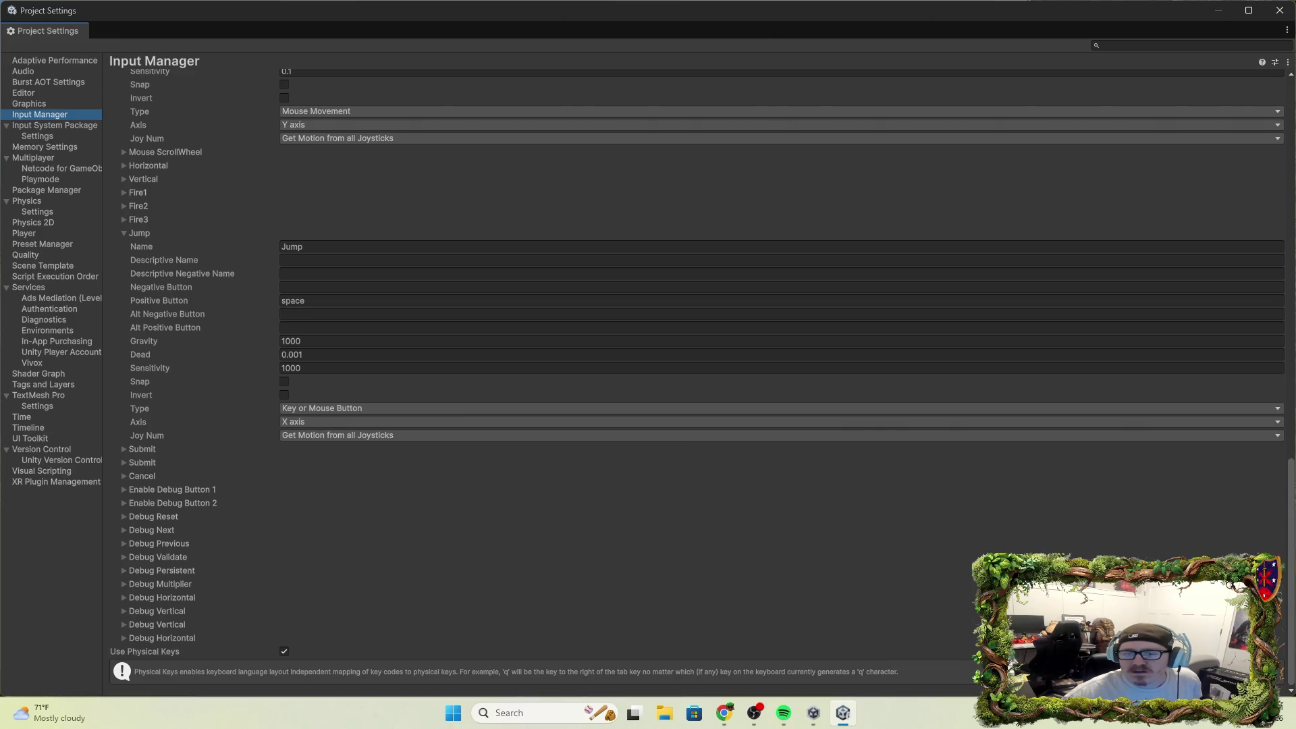
key("alt+Tab")
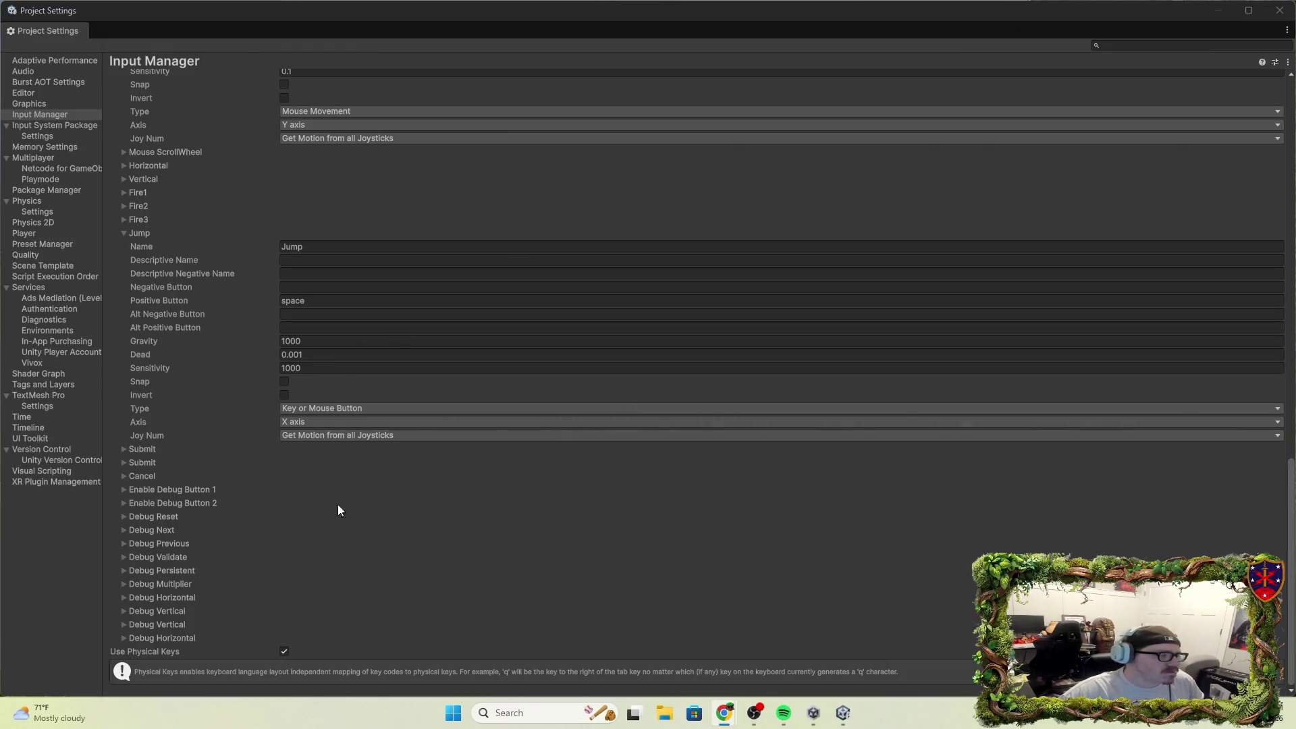
left_click(1268, 15)
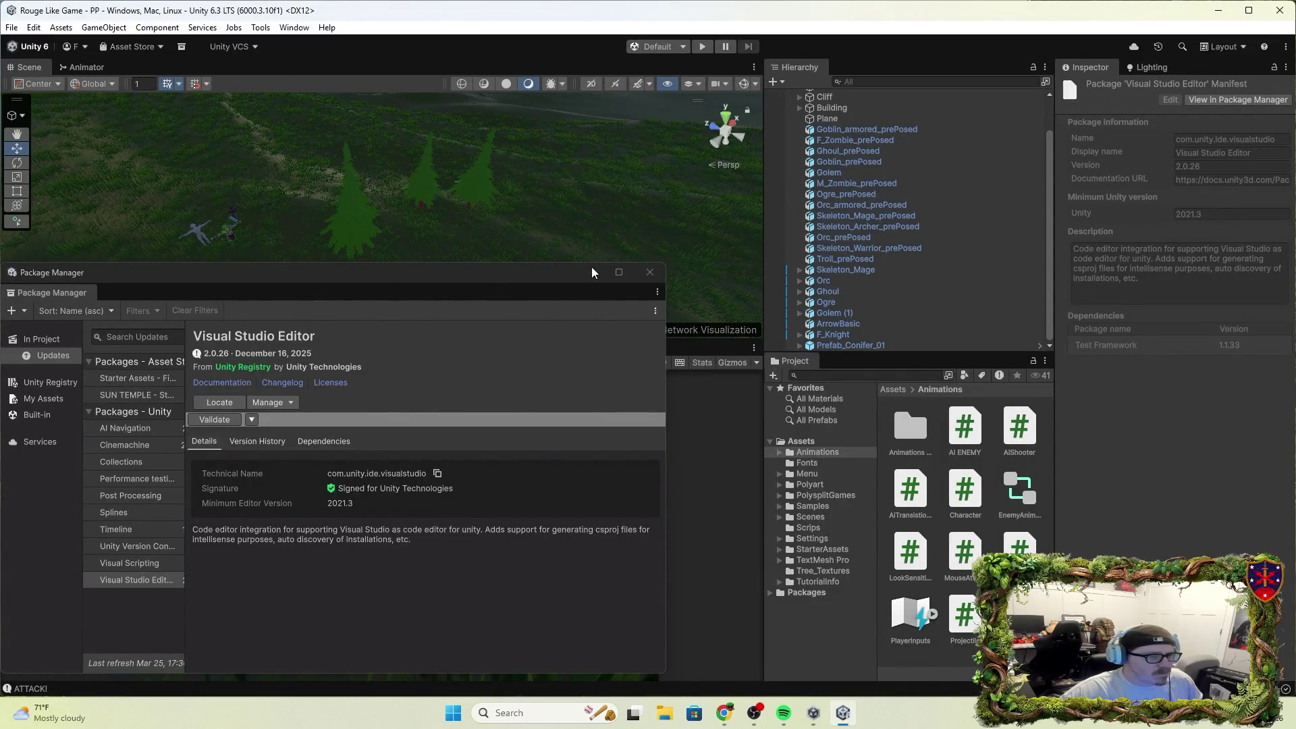
Close the Package Manager, select F_Knight, review its Inspector and expand its child objects.
left_click(650, 272)
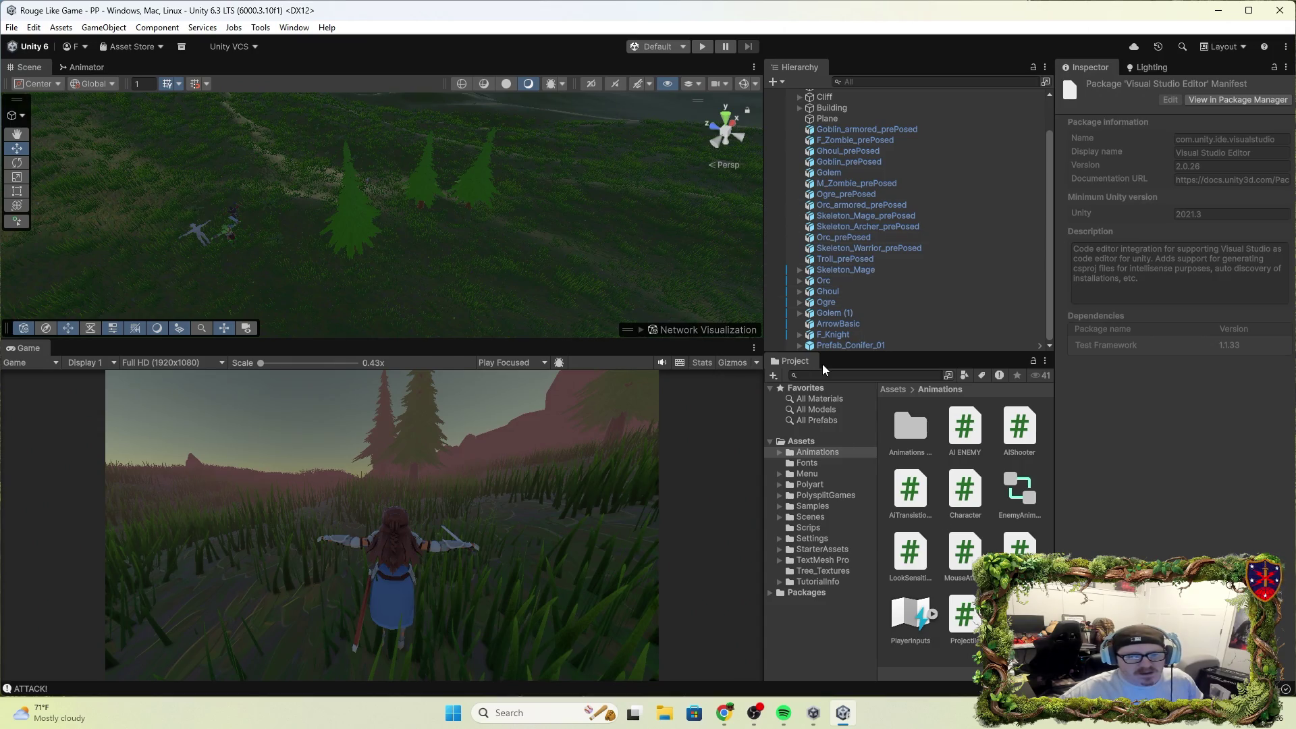
left_click(837, 335)
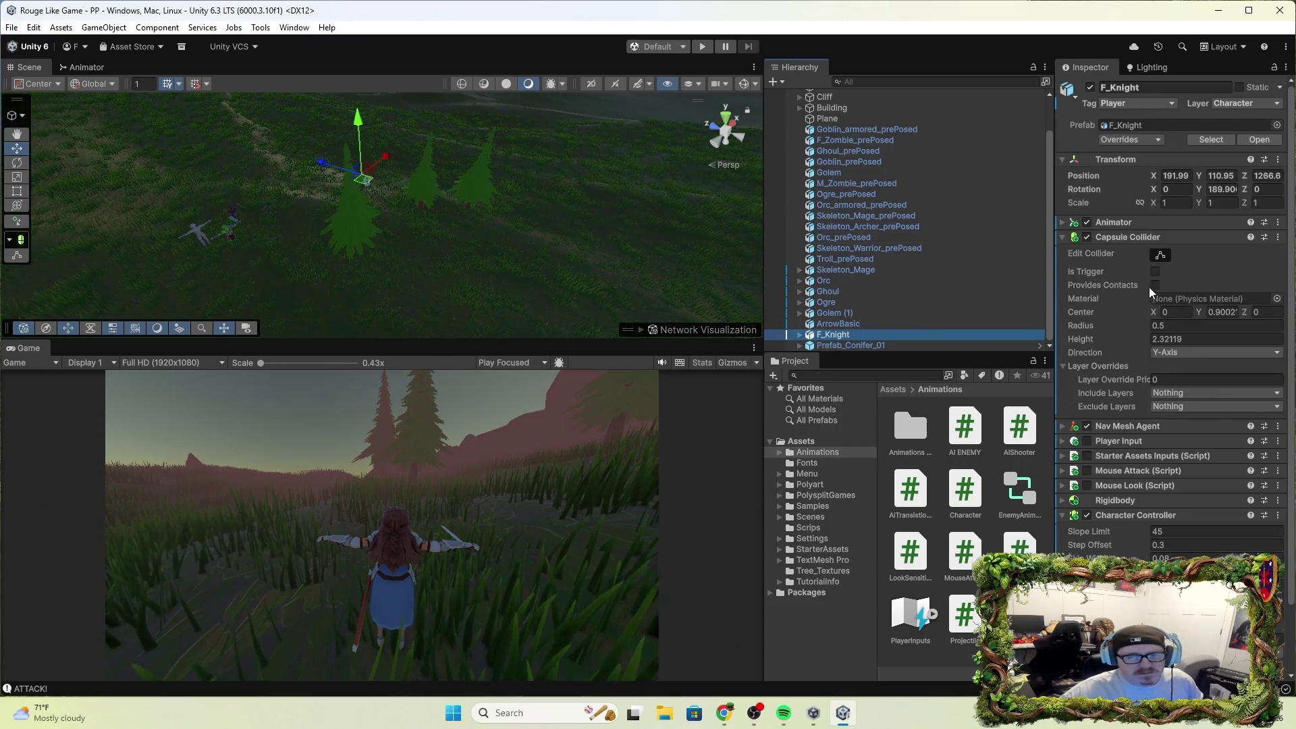
scroll(1148, 432, "down", 2)
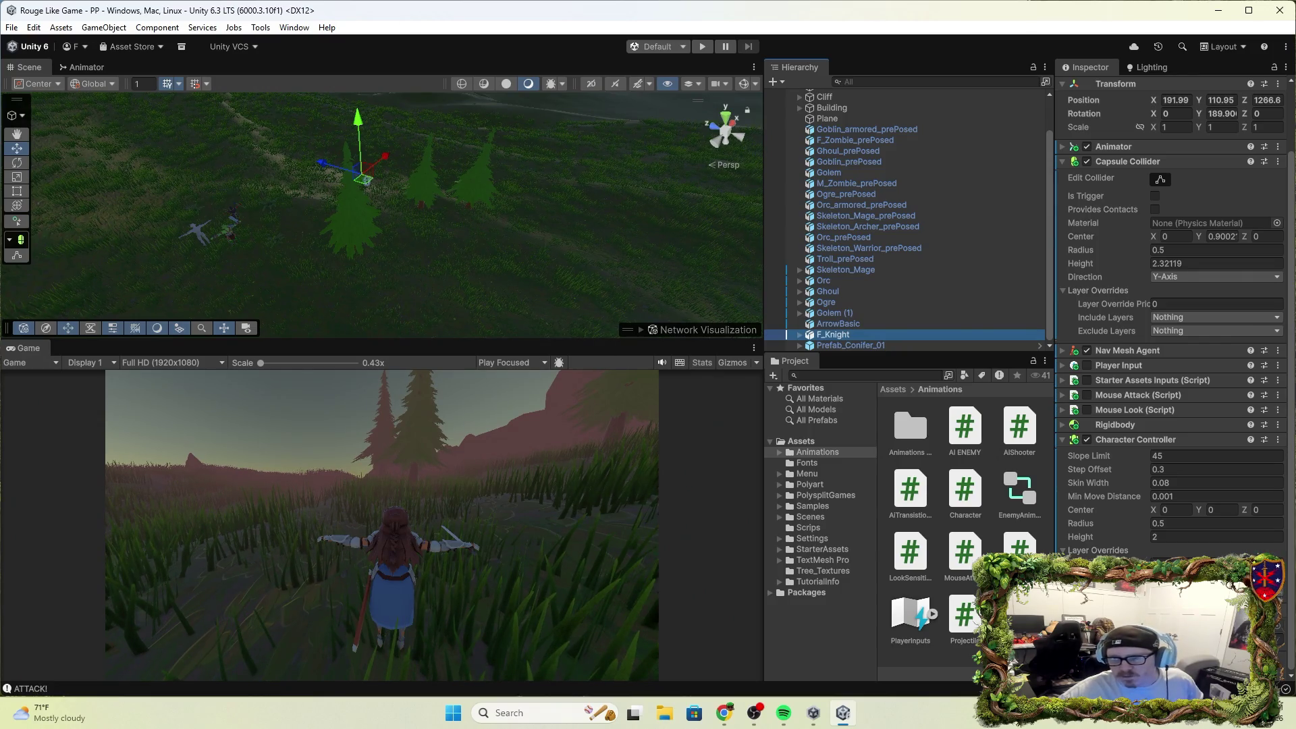
key("alt+Tab")
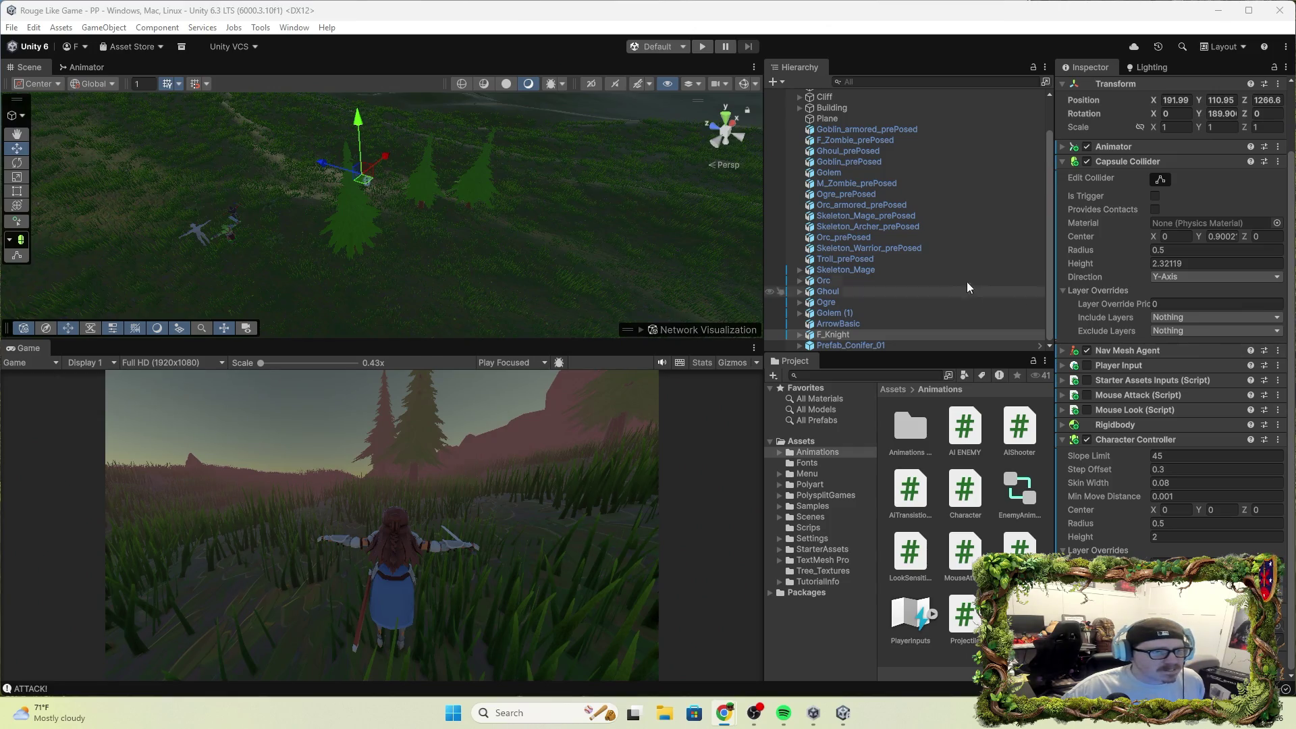
mouse_move(476, 238)
left_mouse_down()
mouse_move(424, 206)
mouse_move(414, 143)
mouse_move(574, 202)
mouse_move(709, 217)
mouse_move(766, 191)
left_mouse_up()
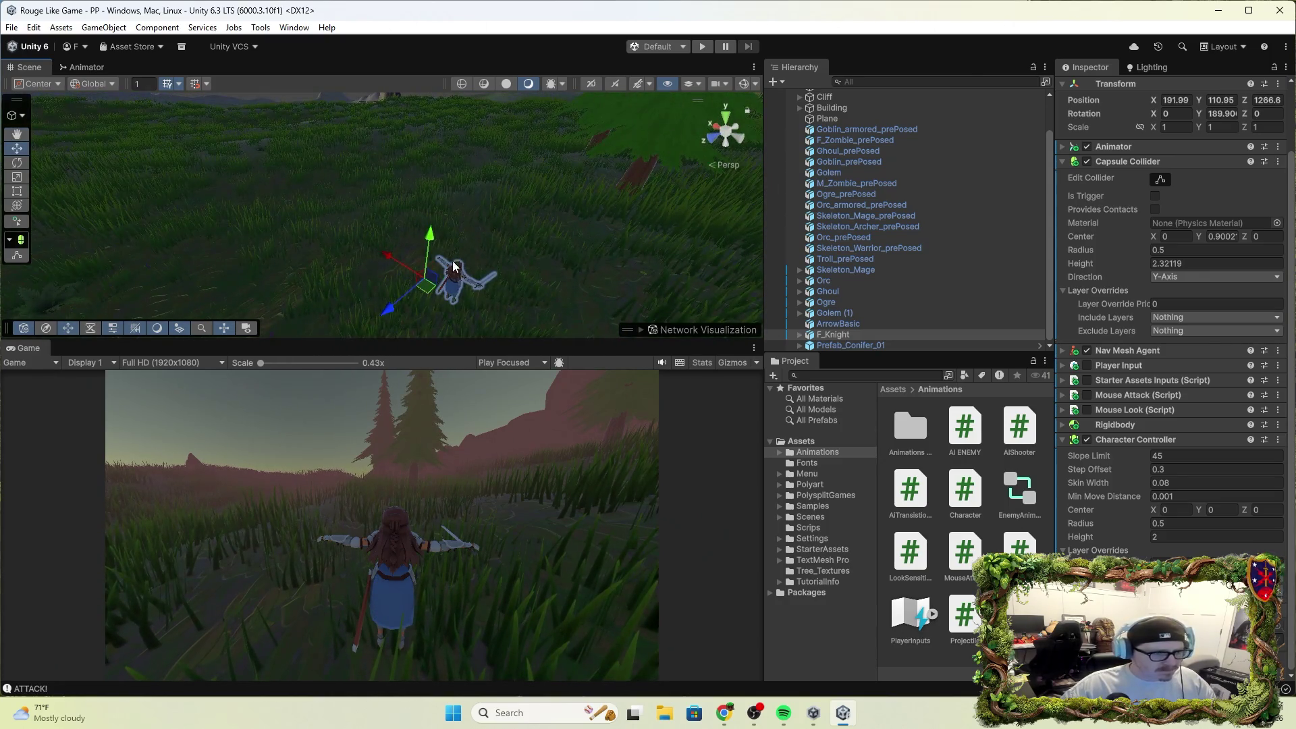
left_click(800, 335)
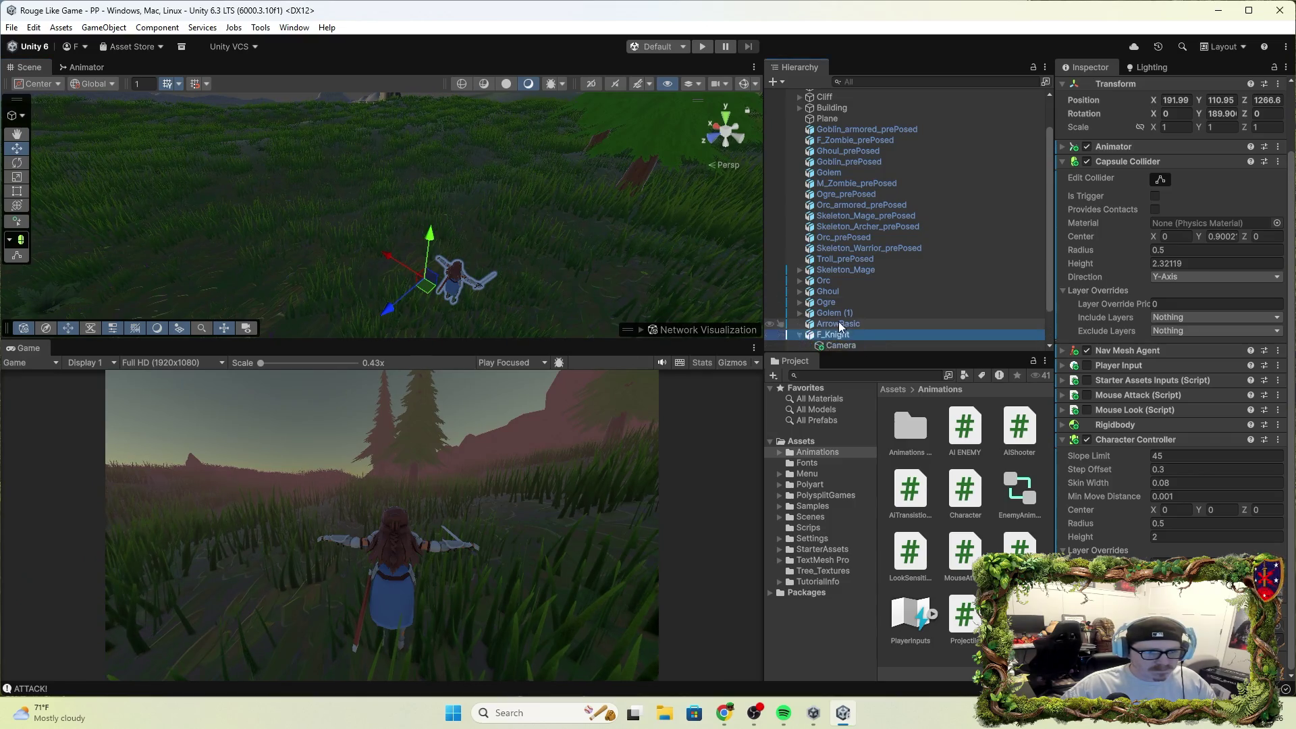
Spin F_Knight's Camera around Y with the Rotate tool, then undo back to Y -5.528.
scroll(837, 322, "down", 2)
left_click(841, 304)
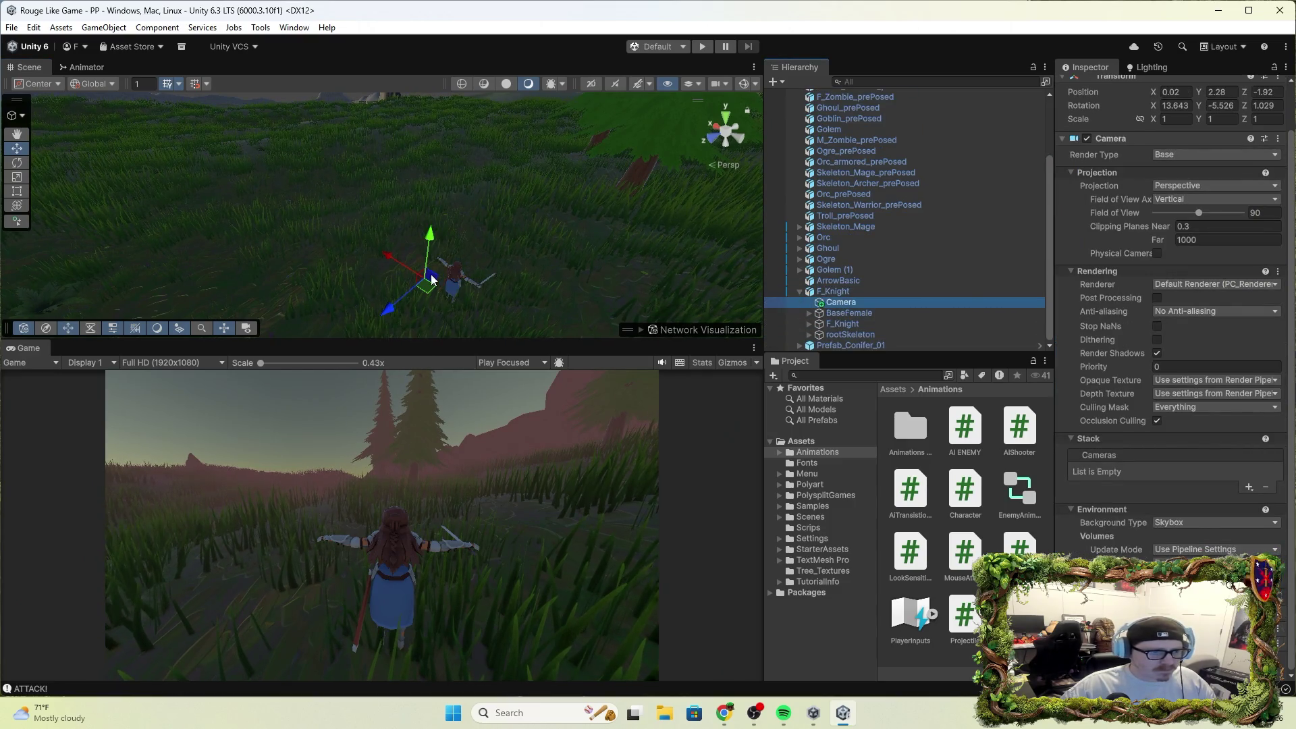
left_click(17, 163)
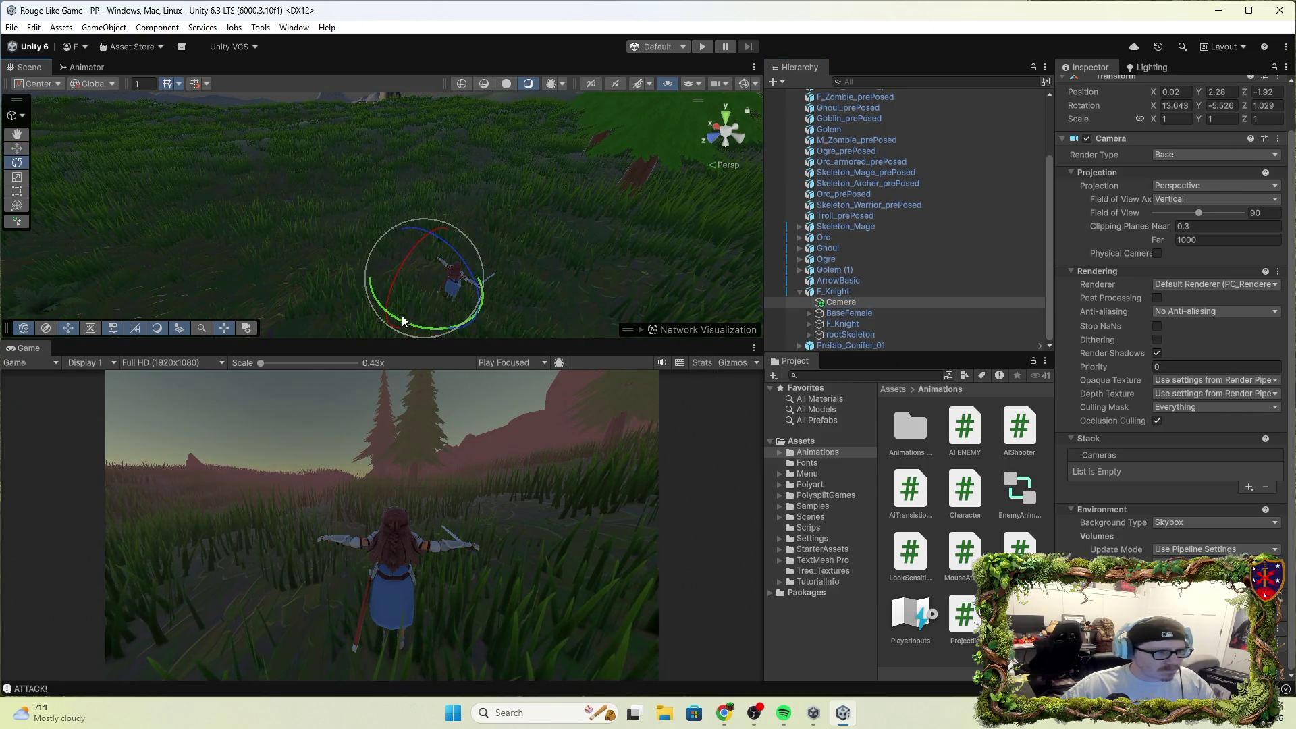
mouse_move(408, 321)
left_mouse_down()
mouse_move(460, 331)
mouse_move(605, 269)
mouse_move(616, 227)
mouse_move(372, 312)
mouse_move(245, 201)
mouse_move(406, 123)
mouse_move(372, 178)
mouse_move(452, 38)
mouse_move(785, 197)
mouse_move(819, 87)
left_mouse_up()
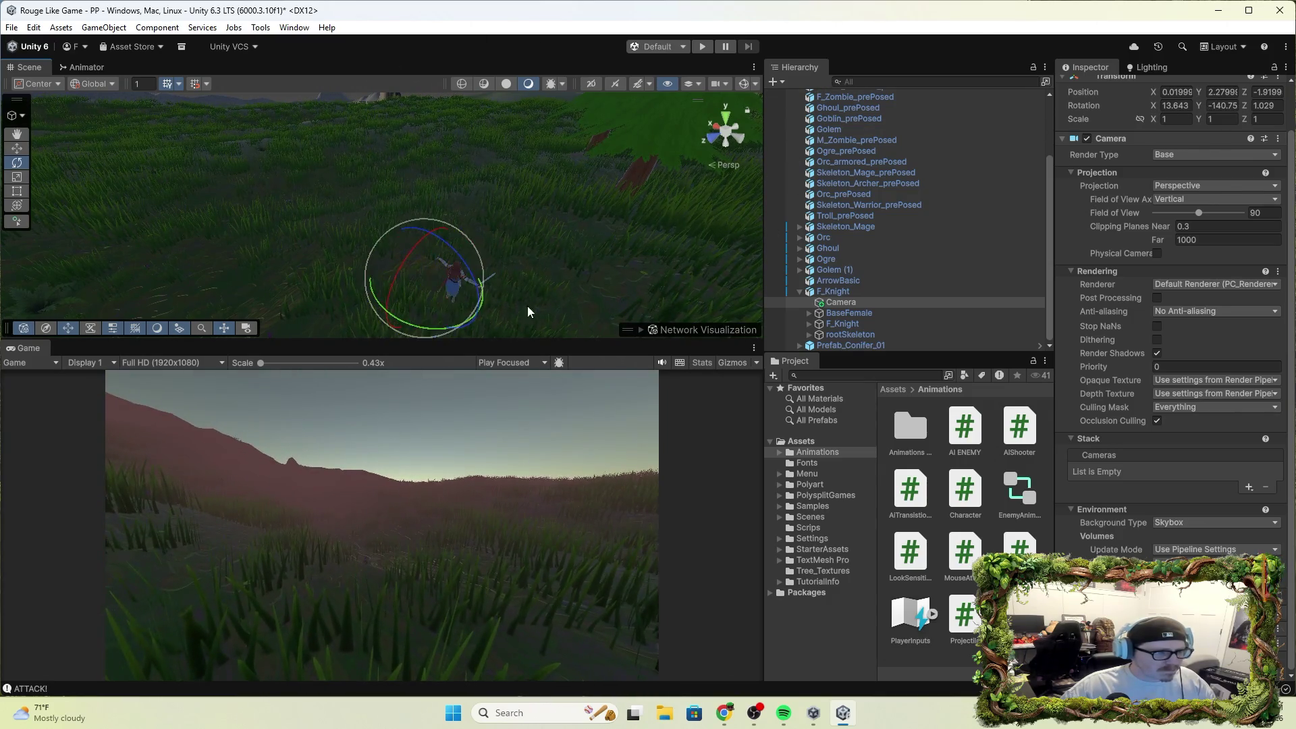
mouse_move(415, 329)
left_mouse_down()
mouse_move(586, 297)
mouse_move(685, 217)
mouse_move(721, 131)
left_mouse_up()
mouse_move(408, 326)
left_mouse_down()
mouse_move(680, 227)
mouse_move(692, 203)
left_mouse_up()
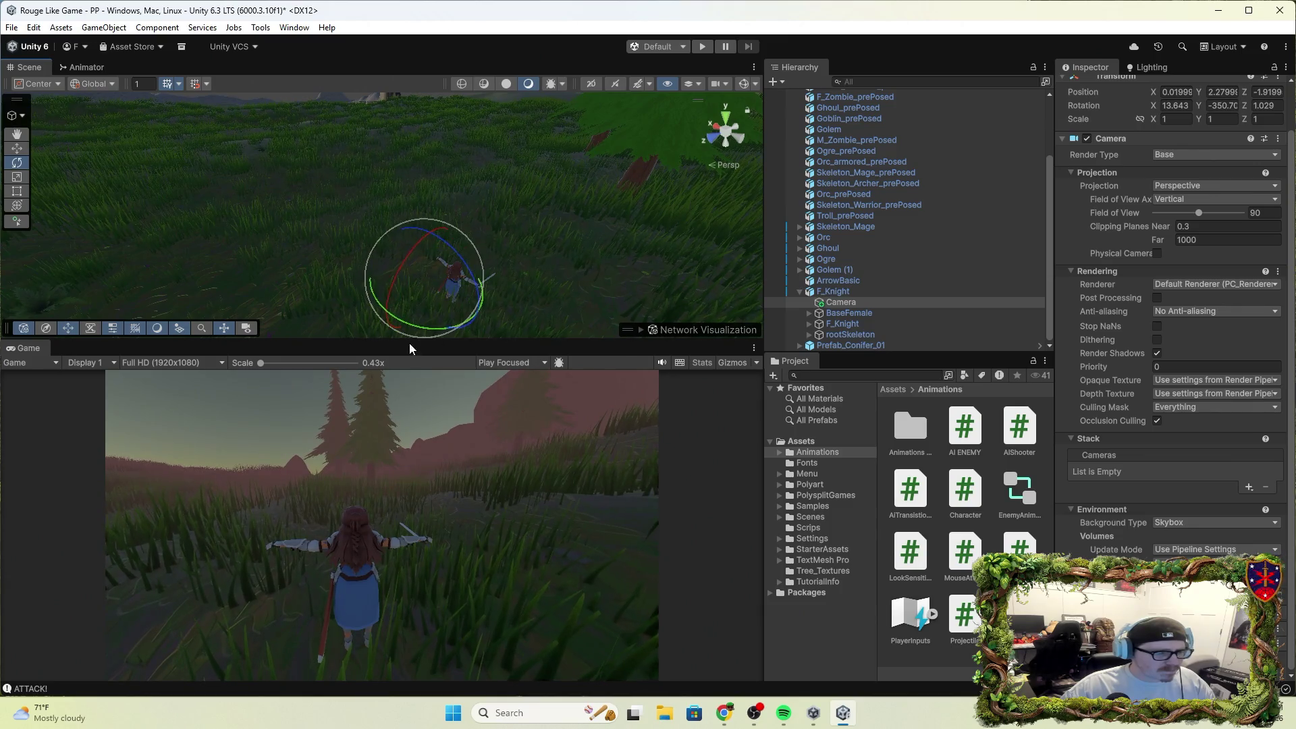
left_click_drag(420, 328, 477, 319)
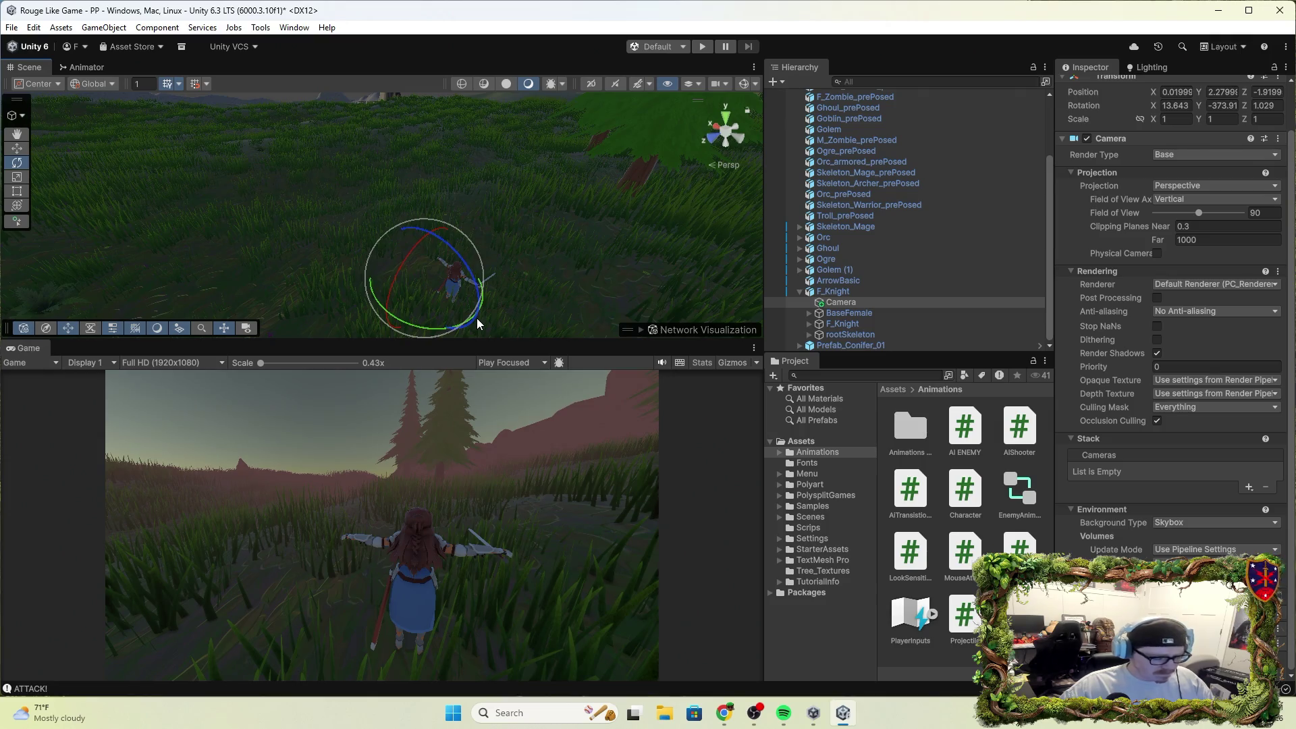
key("ctrl+z")
key("ctrl+z")
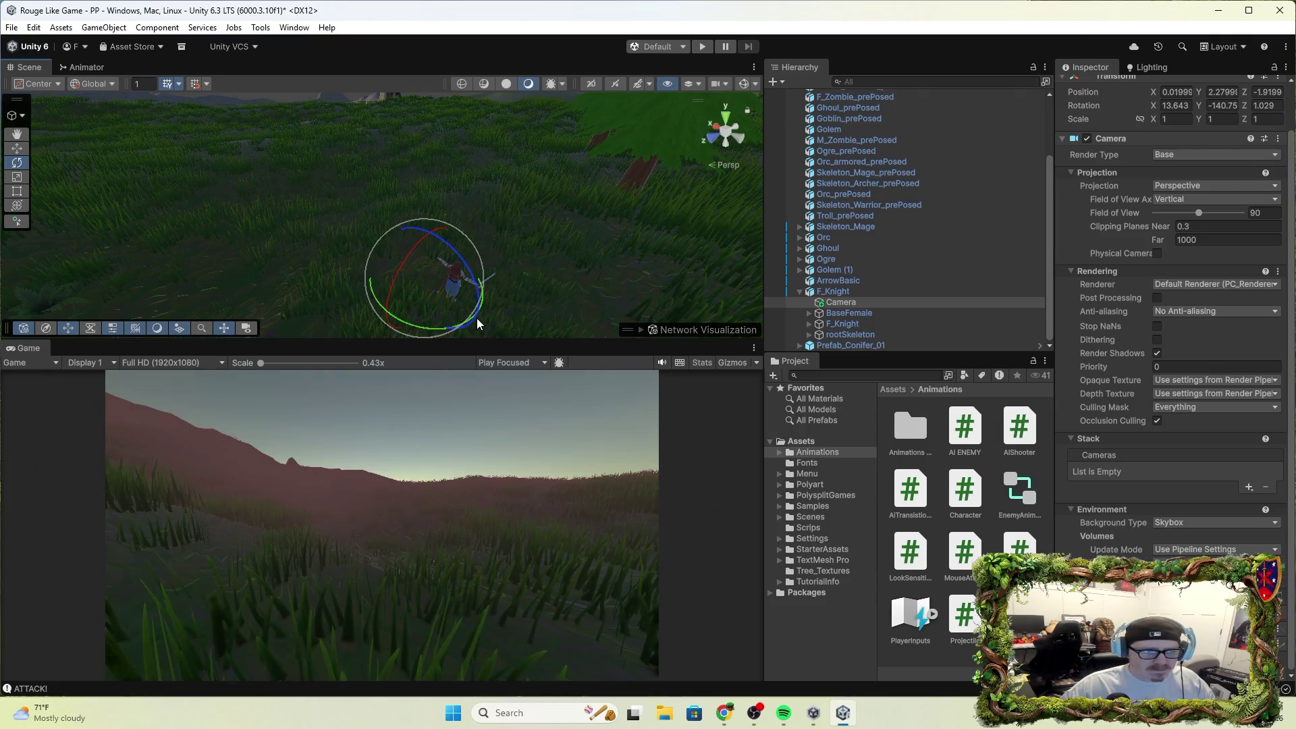
key("ctrl+z")
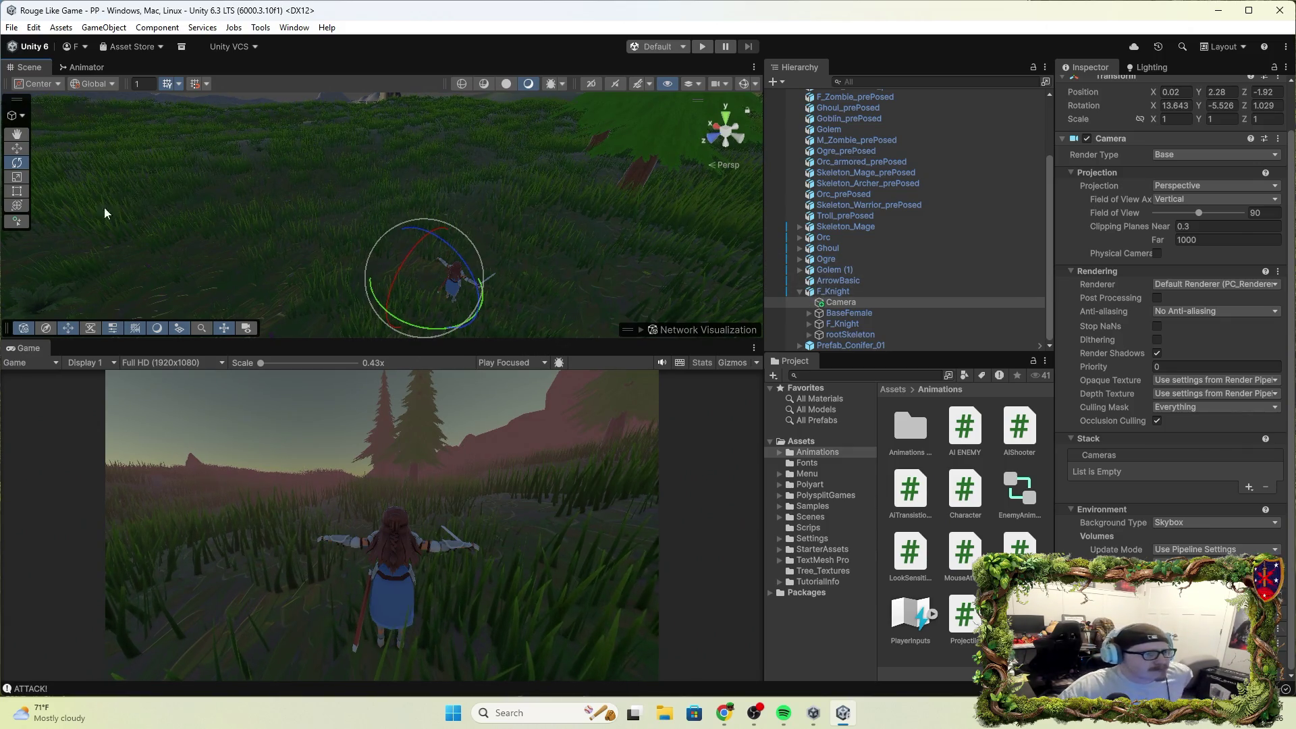
left_click(17, 148)
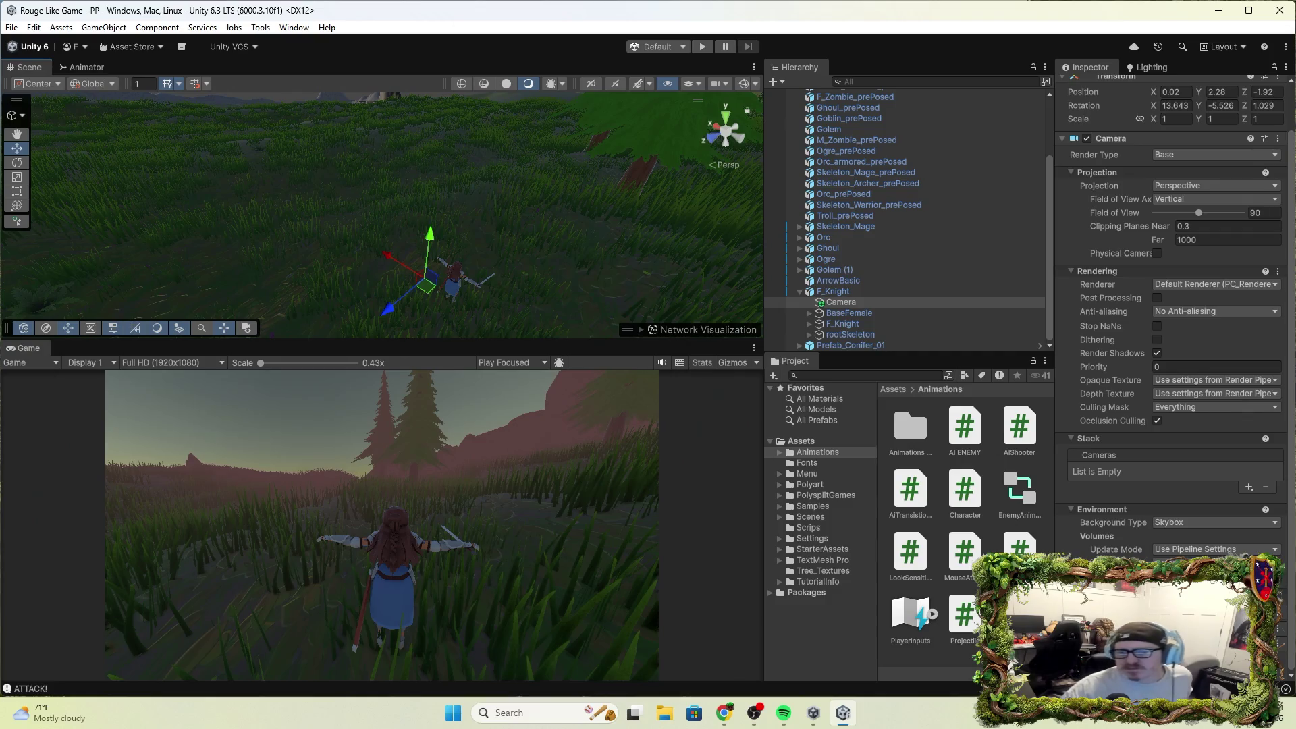
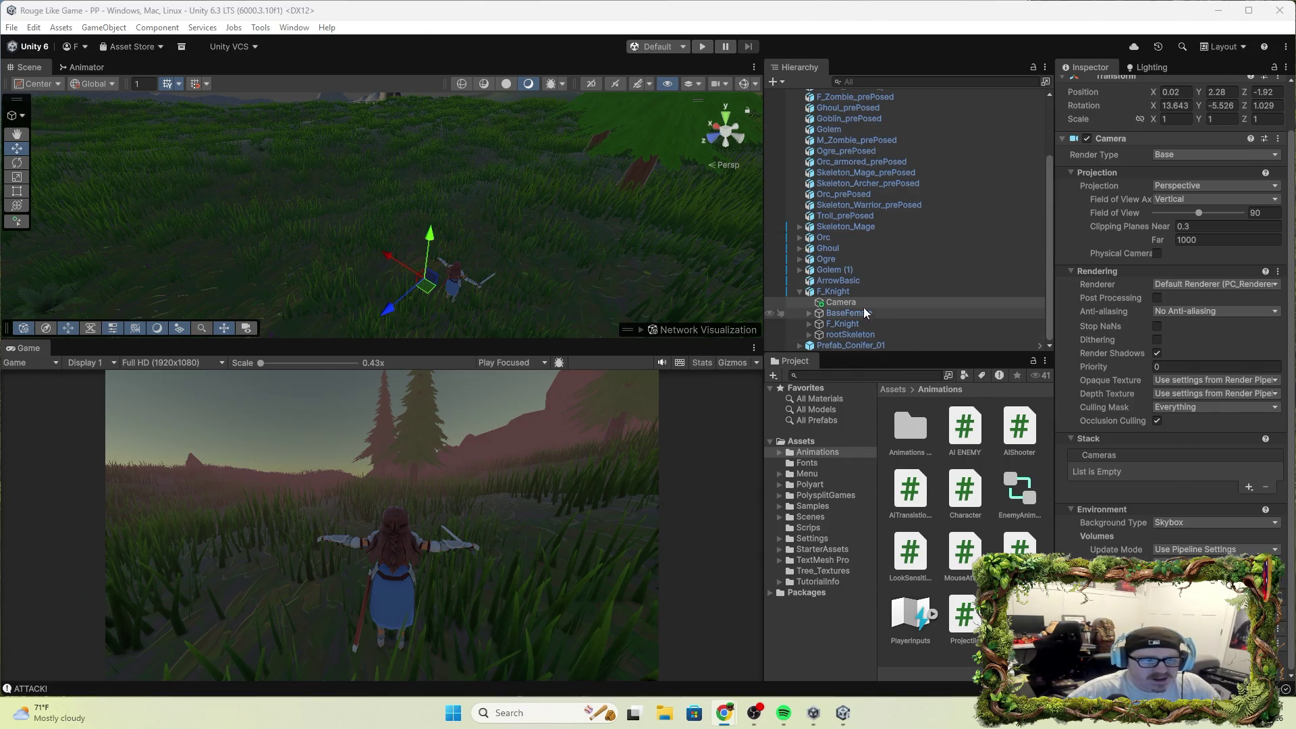
Select F_Knight and play-test it: run forward with W, attack, then stop play mode.
left_click(836, 290)
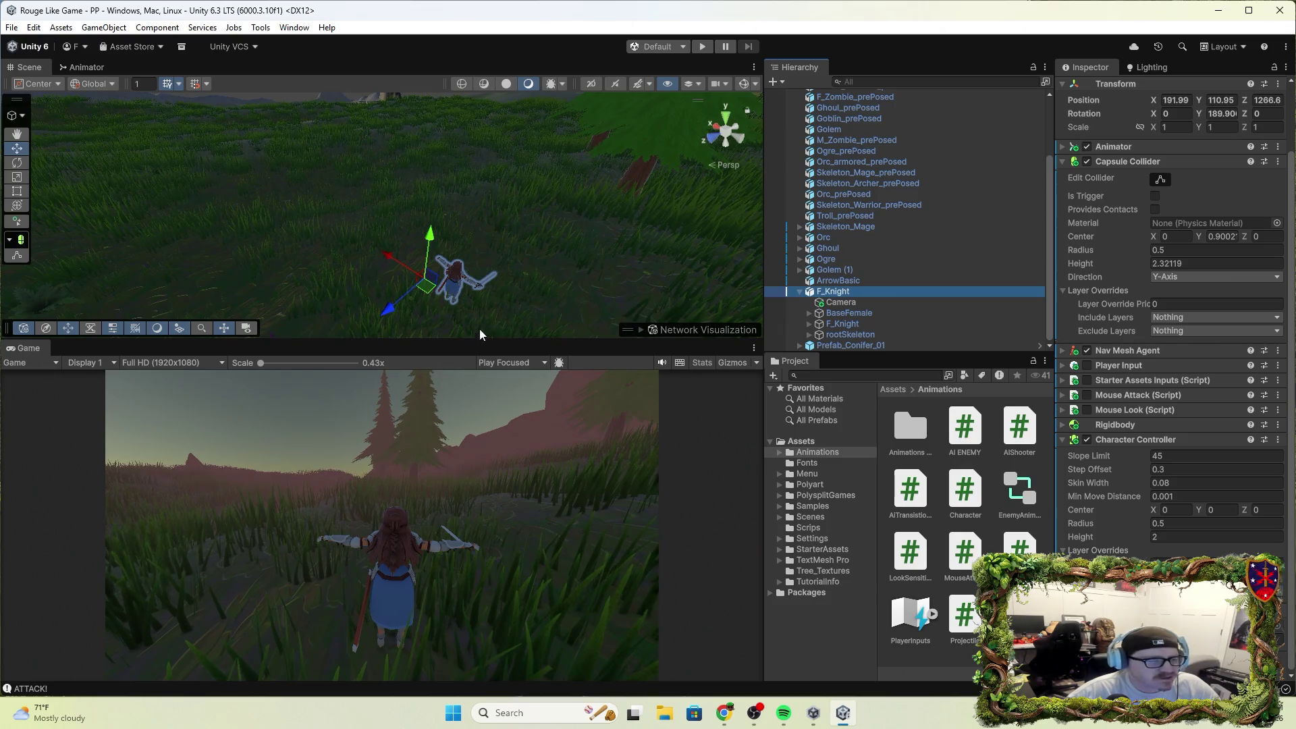
left_click(706, 47)
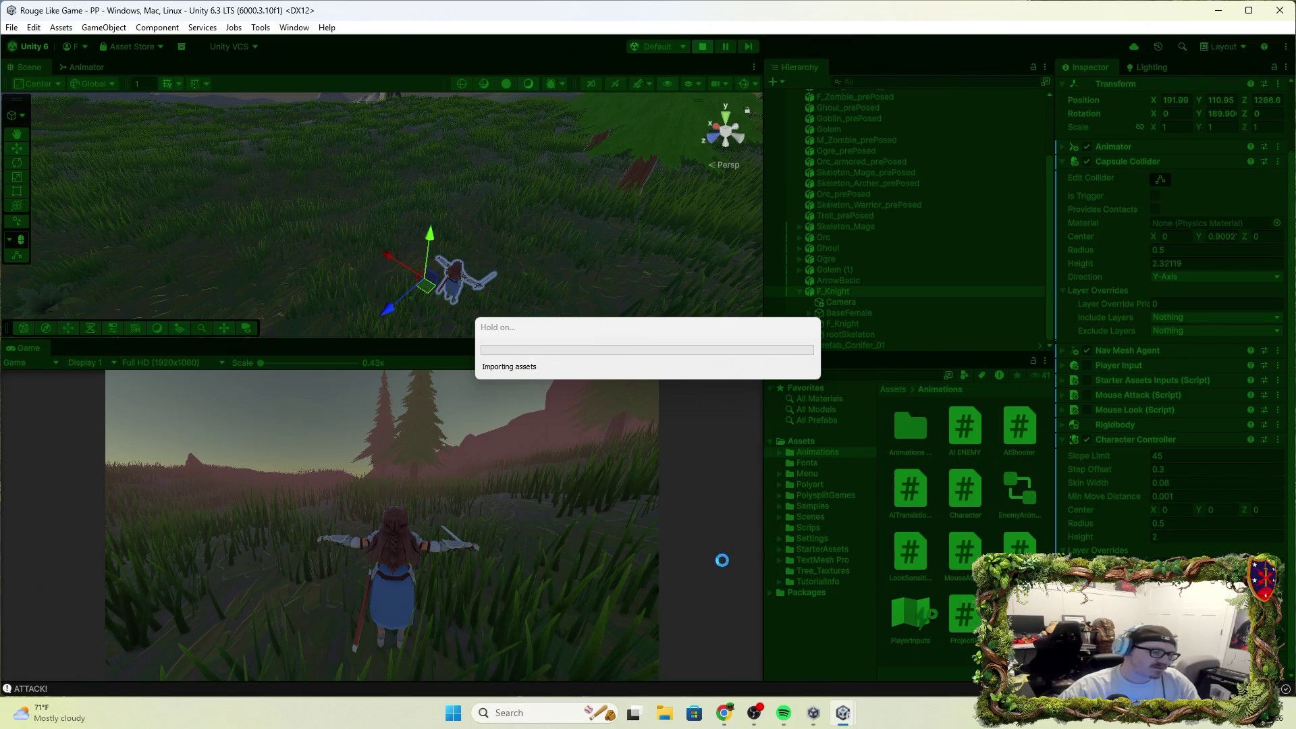
key("w")
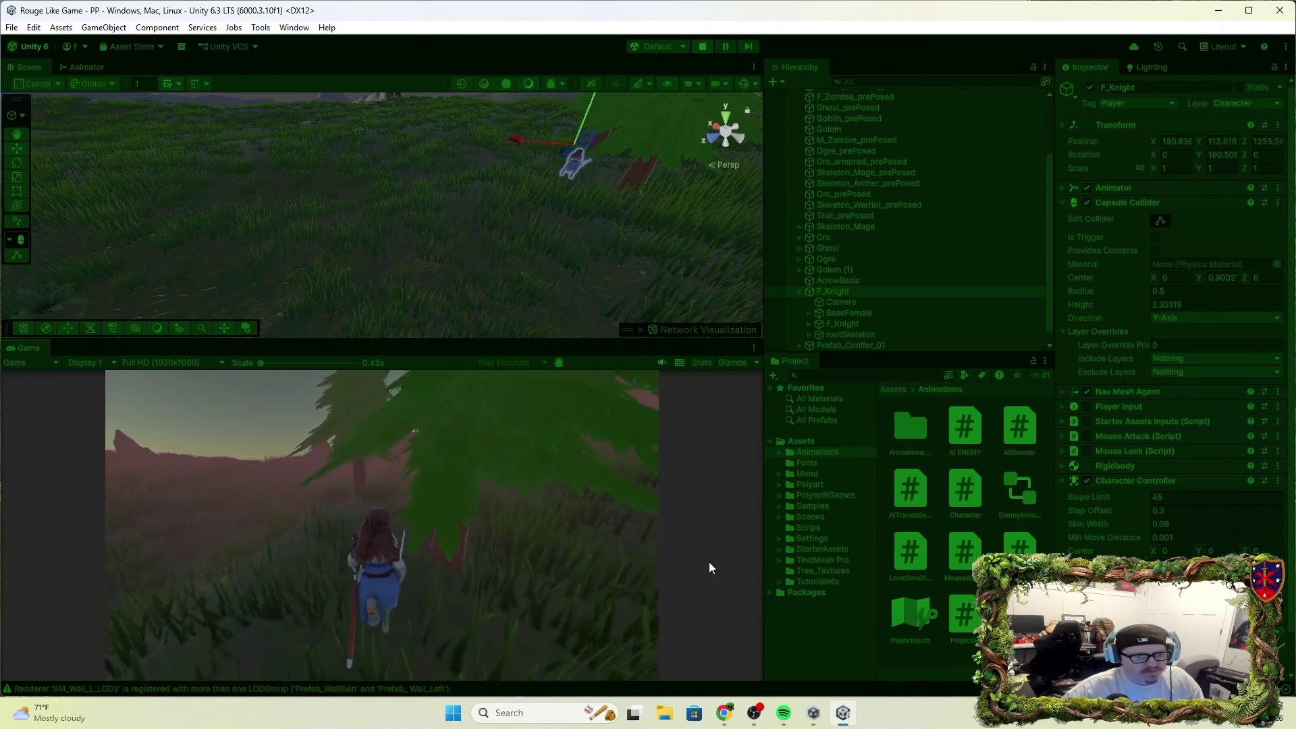
left_click(709, 559)
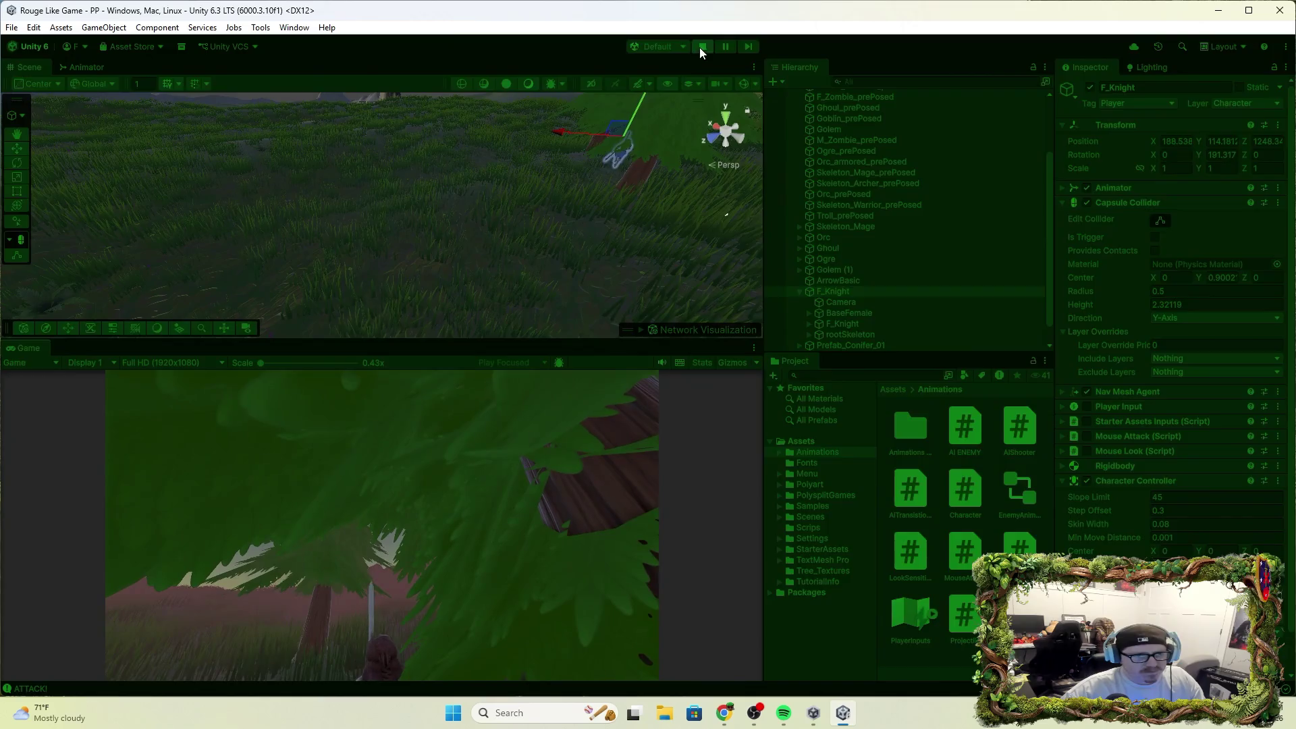
left_click(702, 46)
Open Project Settings and review the Horizontal axis alternate keys, keeping Key or Mouse Button type.
left_click(33, 27)
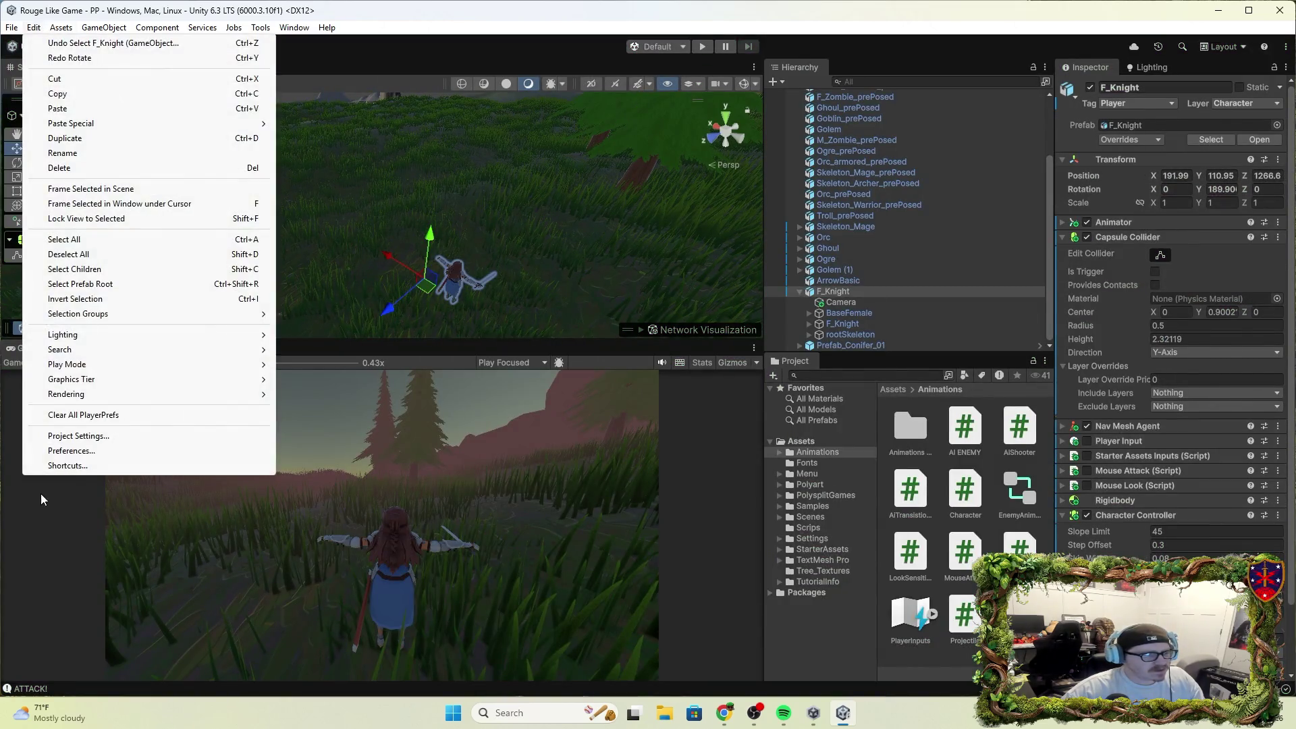
left_click(104, 437)
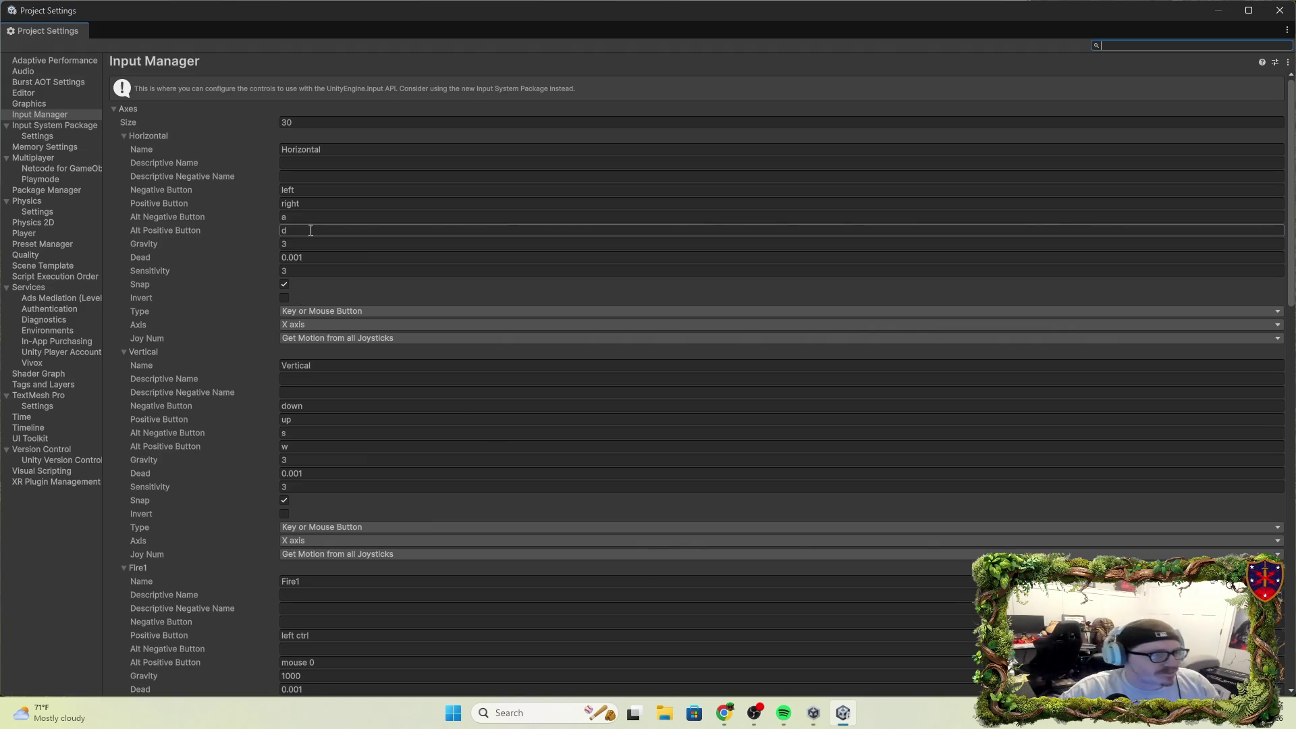
left_click(305, 217)
left_click(301, 232)
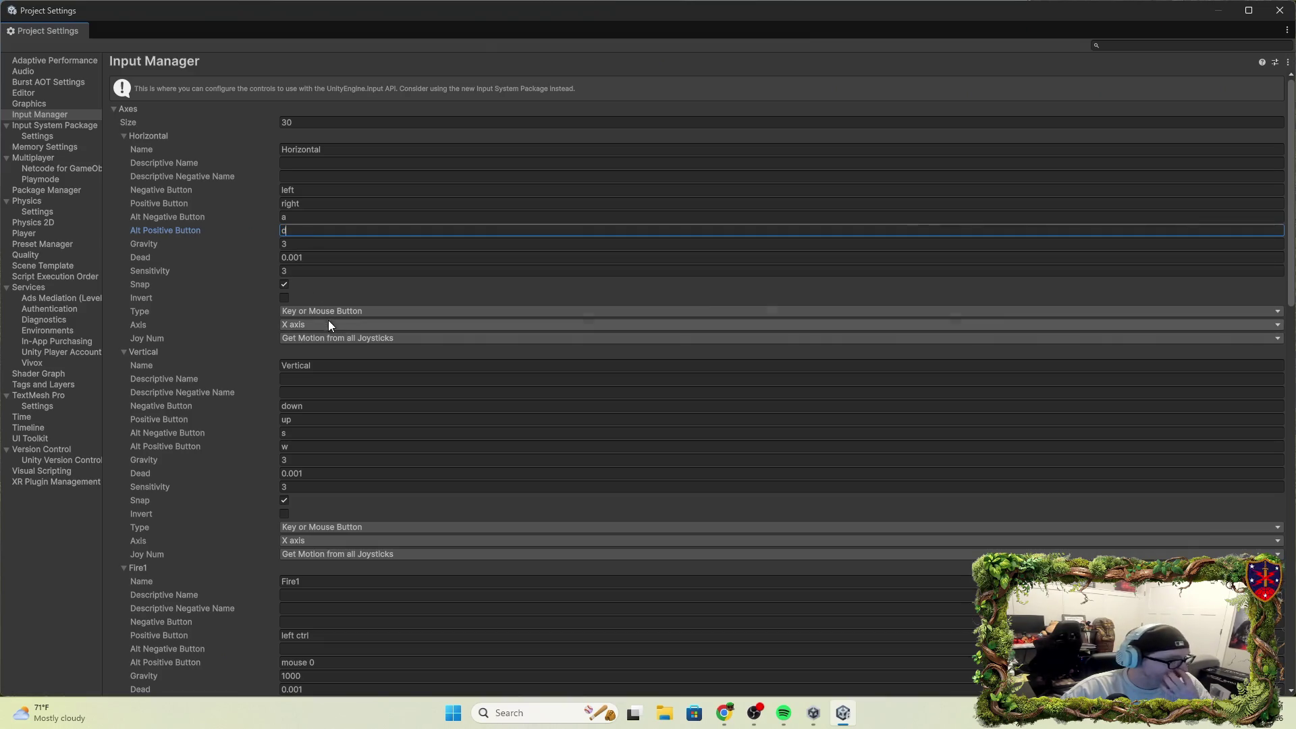
left_click(377, 313)
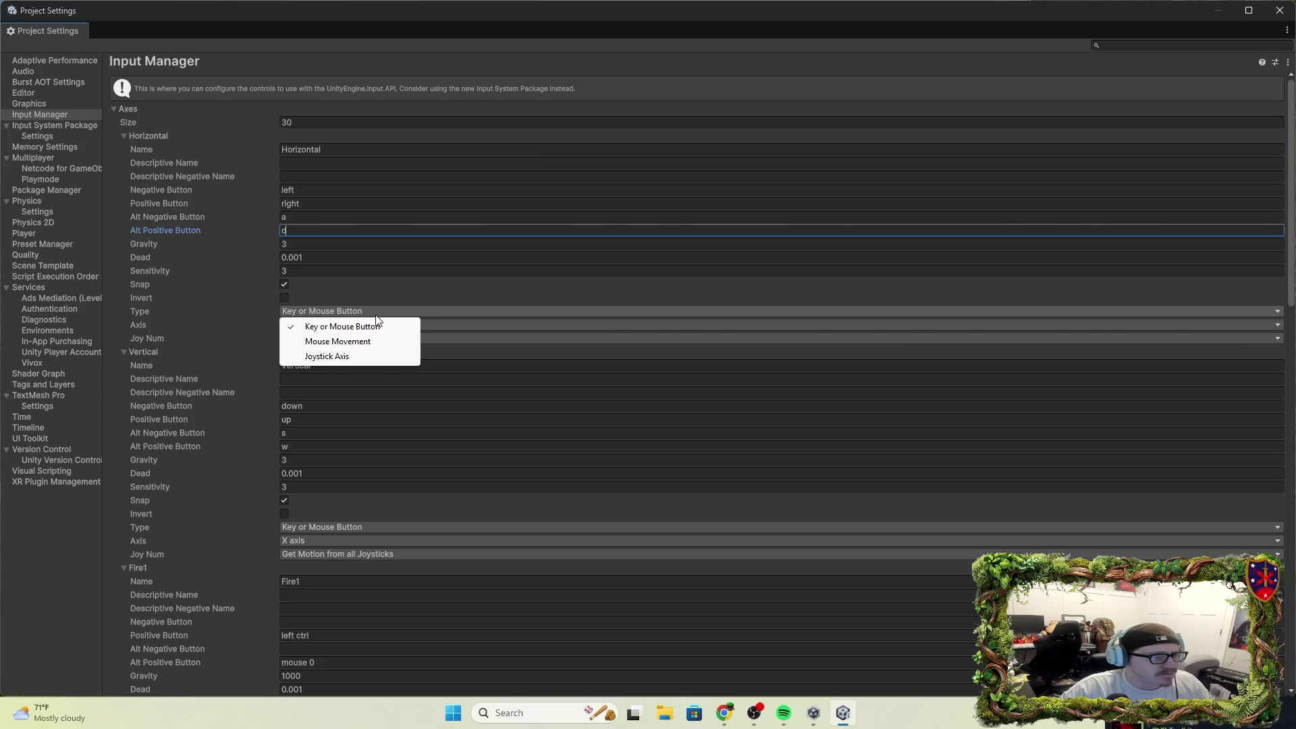
left_click(362, 291)
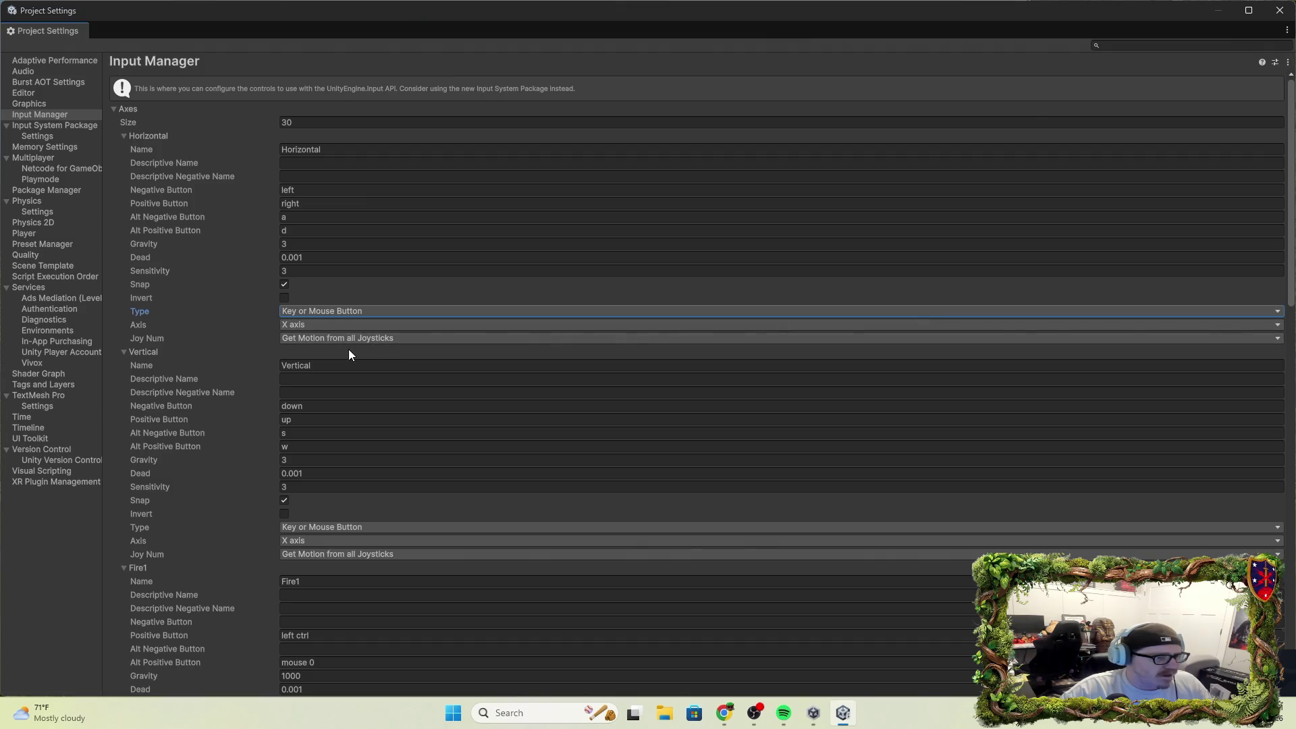
Review the Vertical axis alternate keys, then open the Input System Package input actions.
scroll(347, 350, "down", 3)
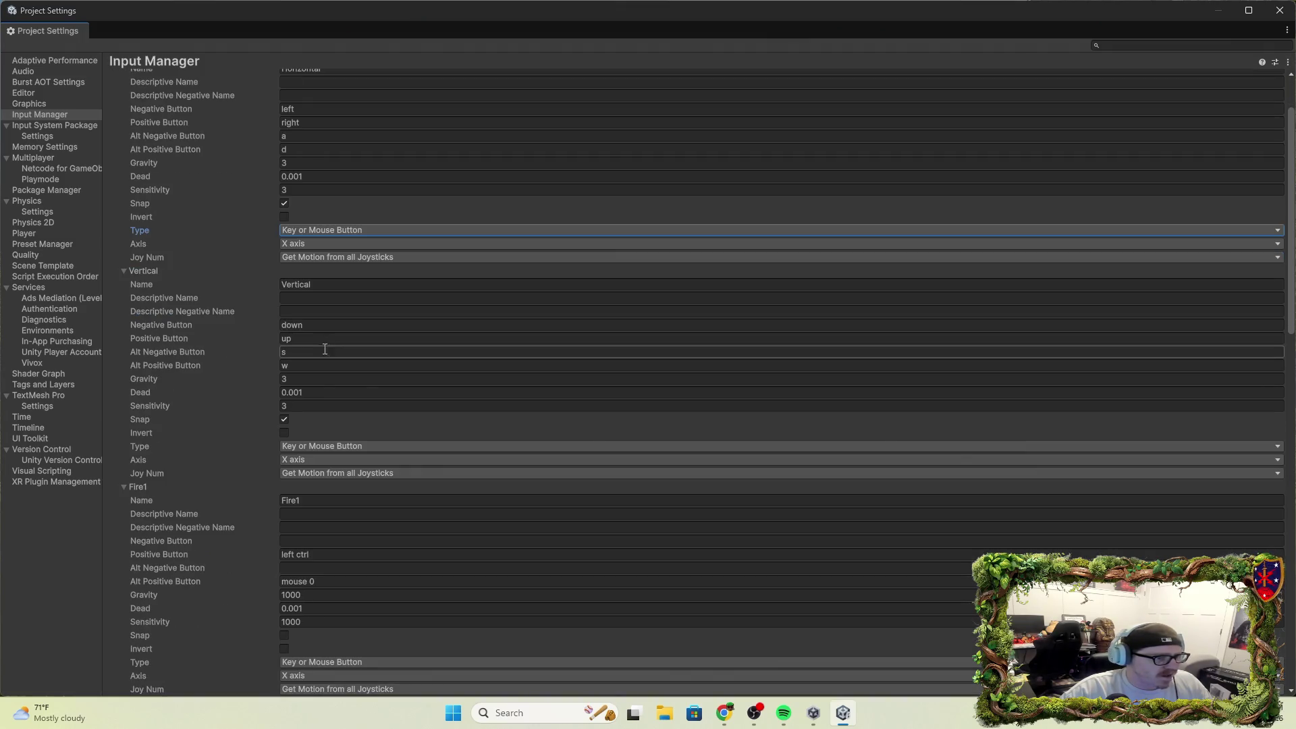
left_click(297, 357)
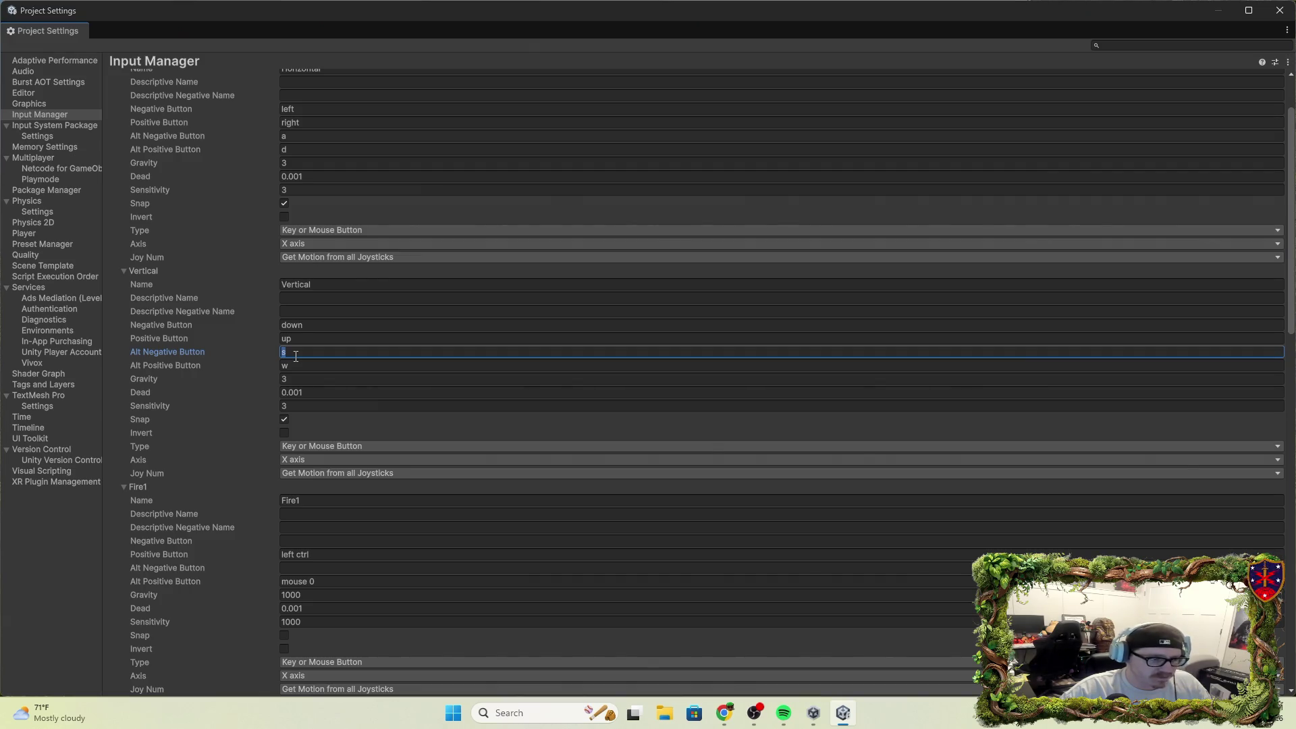
left_click(289, 366)
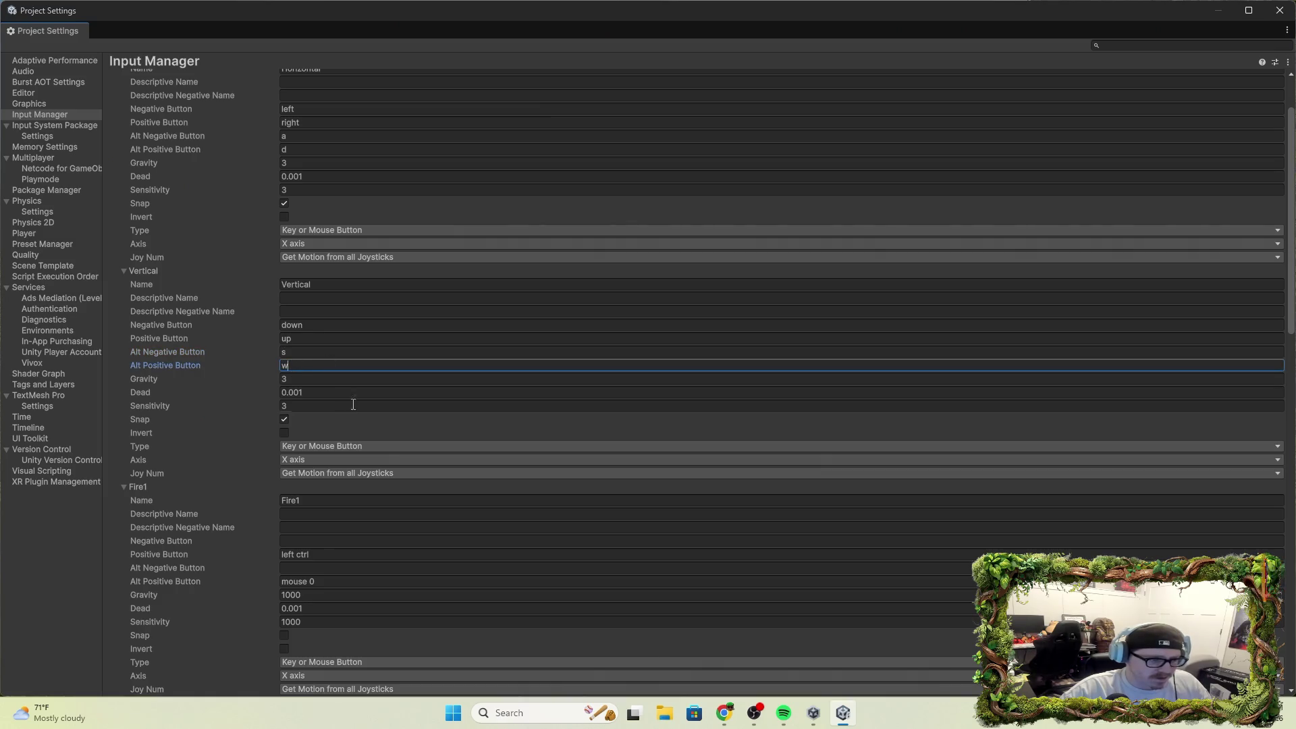
scroll(361, 422, "down", 9)
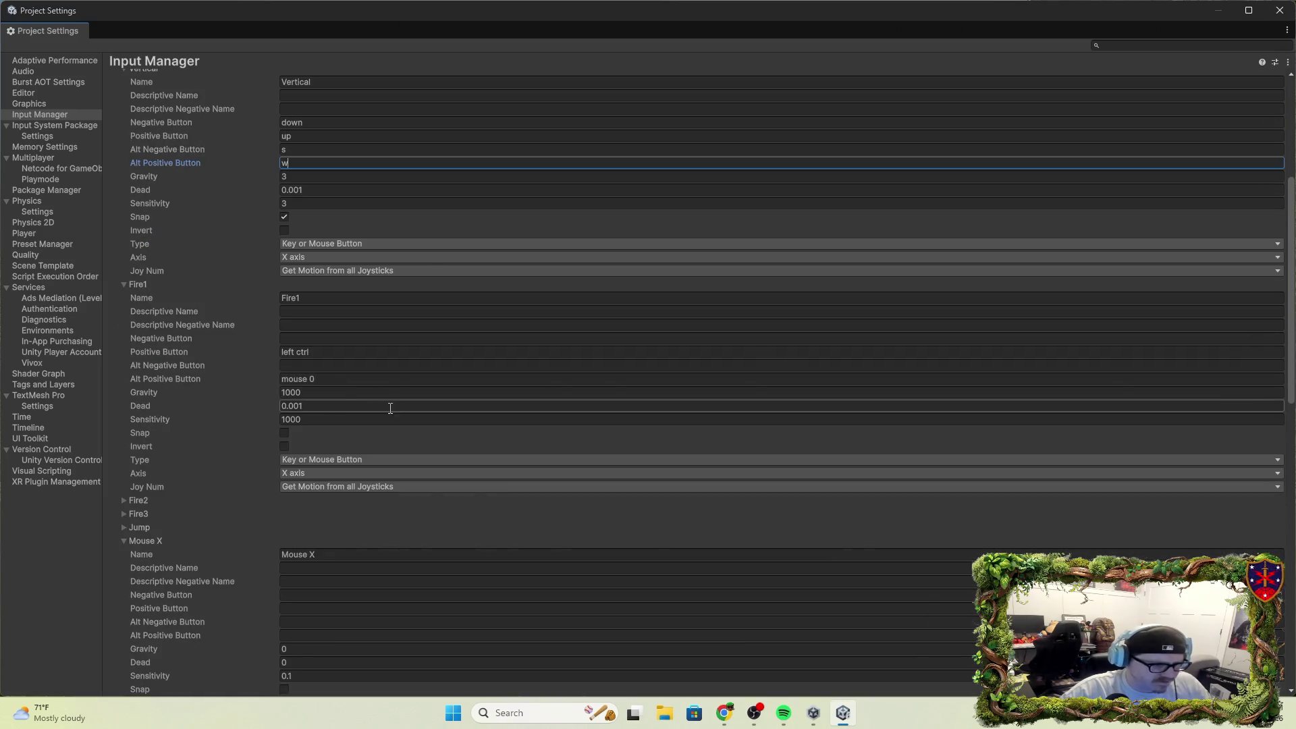
scroll(406, 486, "down", 6)
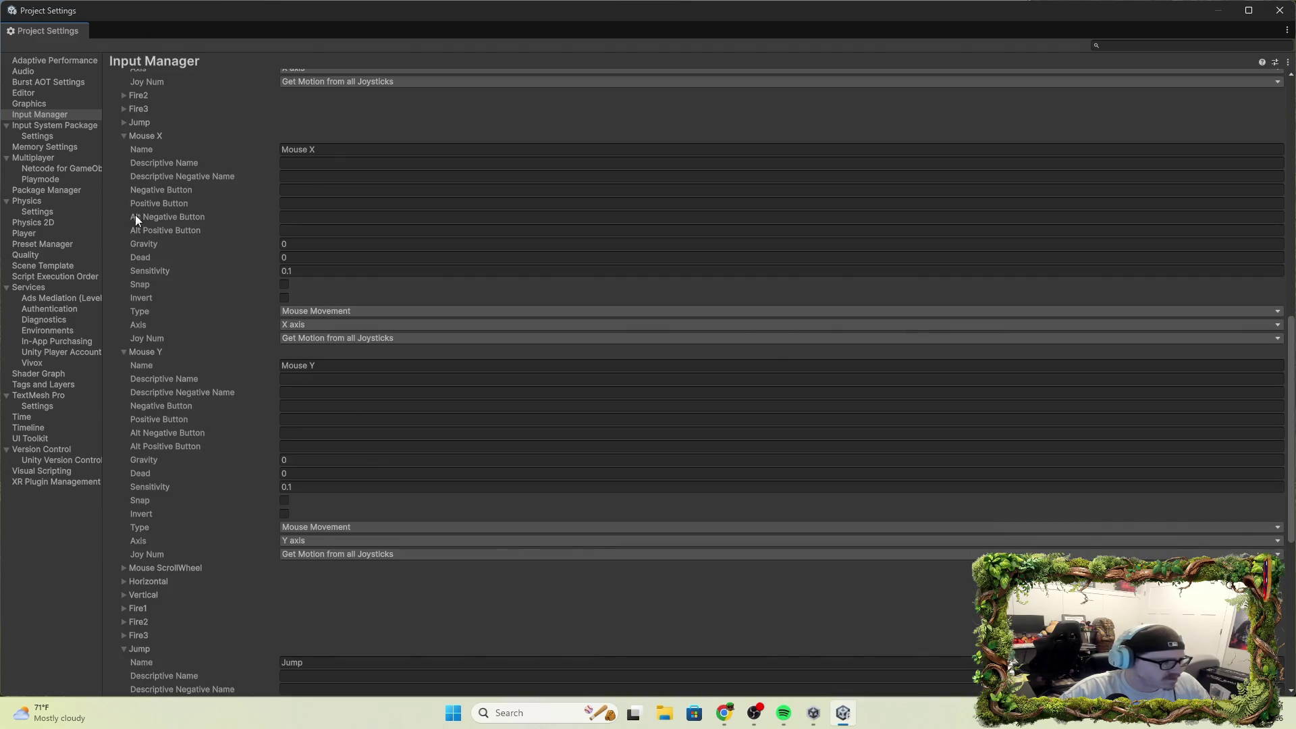
left_click(47, 122)
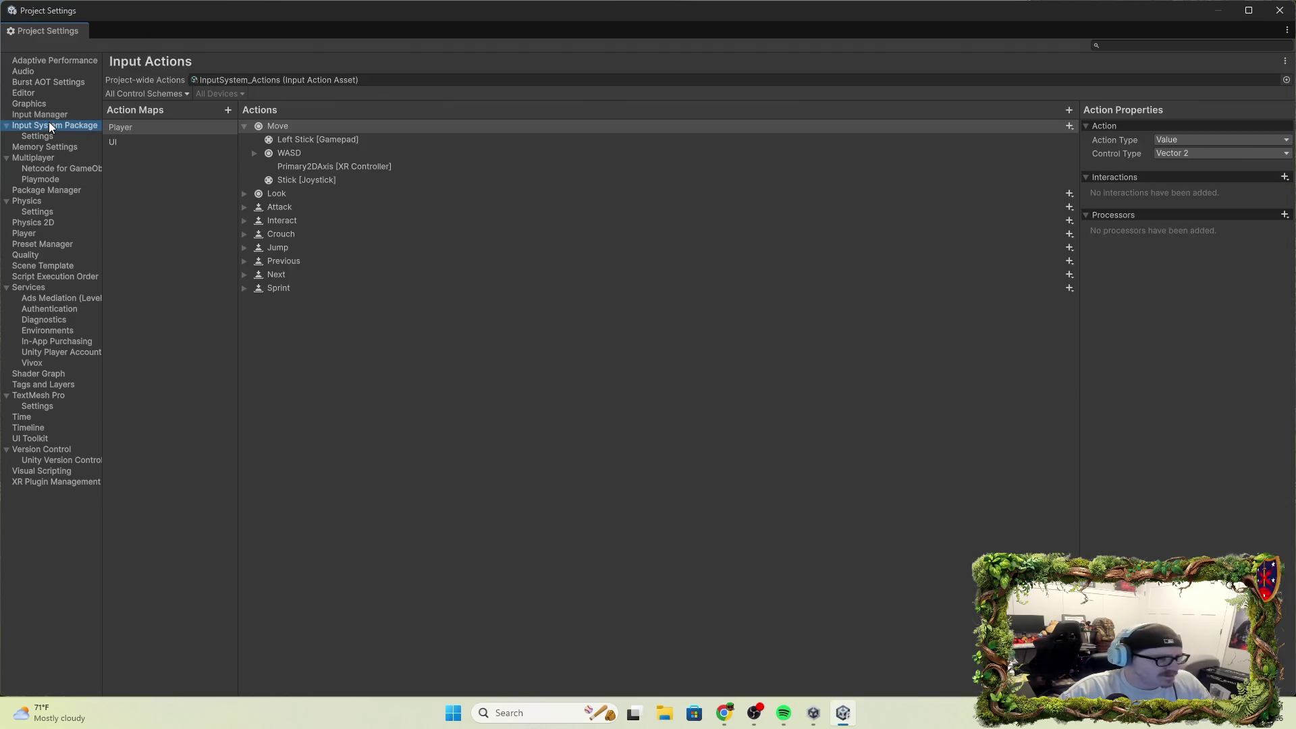
Inspect the Move bindings, filter them to the Keyboard&Mouse scheme, and restore the window.
left_click(343, 139)
left_click(295, 153)
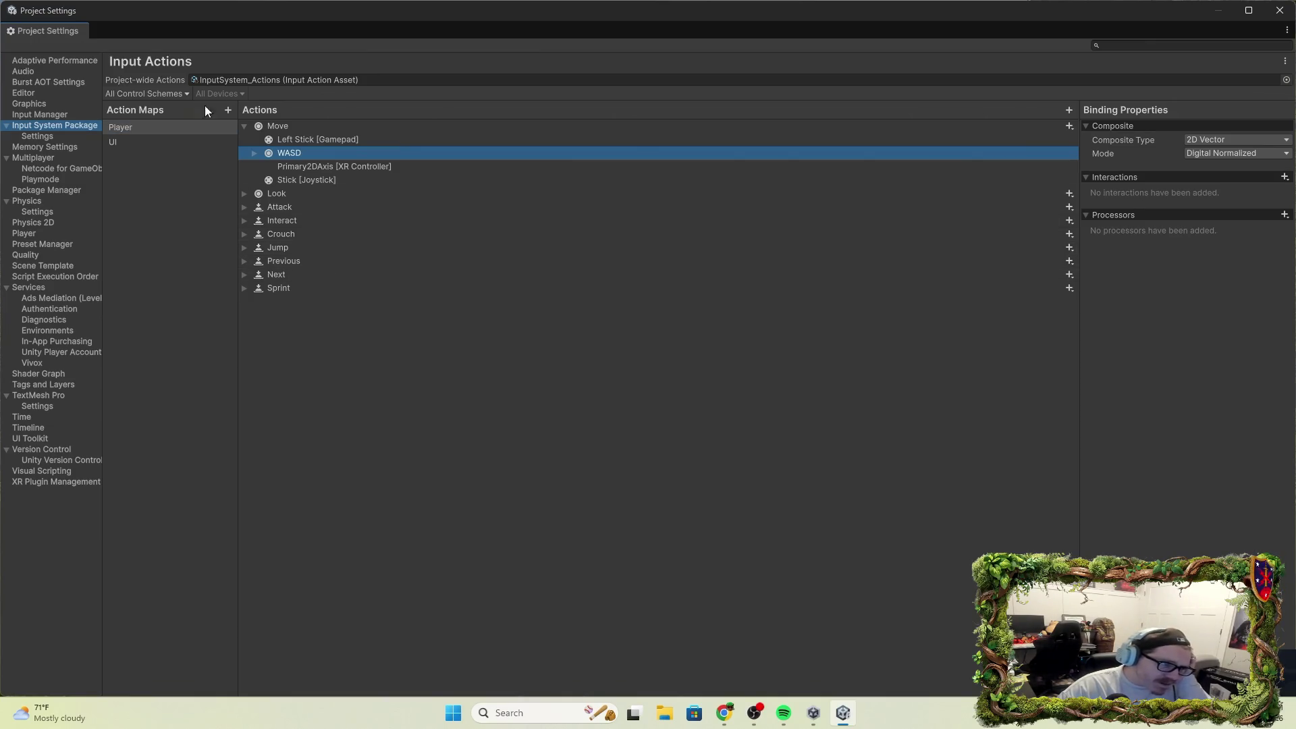
left_click(226, 95)
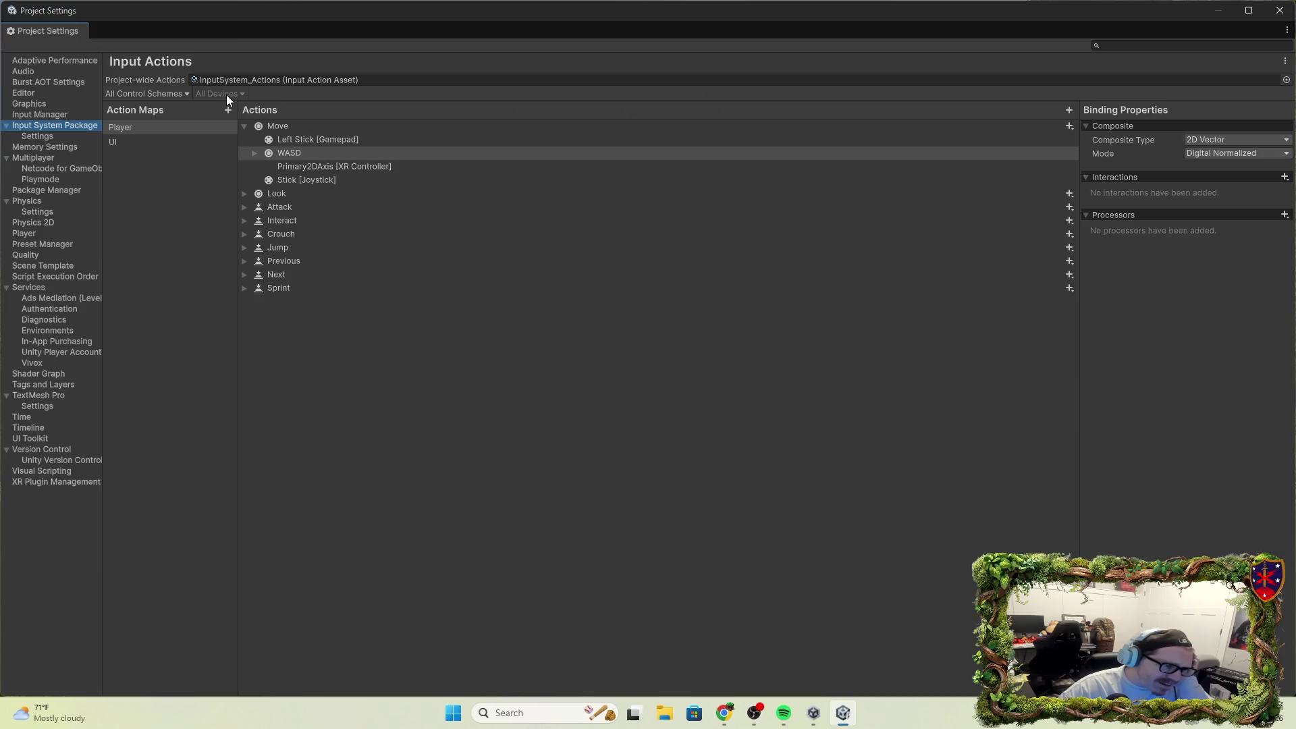
left_click(128, 95)
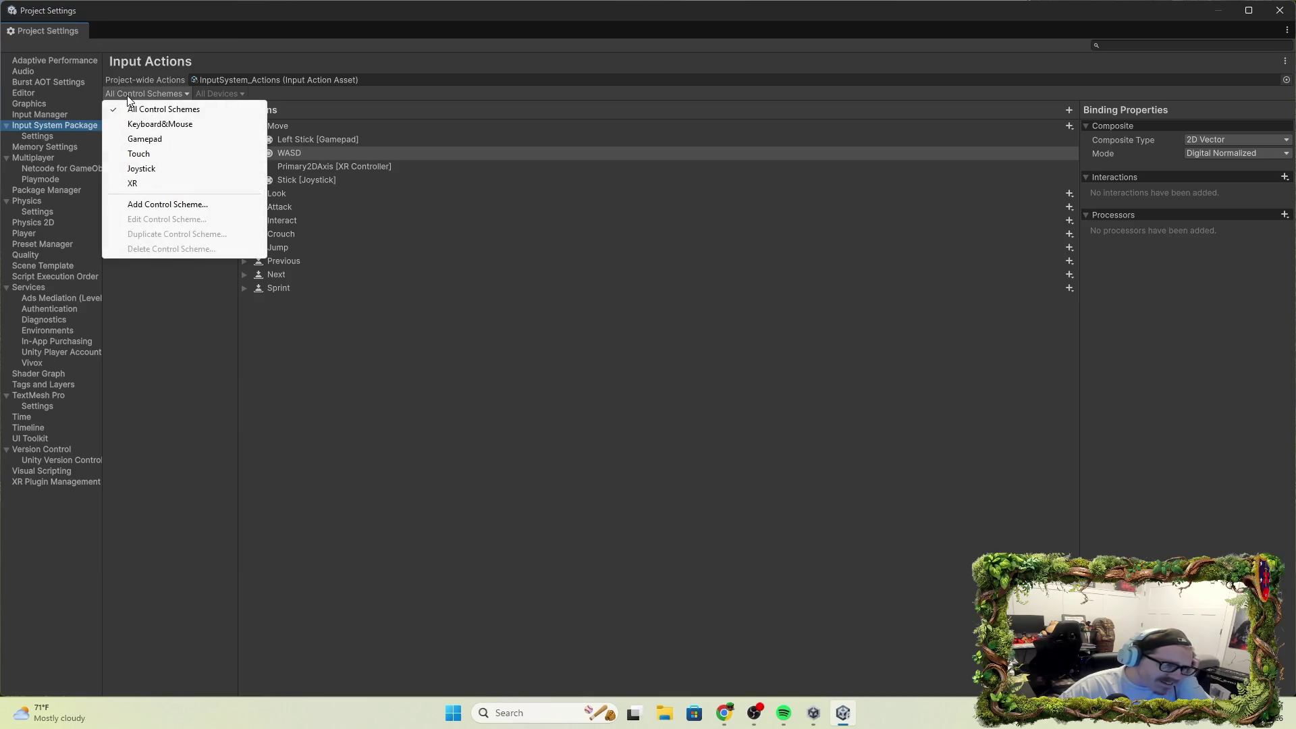
left_click(181, 125)
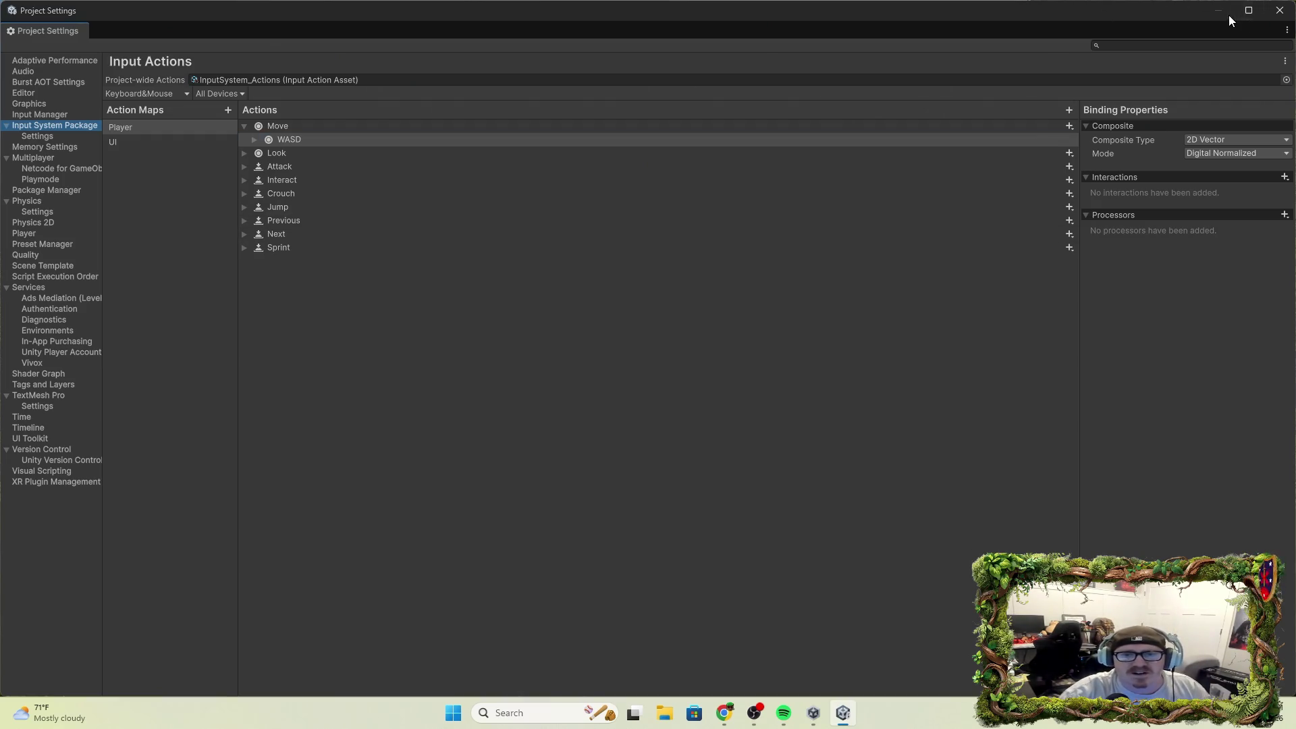
double_click(1139, 13)
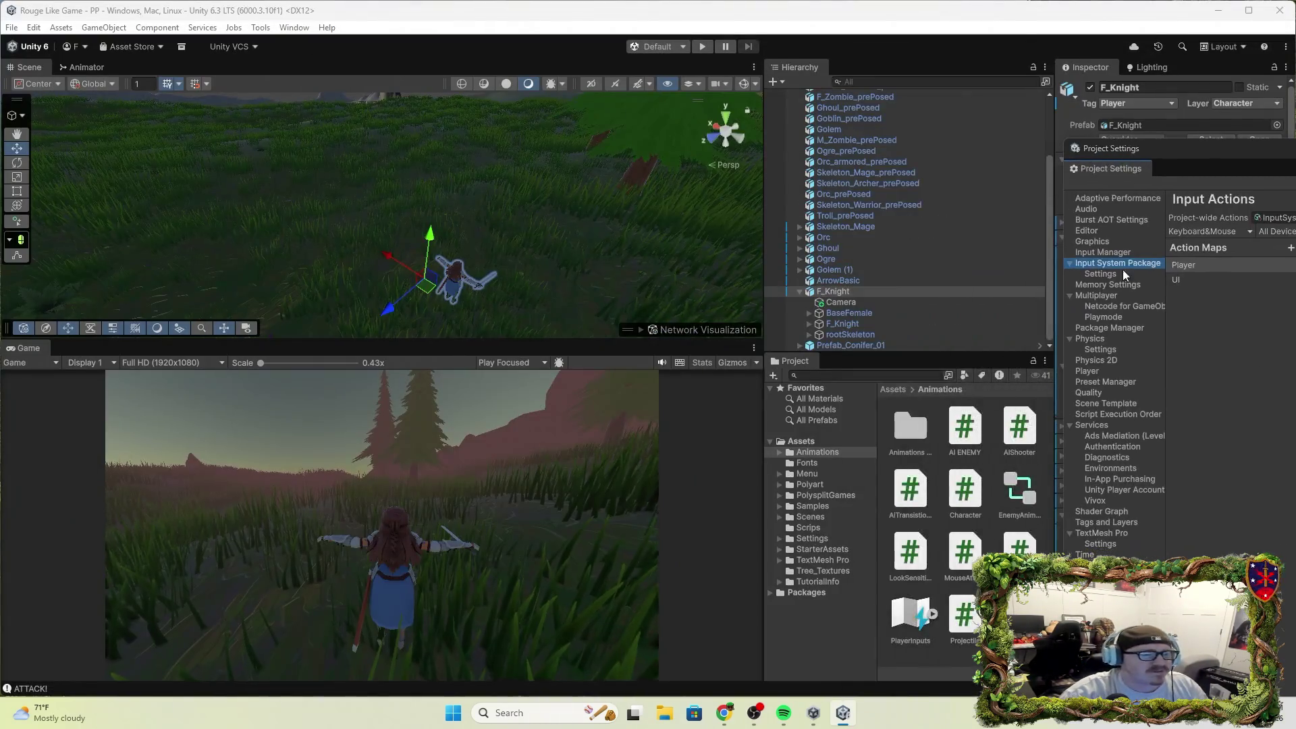
Play-test again, running the knight through the grass with W and attacking, then stop.
left_click(702, 46)
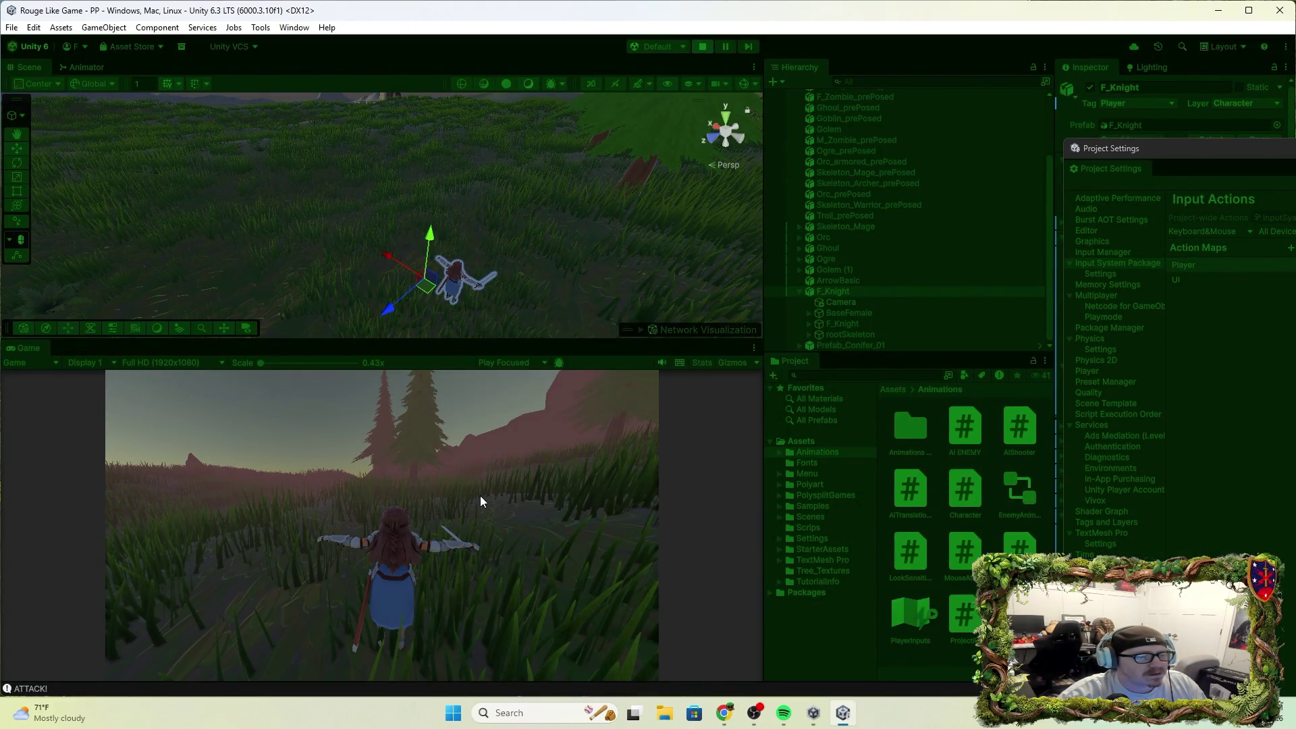
key("w")
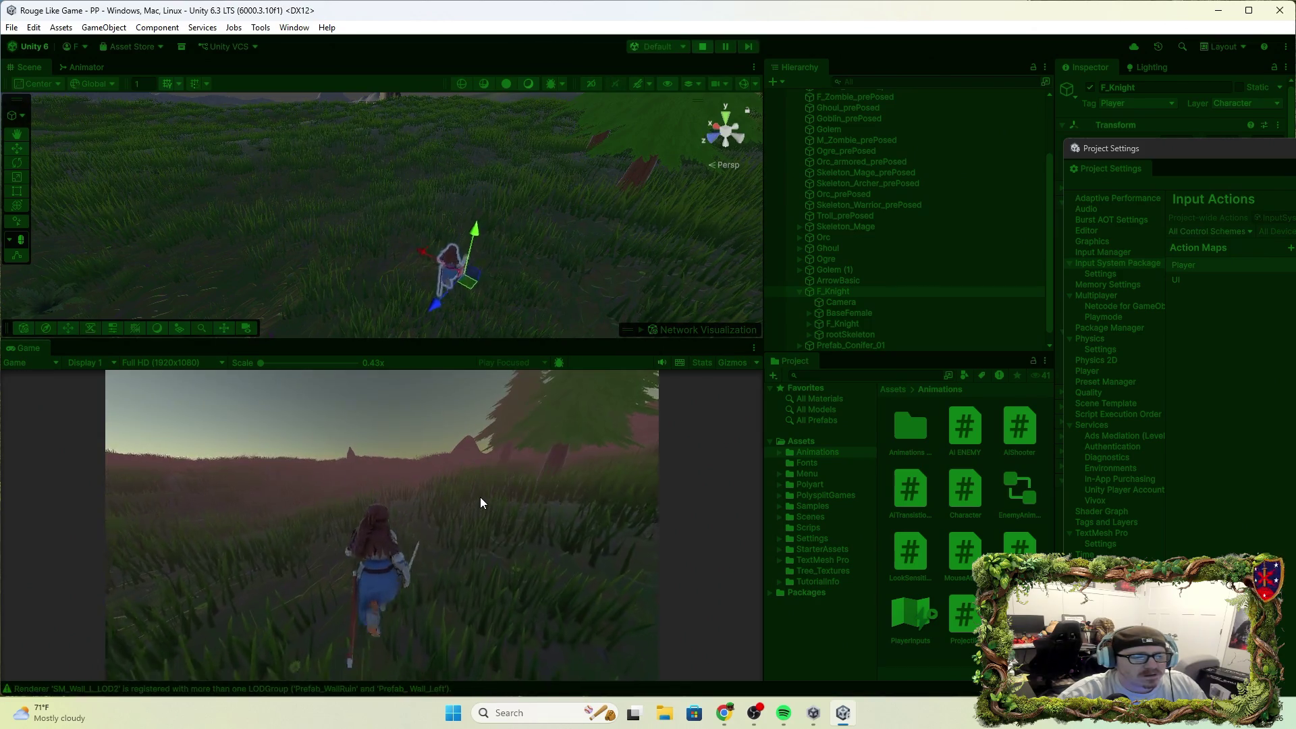
key("w")
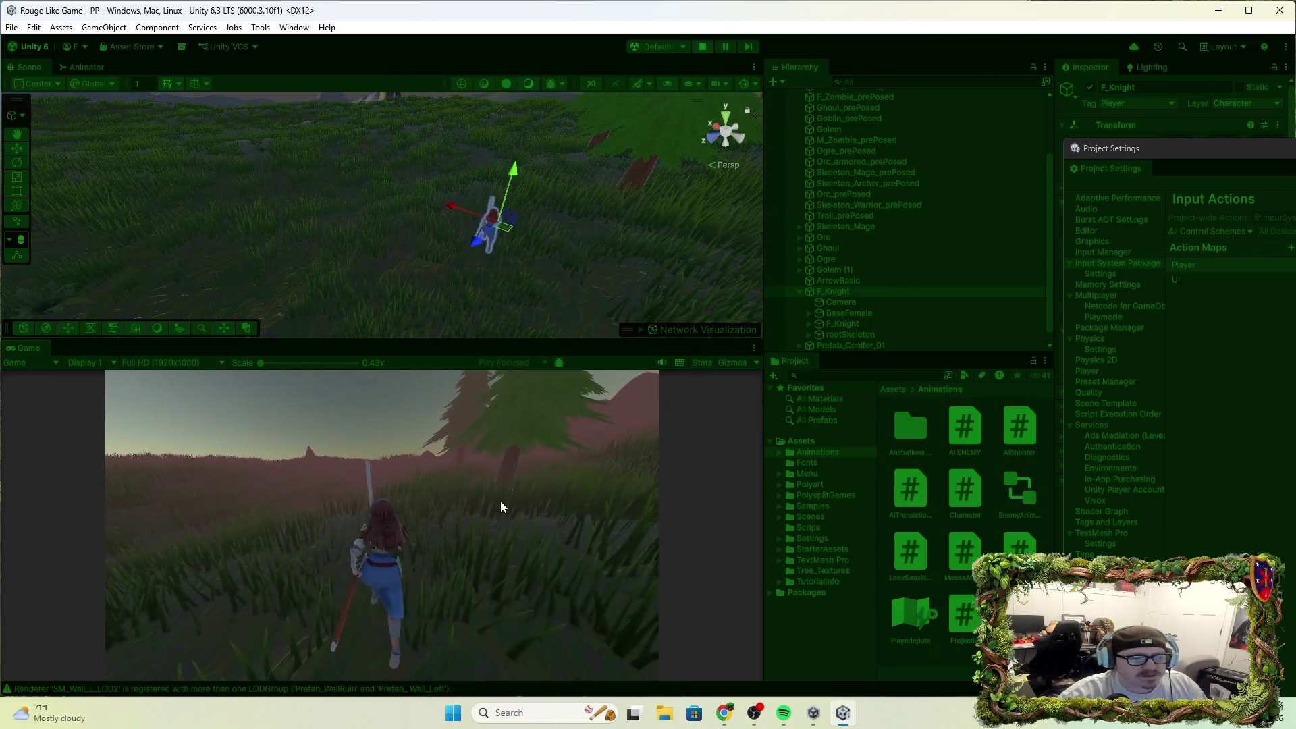
left_click(503, 503)
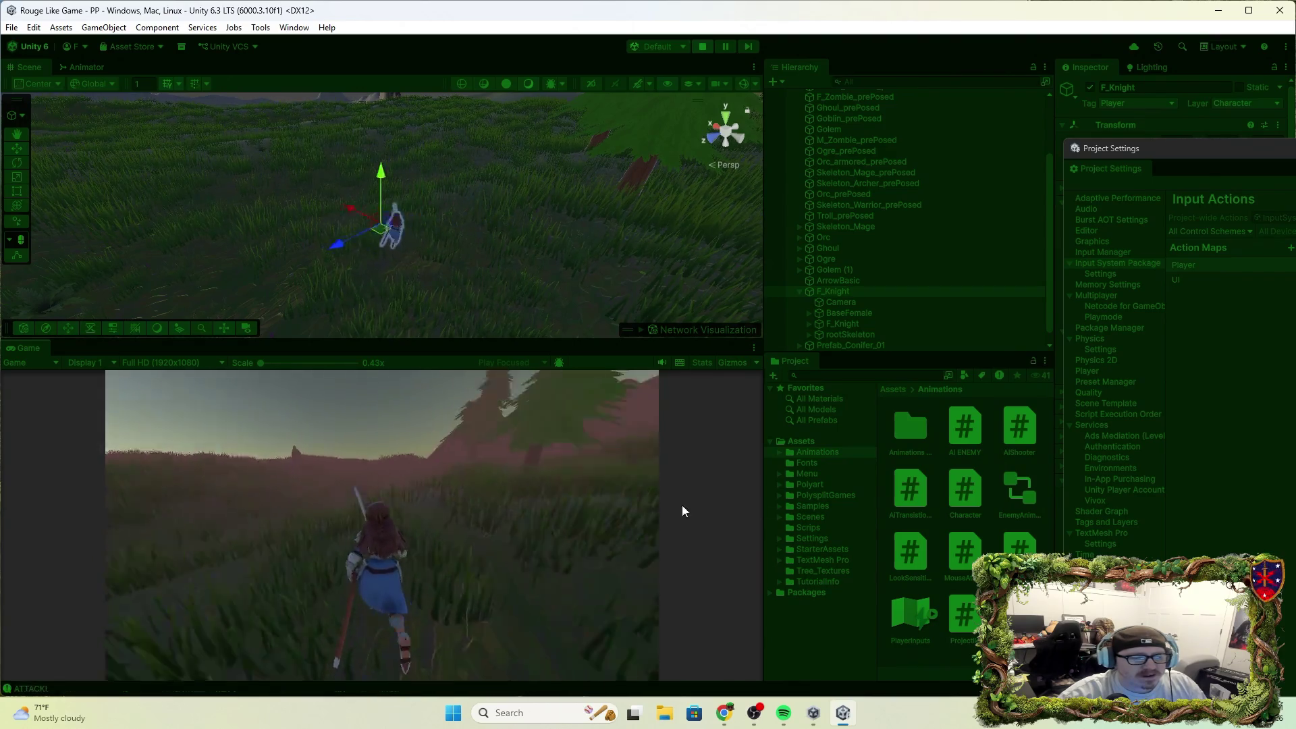
key("w")
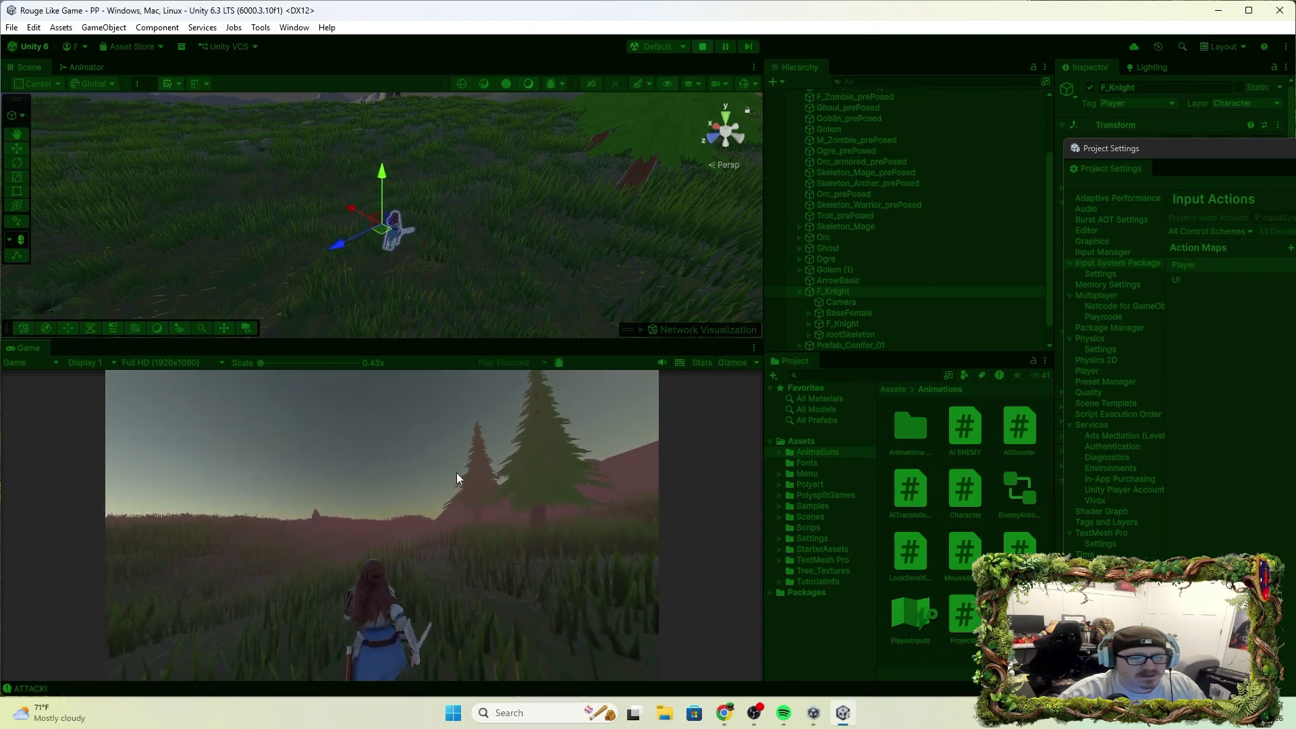
key("w")
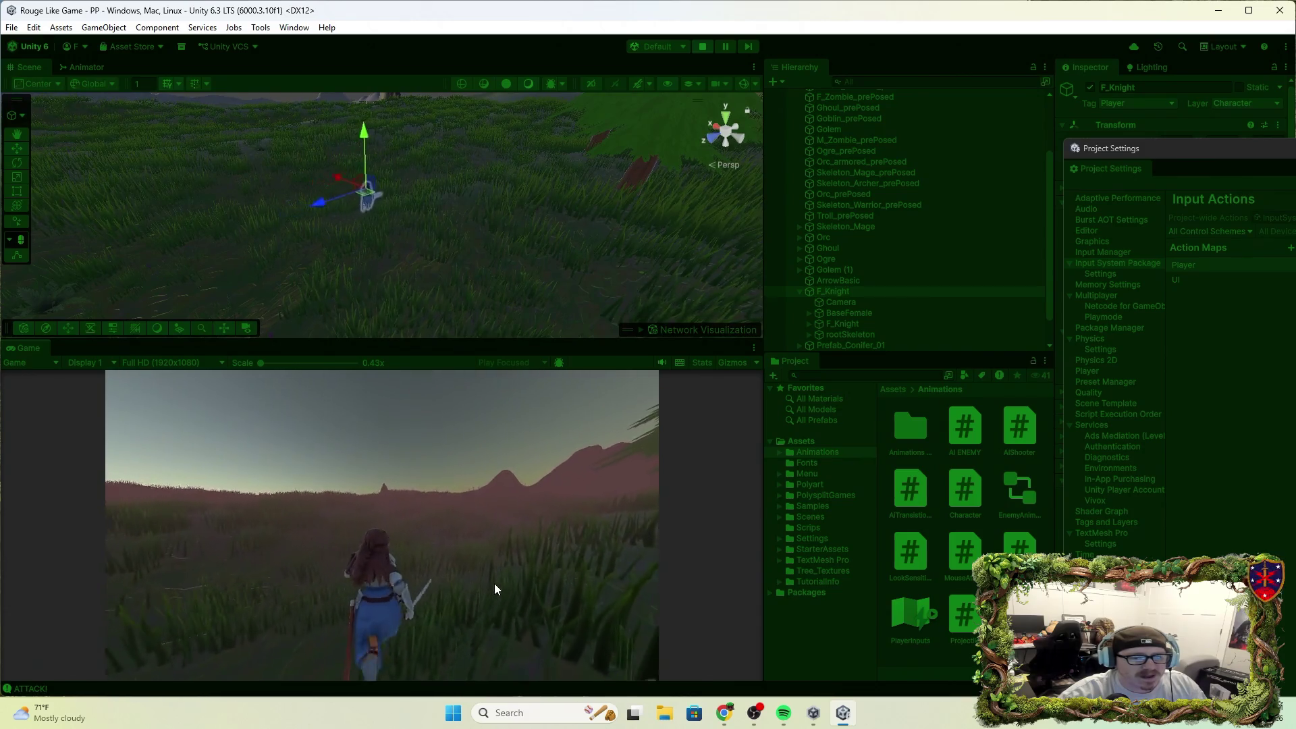
key("w")
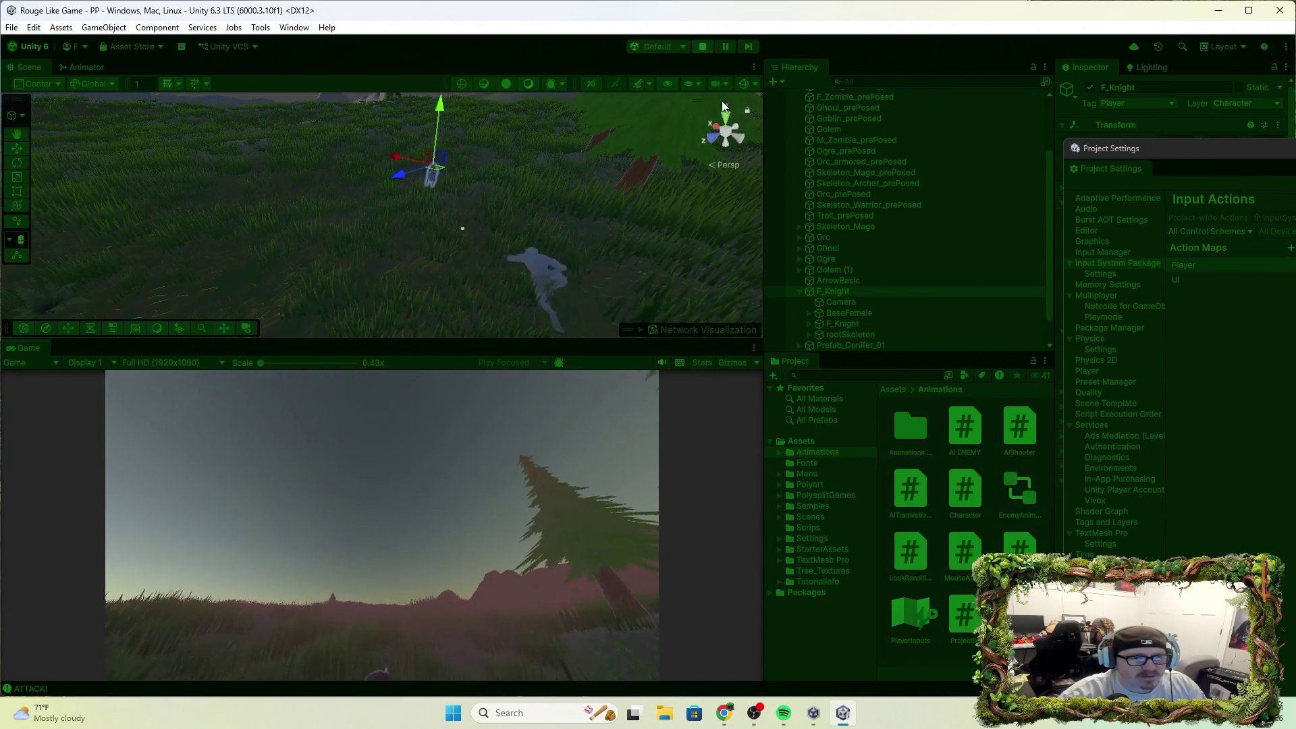
left_click(702, 46)
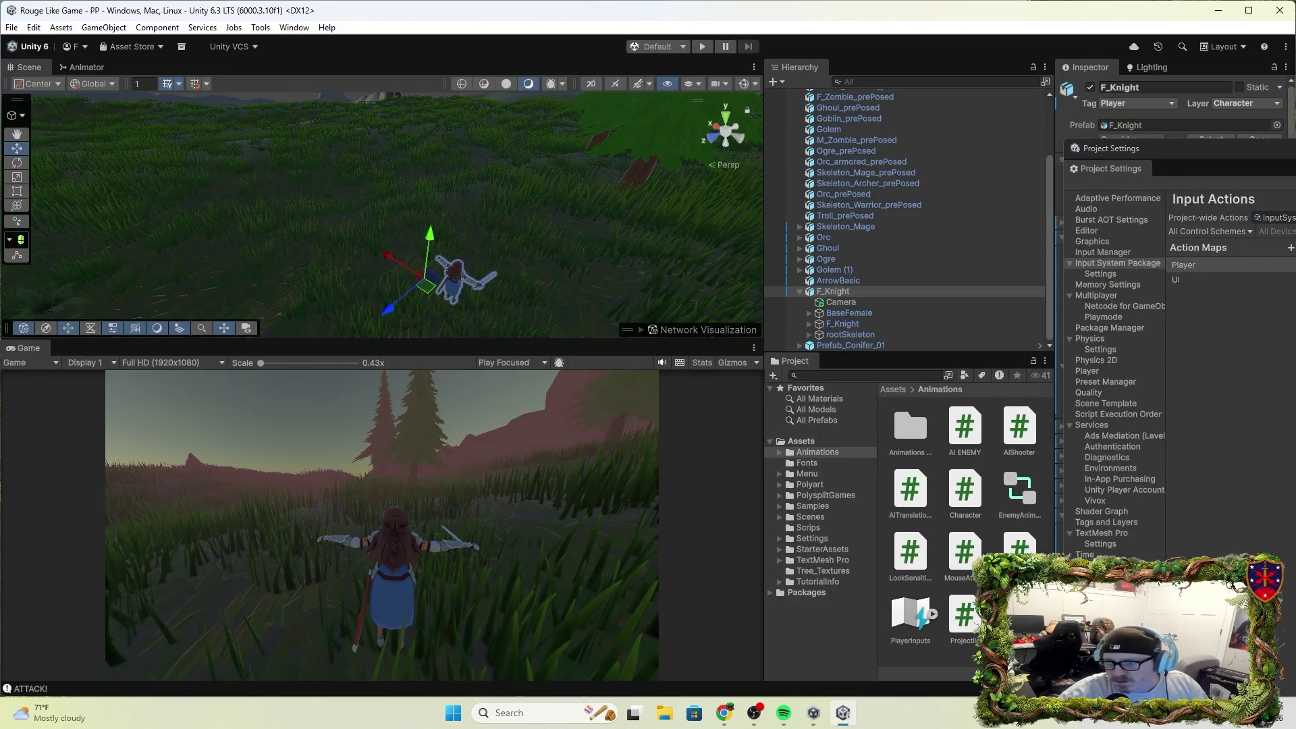
Maximize Project Settings, review the Input System Package settings, then close the window.
double_click(1094, 148)
left_click(1274, 132)
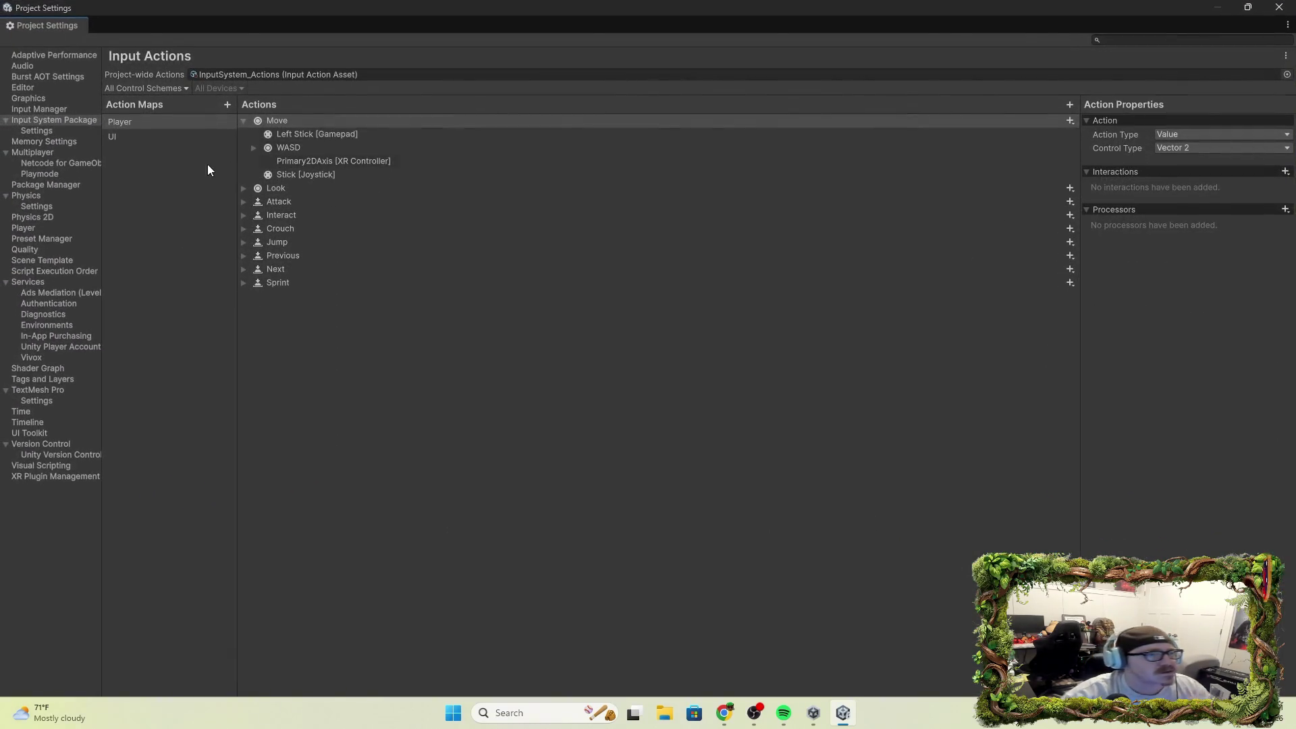
left_click(55, 132)
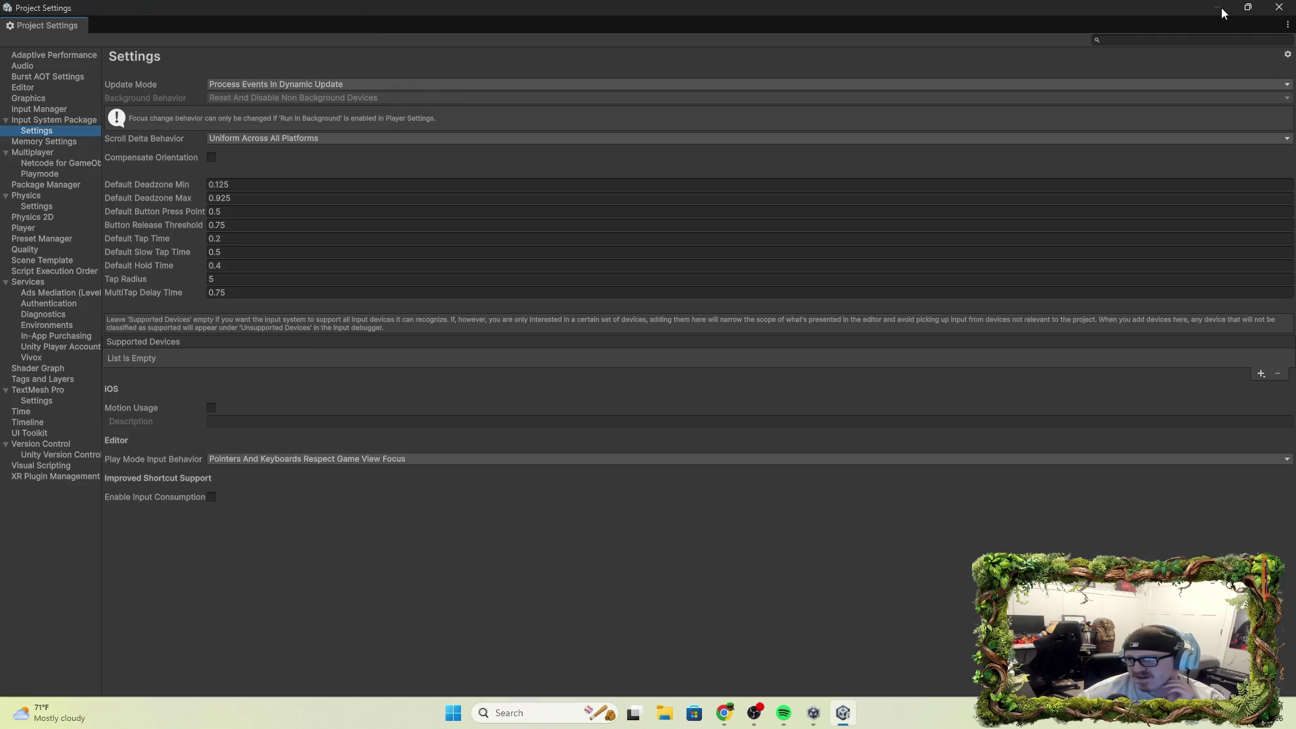
left_click(1280, 7)
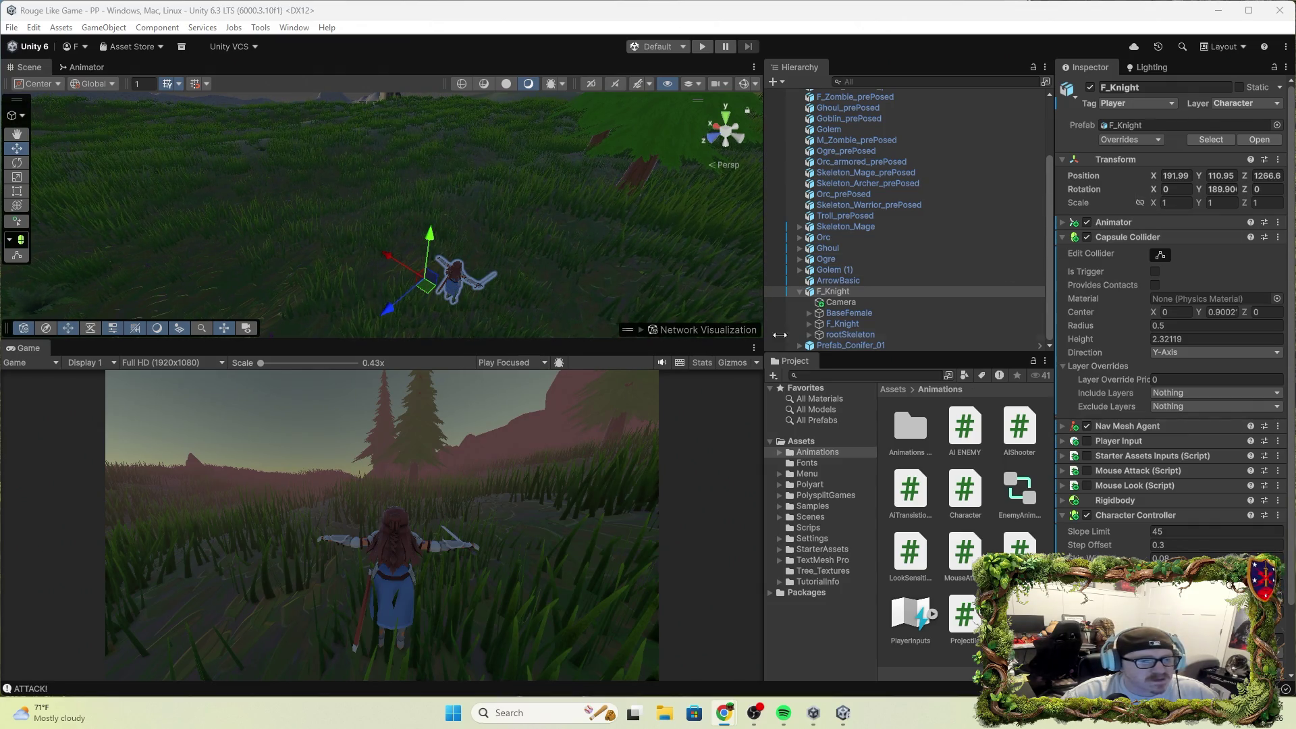
Rotate the knight's child Camera with the Rotate tool and edit its Y rotation in the Inspector.
left_click(848, 304)
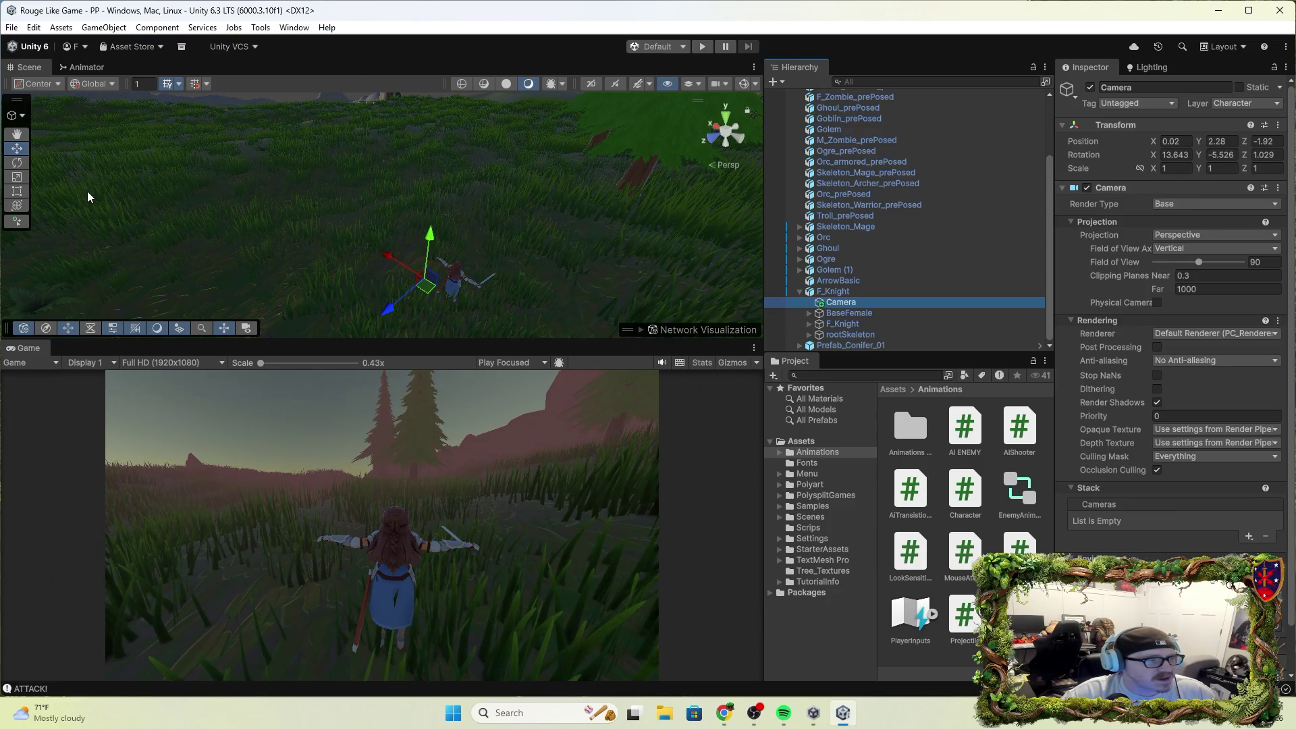
left_click(17, 162)
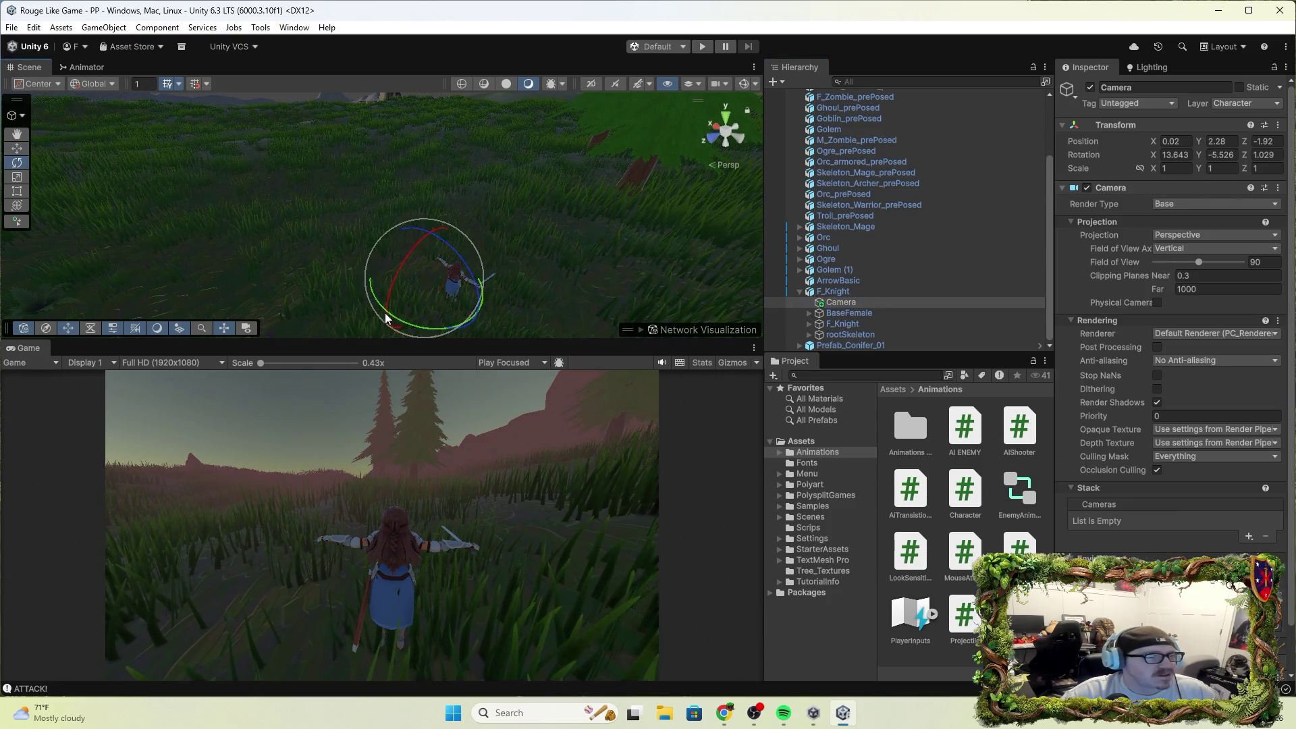
mouse_move(398, 317)
left_mouse_down()
mouse_move(561, 284)
mouse_move(617, 234)
left_mouse_up()
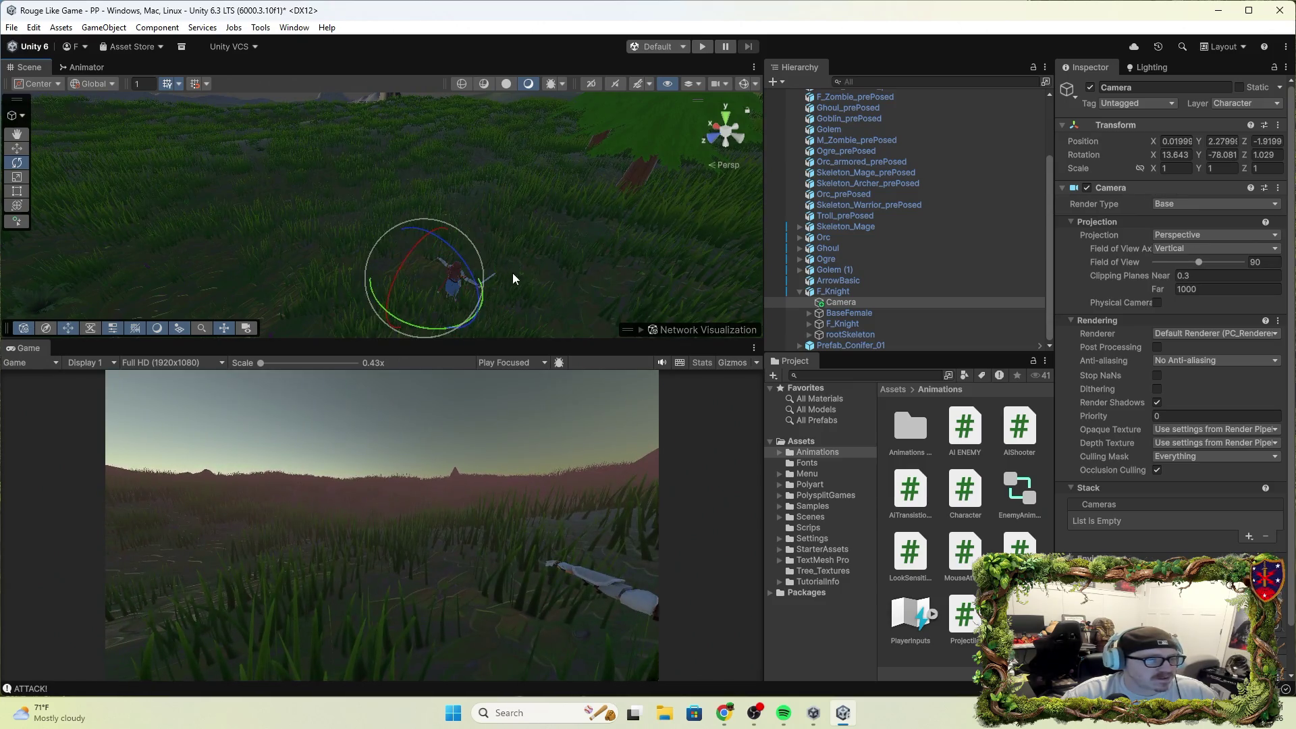
mouse_move(404, 322)
left_mouse_down()
mouse_move(585, 316)
mouse_move(722, 199)
left_mouse_up()
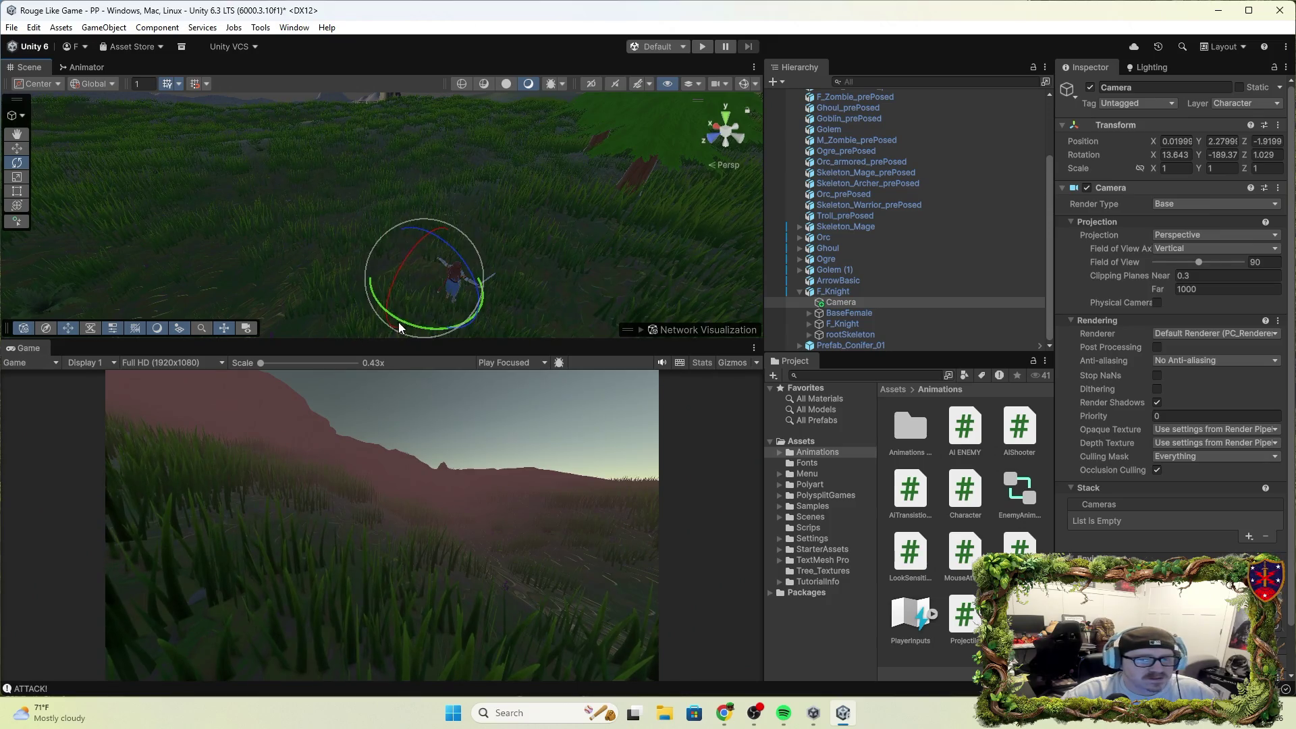
left_click(1213, 154)
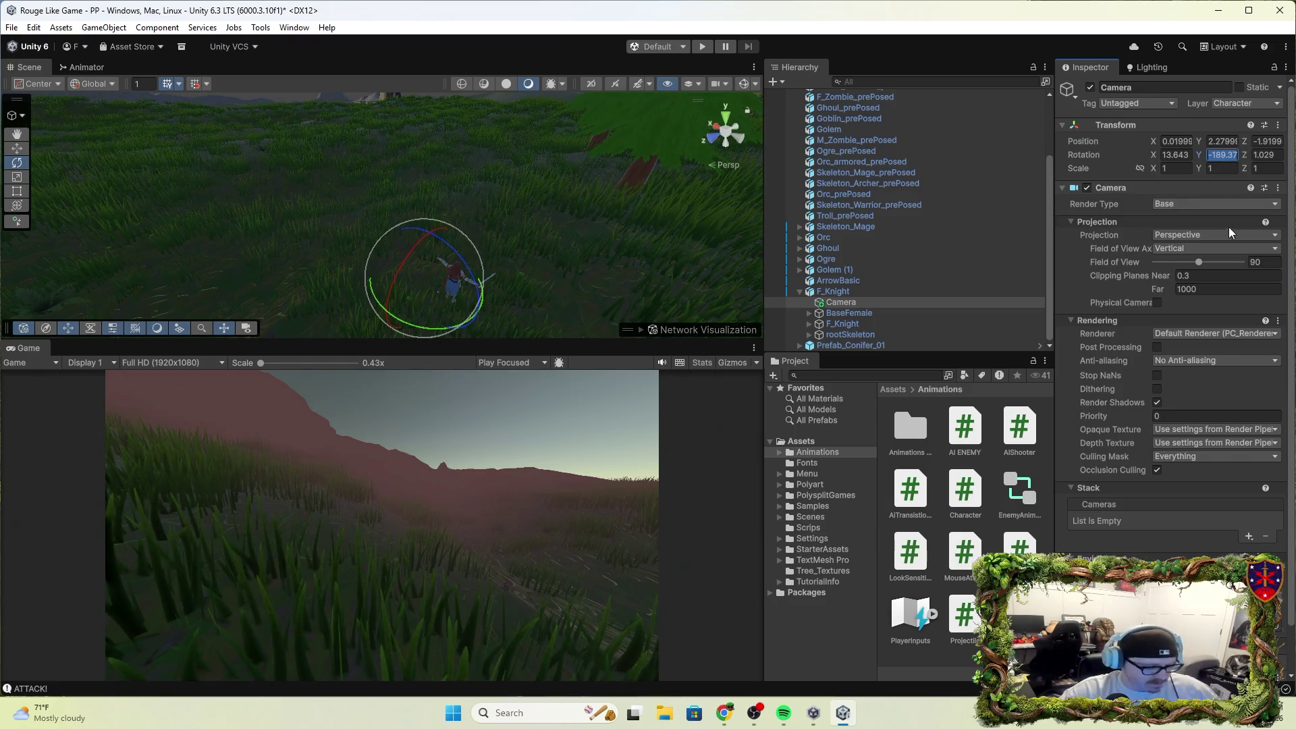
type("1")
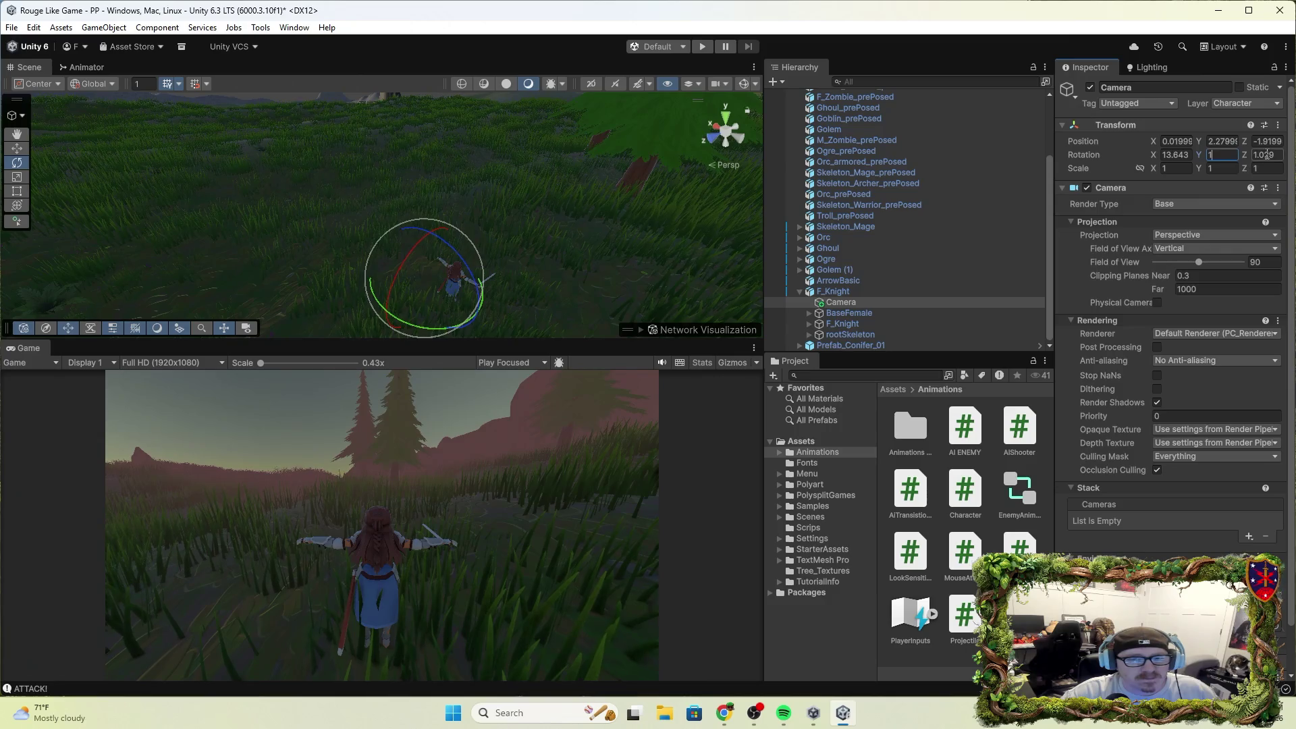
left_click(1173, 154)
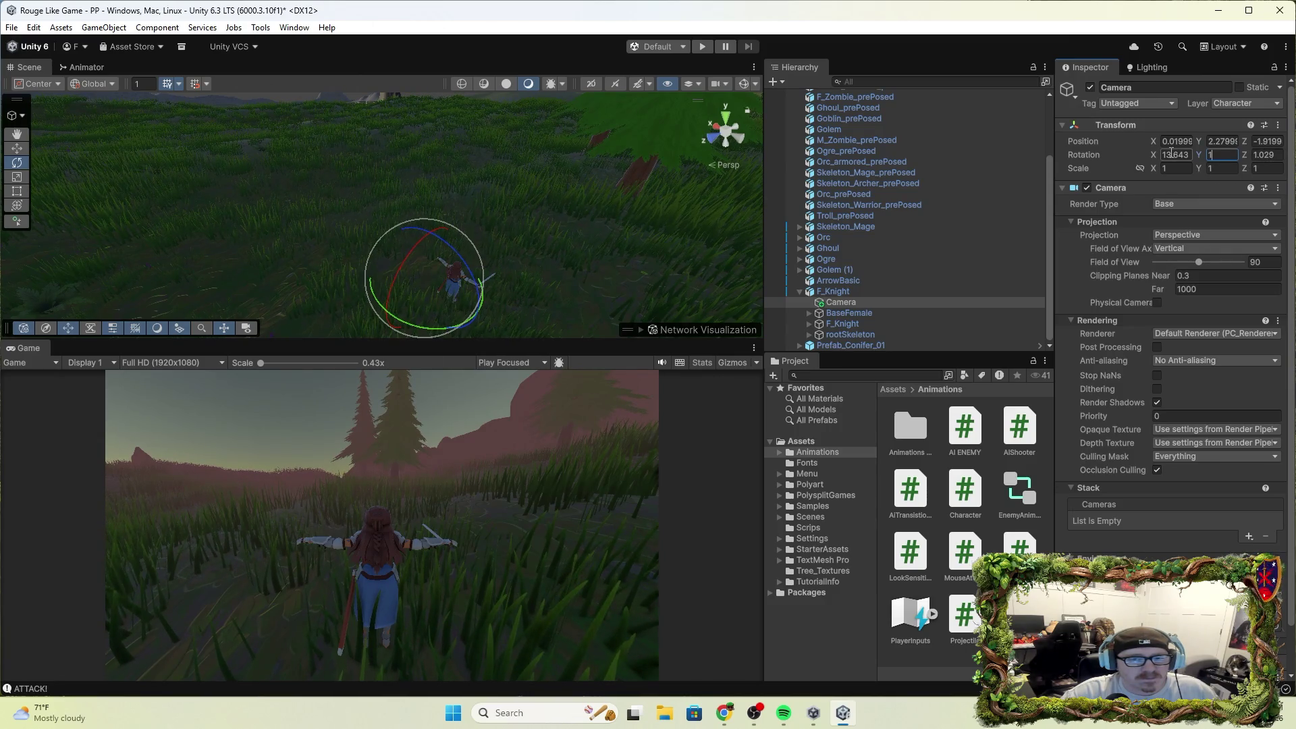
key("alt+Tab")
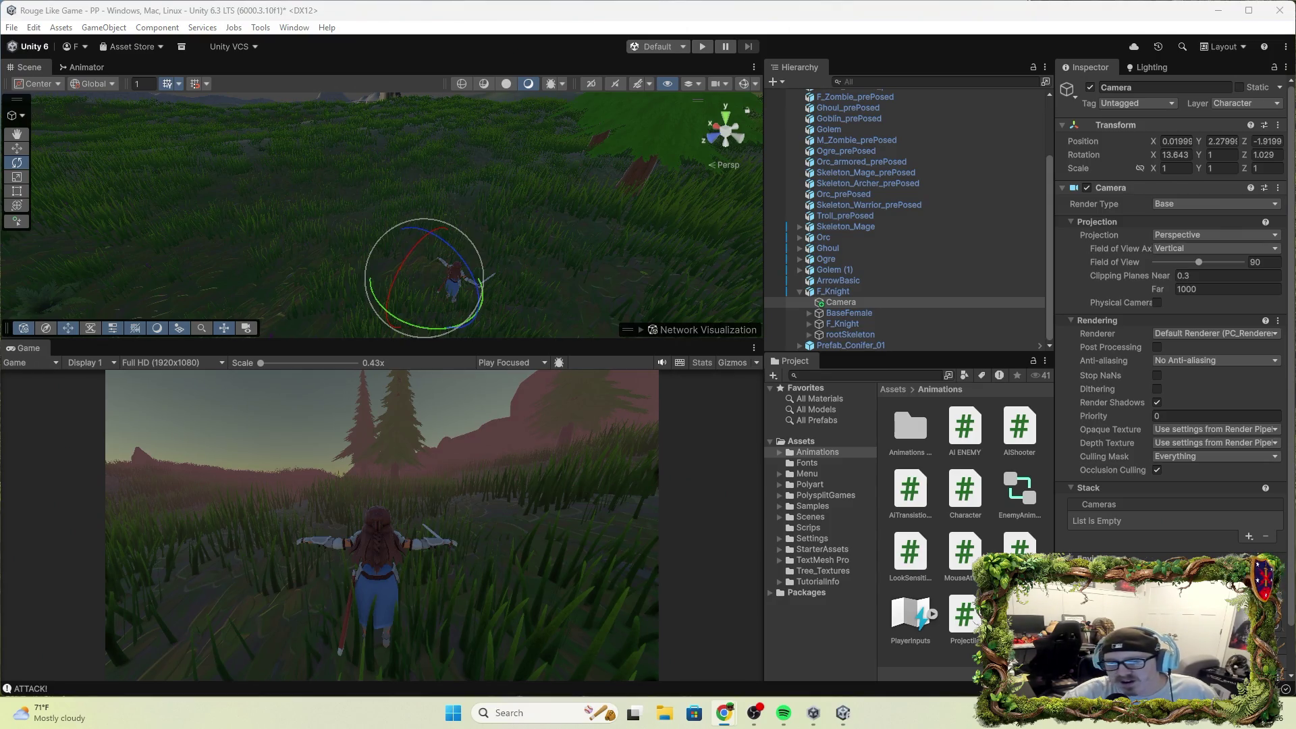
key("Return")
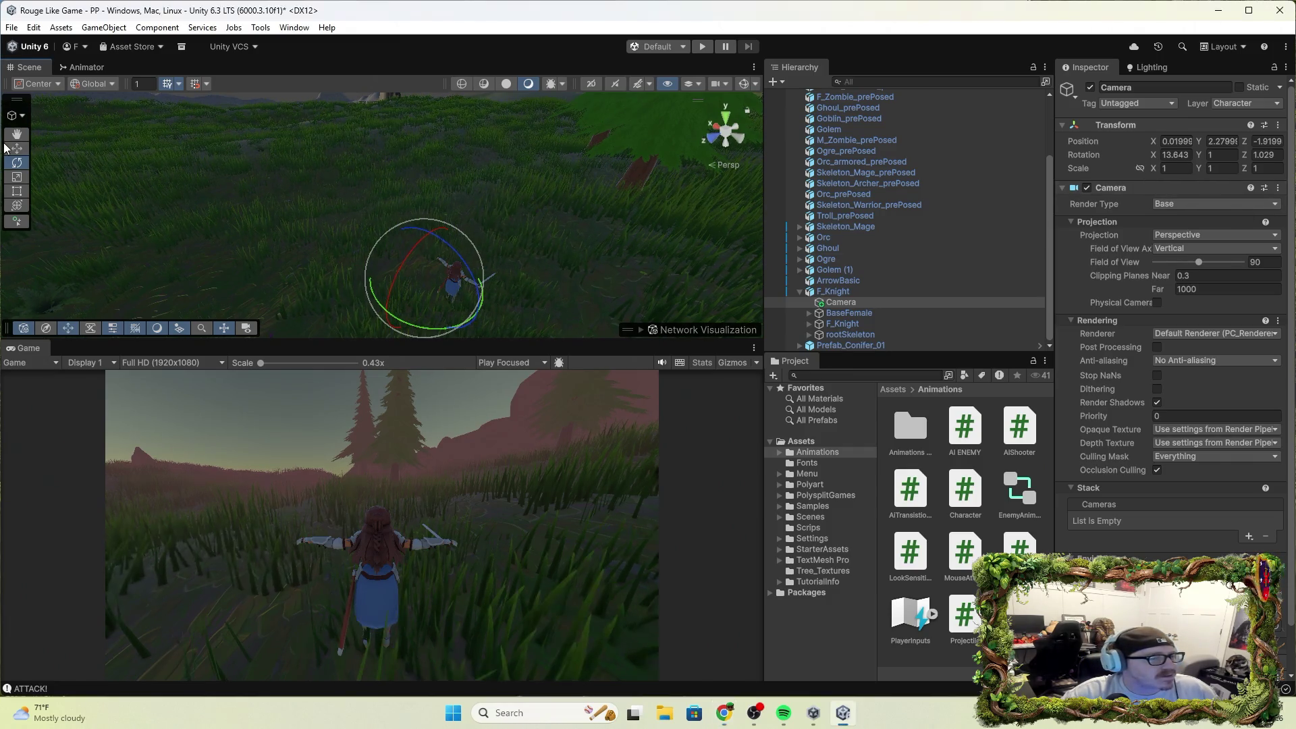
Frame the scene, then select F_Knight and rotate it to face a new direction.
key("q")
left_click(16, 149)
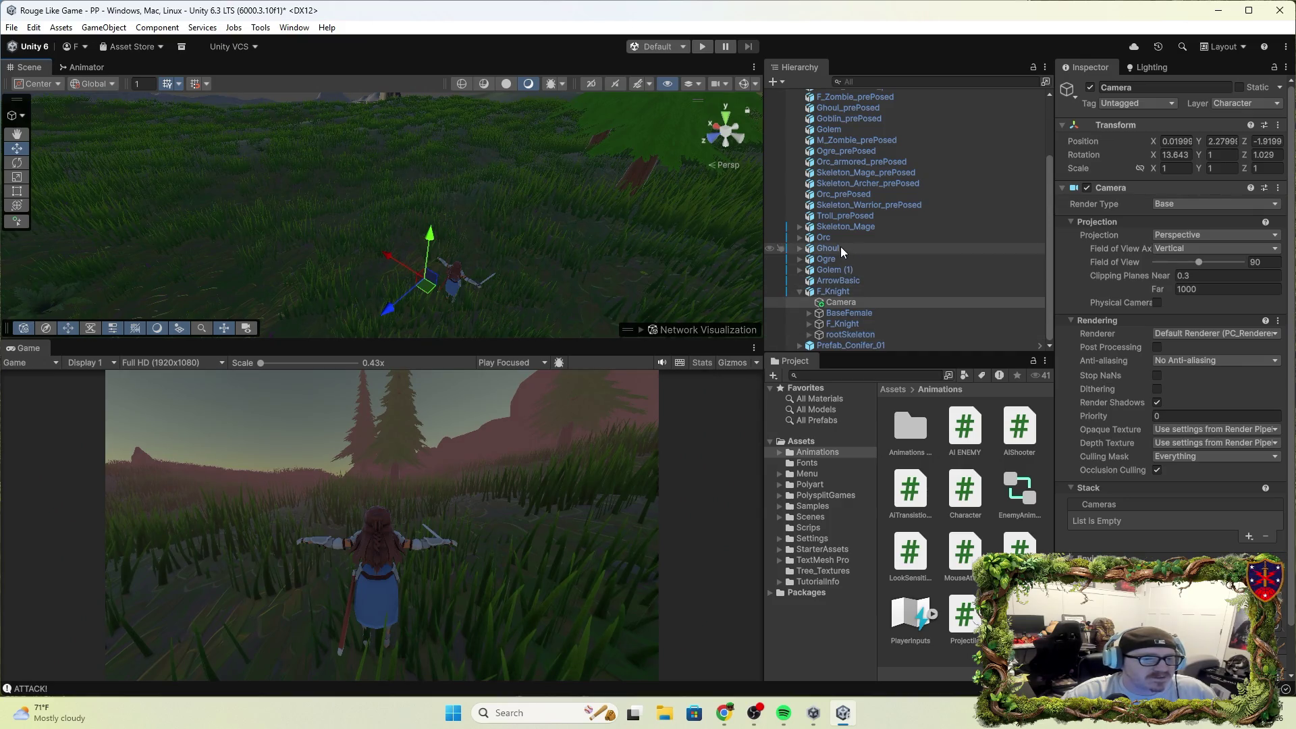
double_click(825, 237)
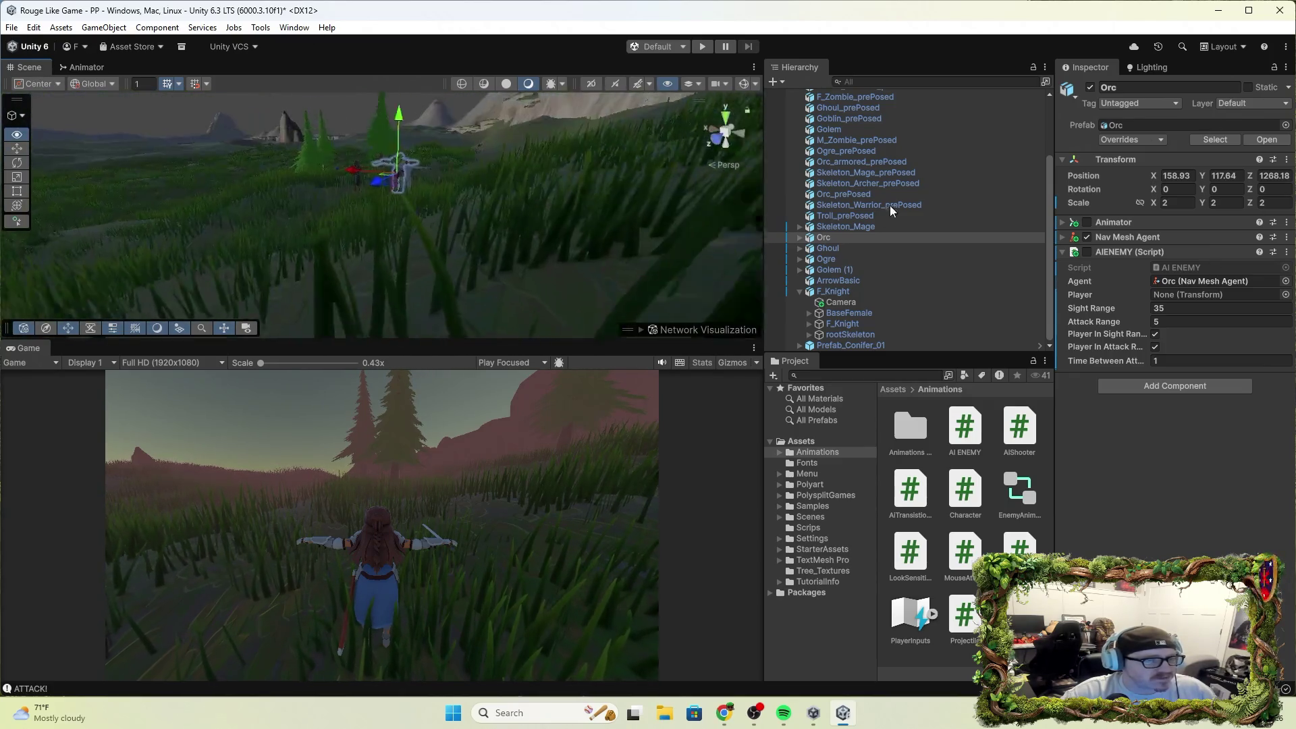
mouse_move(608, 176)
left_mouse_down()
mouse_move(646, 148)
mouse_move(635, 154)
left_mouse_up()
left_click(833, 291)
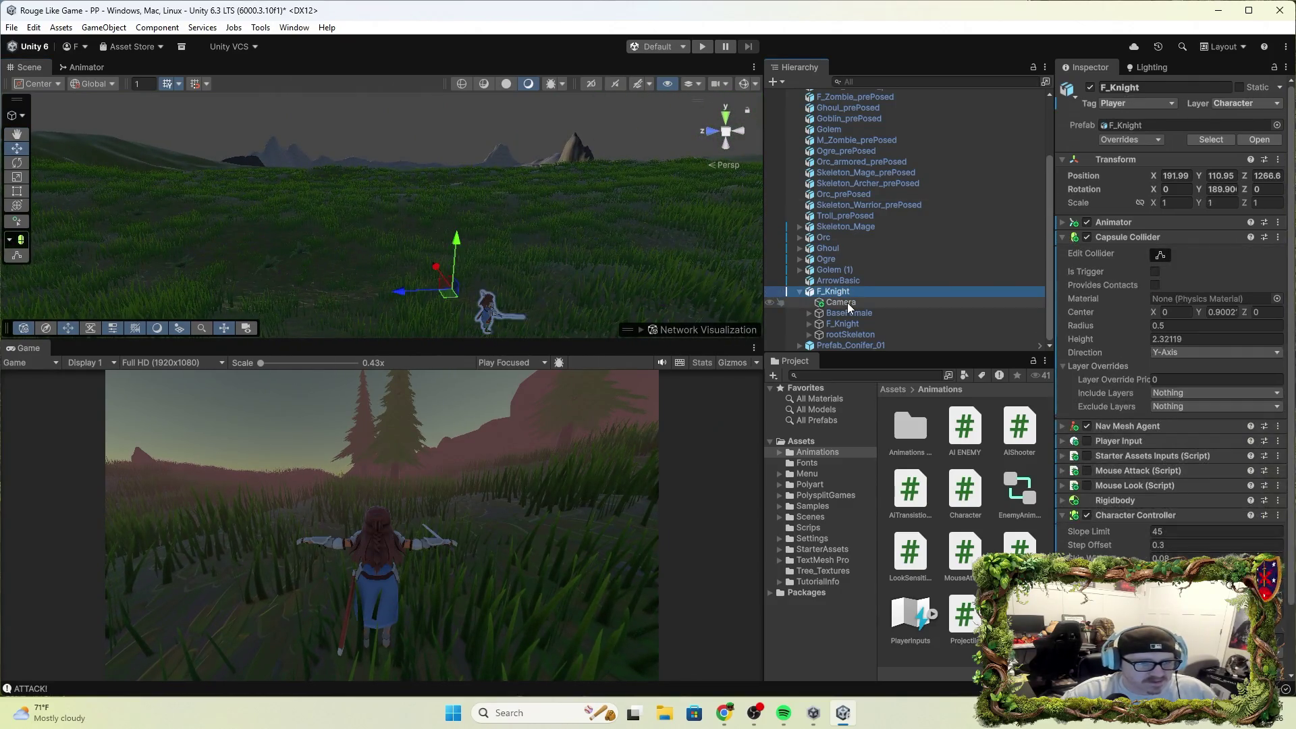
left_click(404, 298)
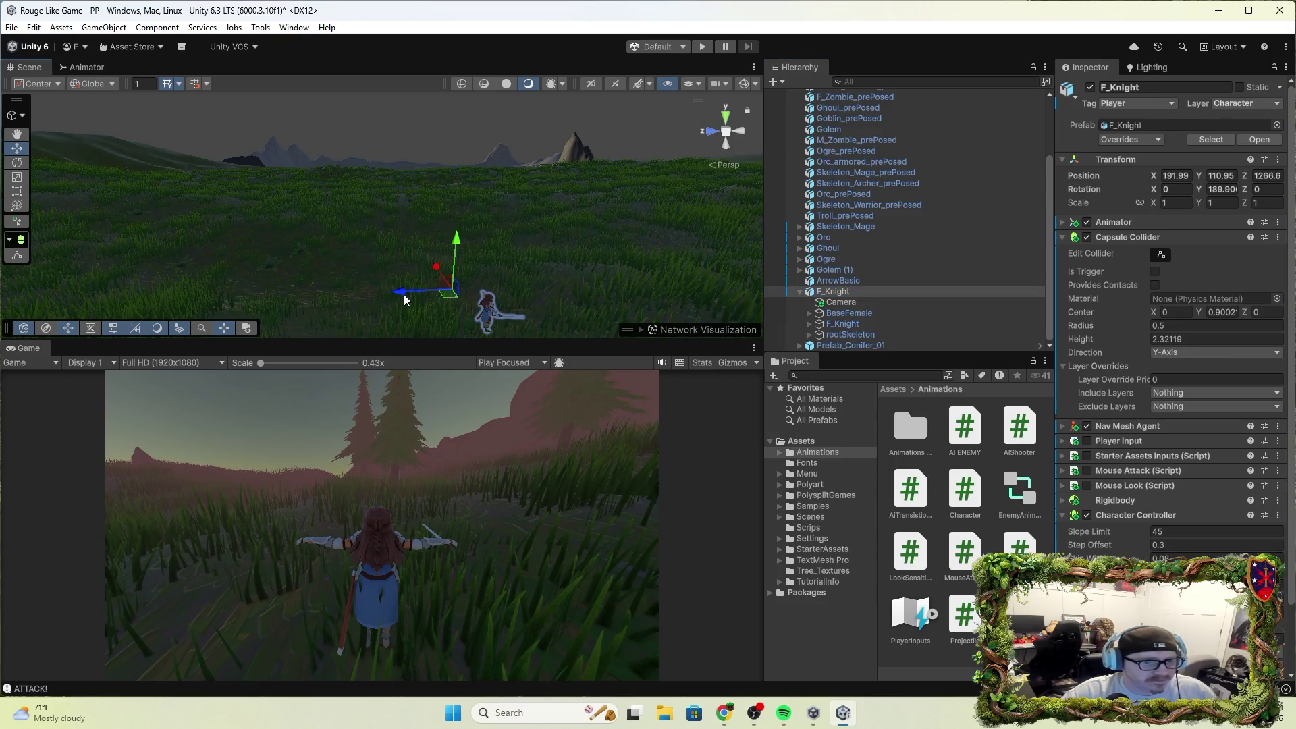
key("e")
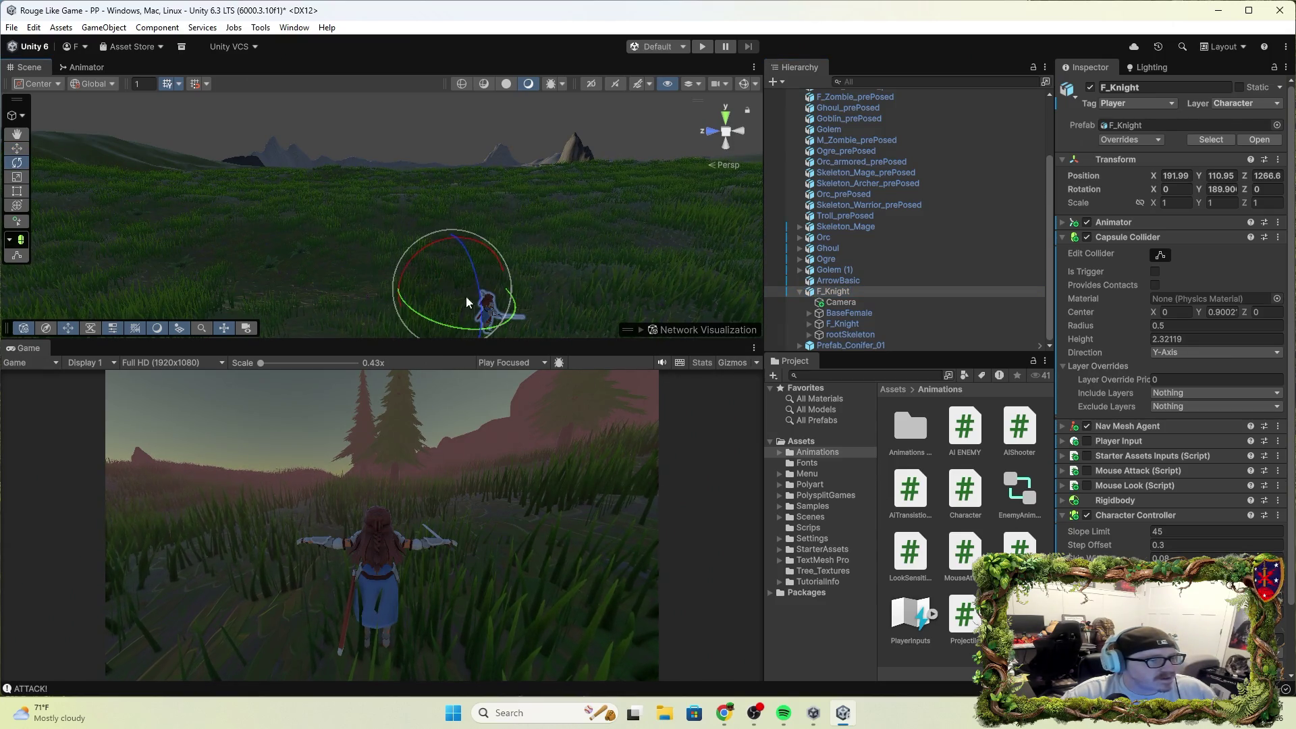
mouse_move(515, 312)
left_mouse_down()
mouse_move(107, 280)
mouse_move(1229, 237)
mouse_move(318, 285)
mouse_move(515, 304)
mouse_move(374, 329)
mouse_move(65, 258)
mouse_move(468, 362)
mouse_move(569, 363)
left_mouse_up()
Turn the knight's Camera to X 13.588, Y 111.095, aiming down into the grass.
left_click(837, 302)
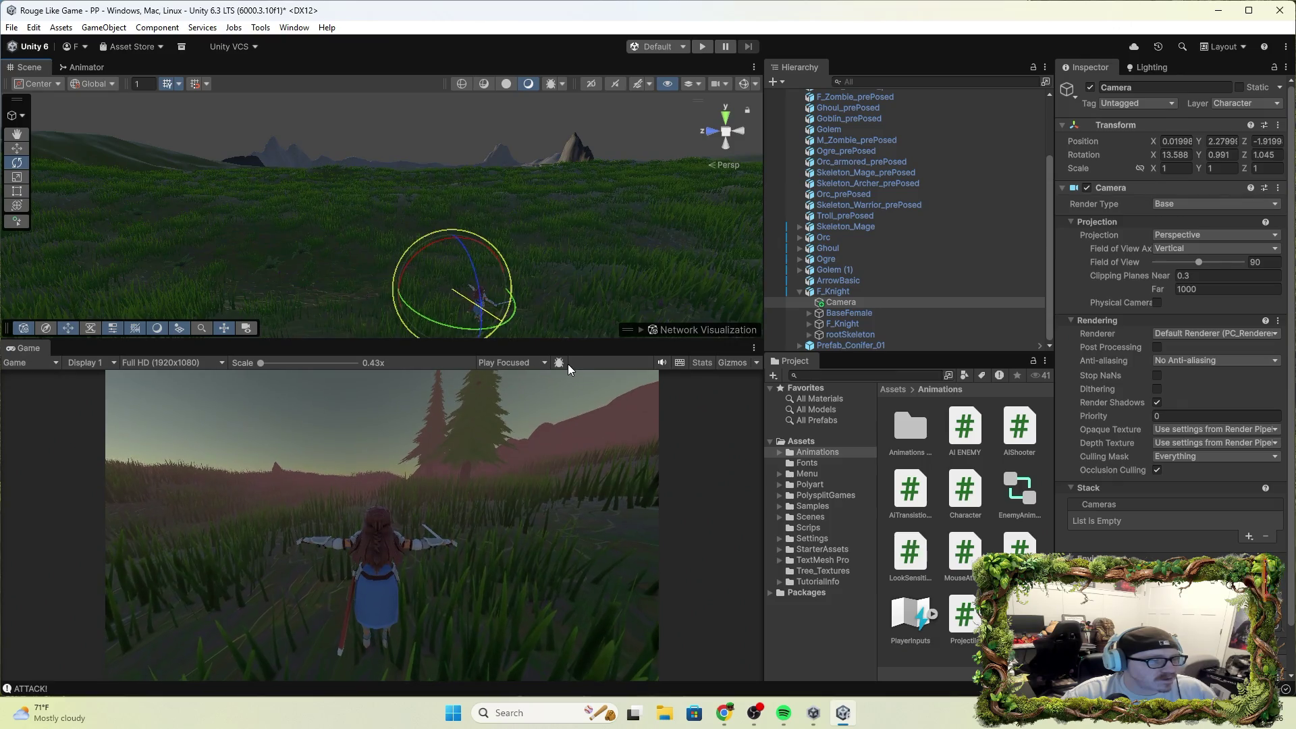
left_click_drag(507, 321, 38, 281)
mouse_move(431, 319)
left_mouse_down()
mouse_move(505, 342)
mouse_move(622, 339)
left_mouse_up()
left_click(18, 150)
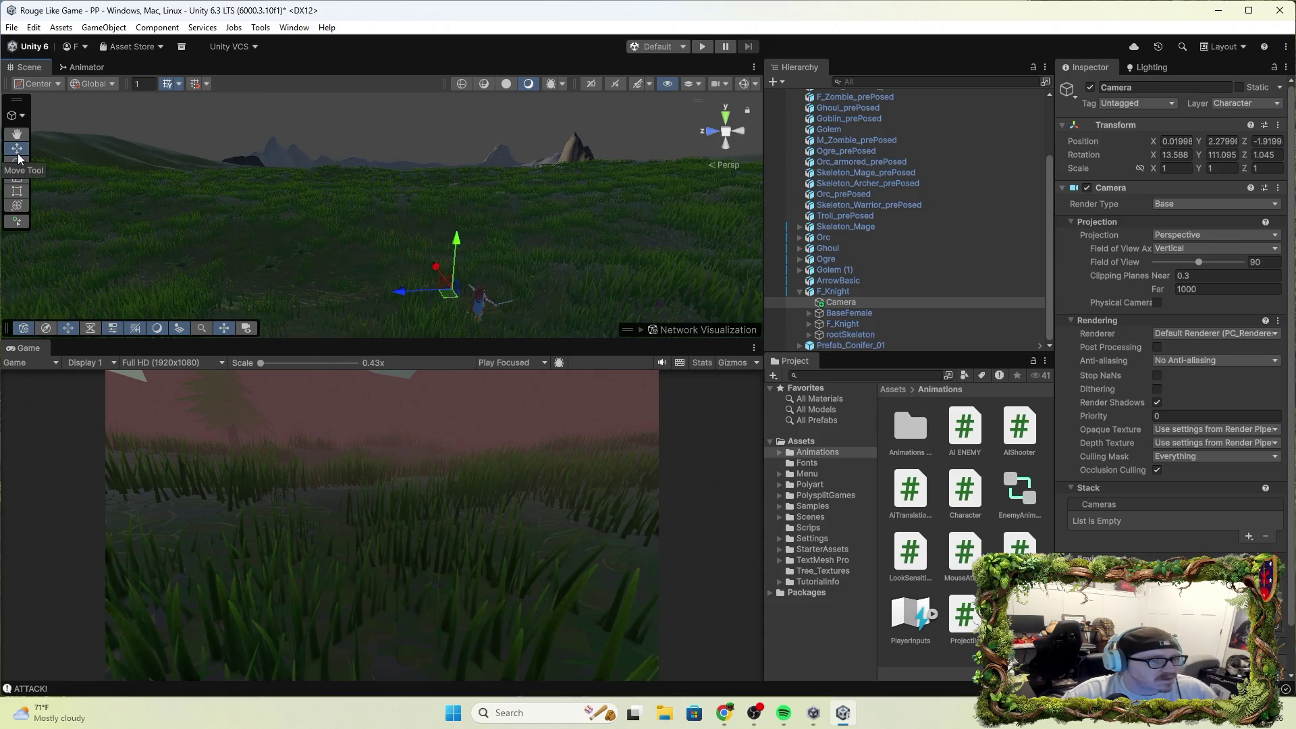
left_click(852, 303)
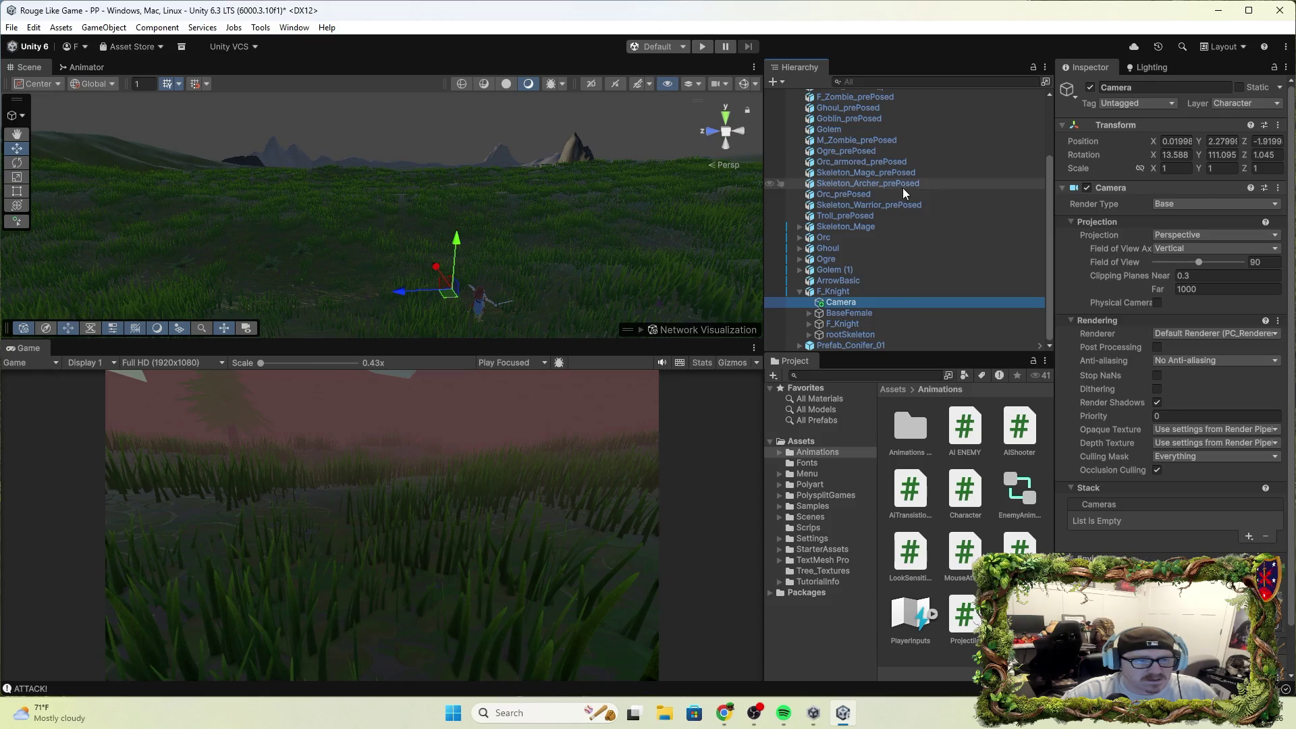
Delete the knight's child Camera and add a new top-level Camera from the Hierarchy + menu.
right_click(860, 301)
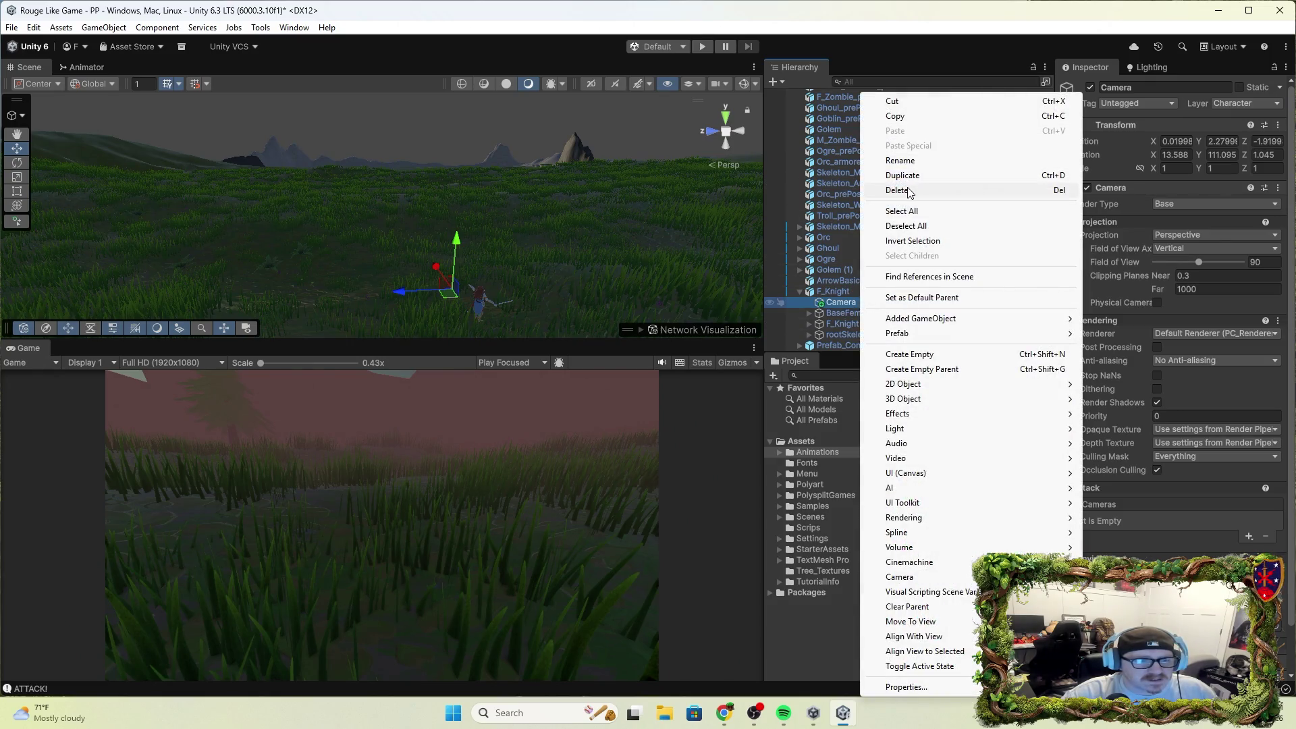
left_click(909, 190)
left_click(774, 82)
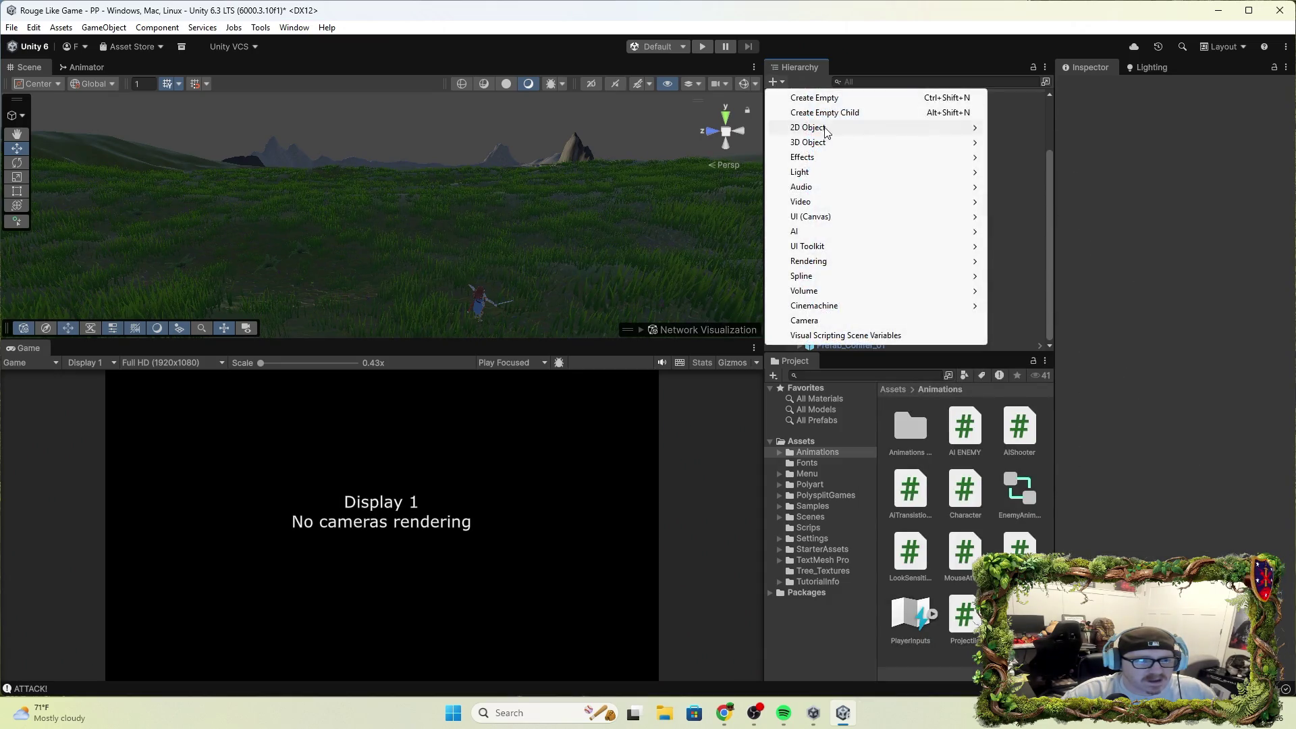
mouse_move(843, 145)
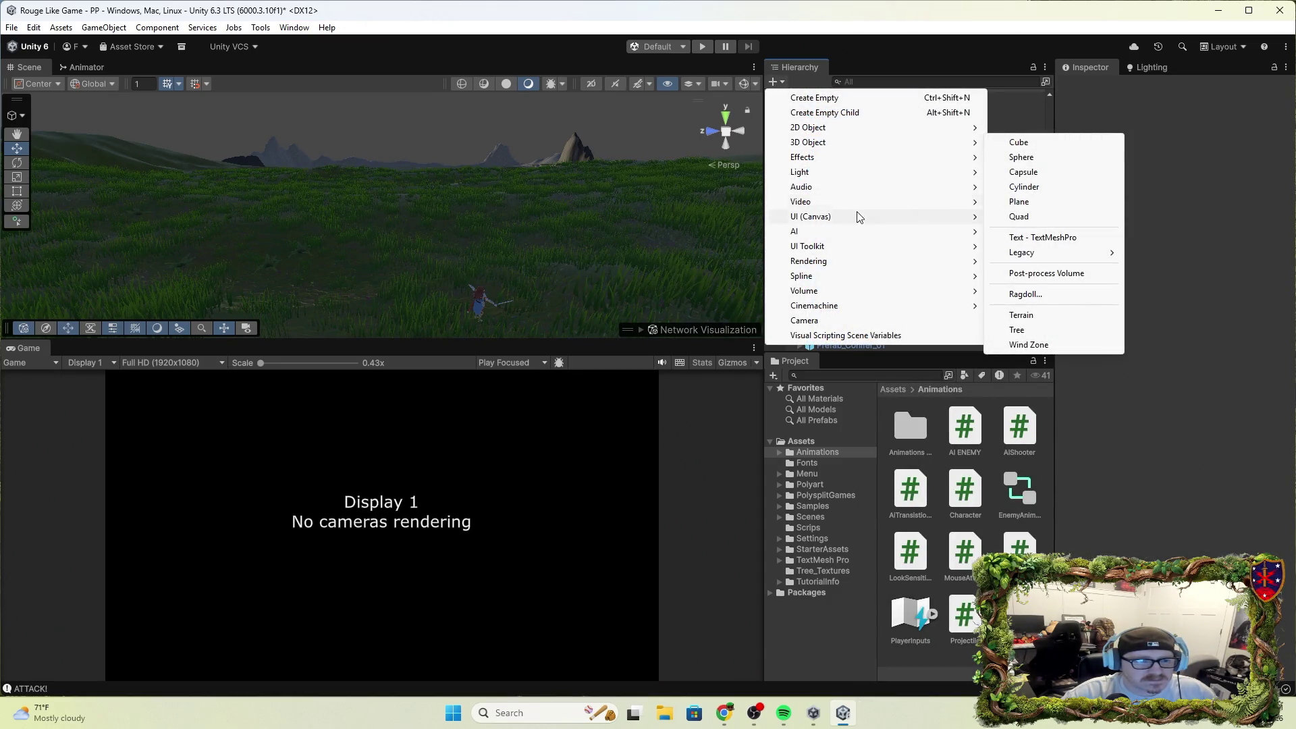
mouse_move(850, 193)
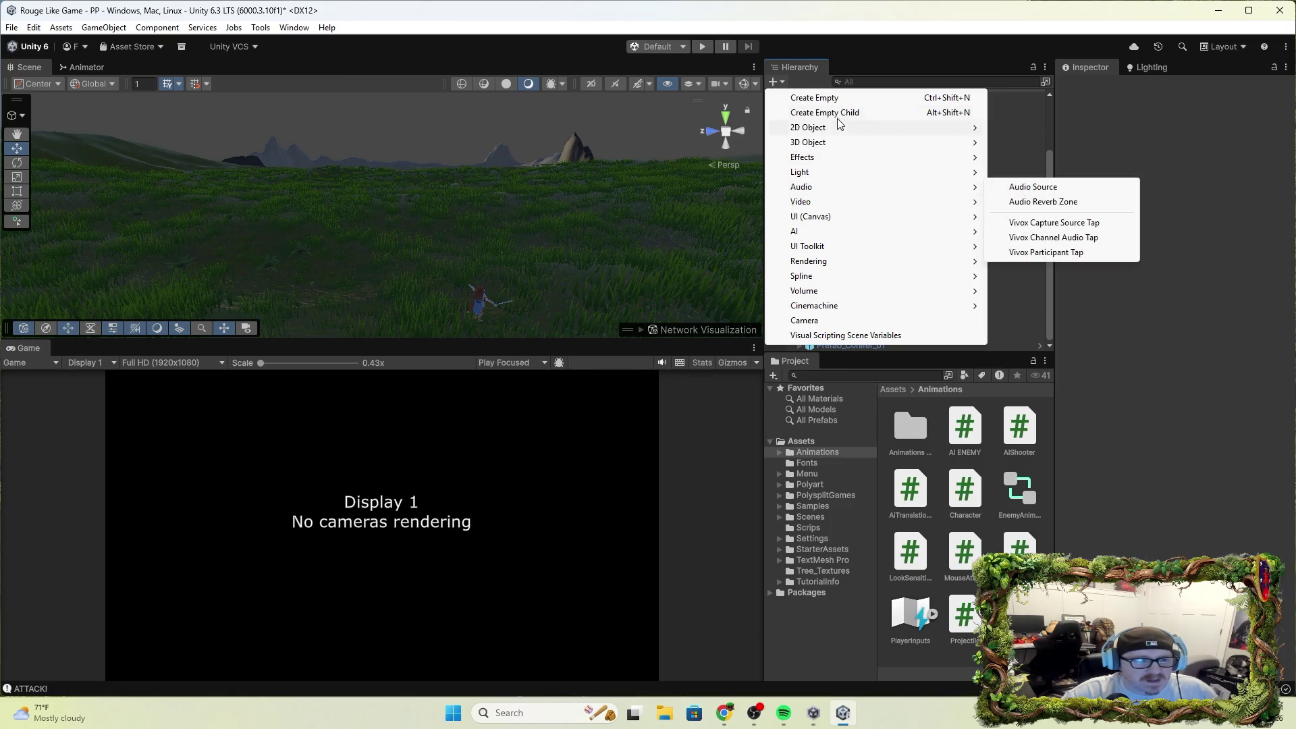
left_click(850, 321)
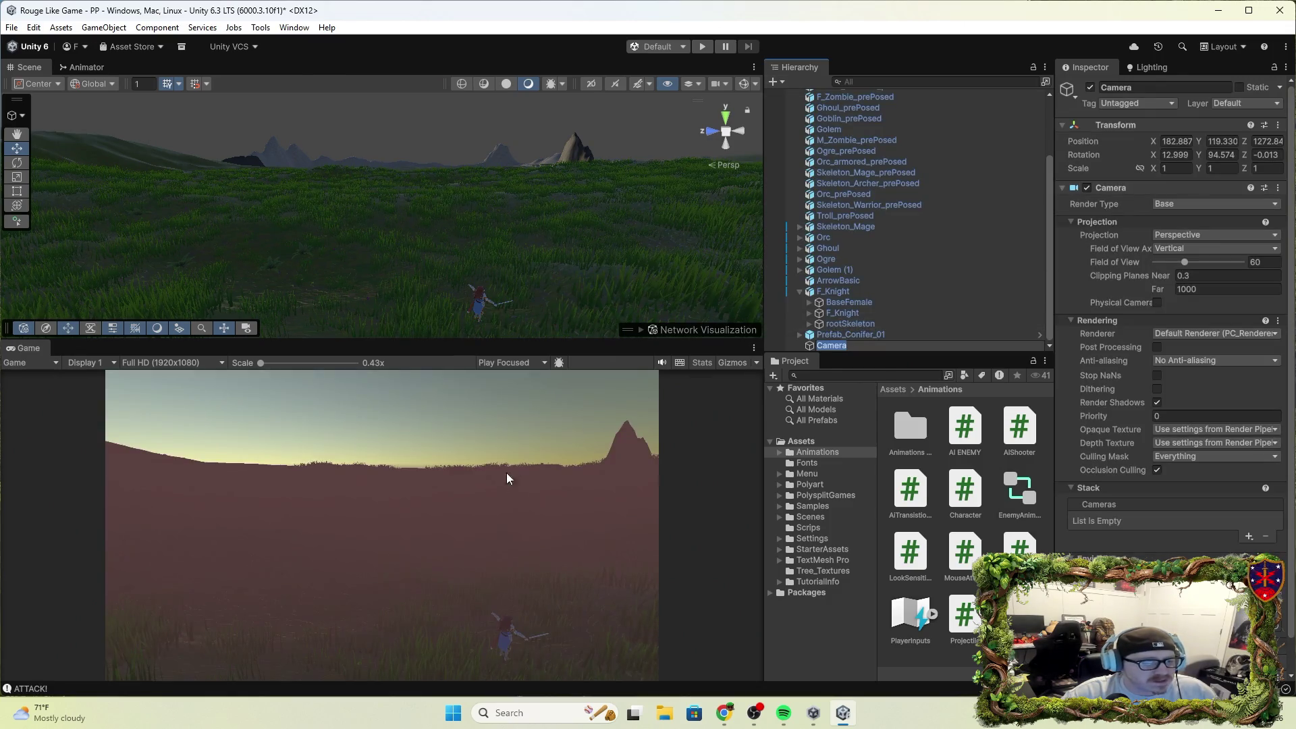
Move the new Camera down near the grass and shift it sideways along X.
mouse_move(538, 211)
left_mouse_down()
mouse_move(490, 85)
mouse_move(998, 234)
mouse_move(1159, 235)
mouse_move(1084, 227)
mouse_move(1049, 240)
left_mouse_up()
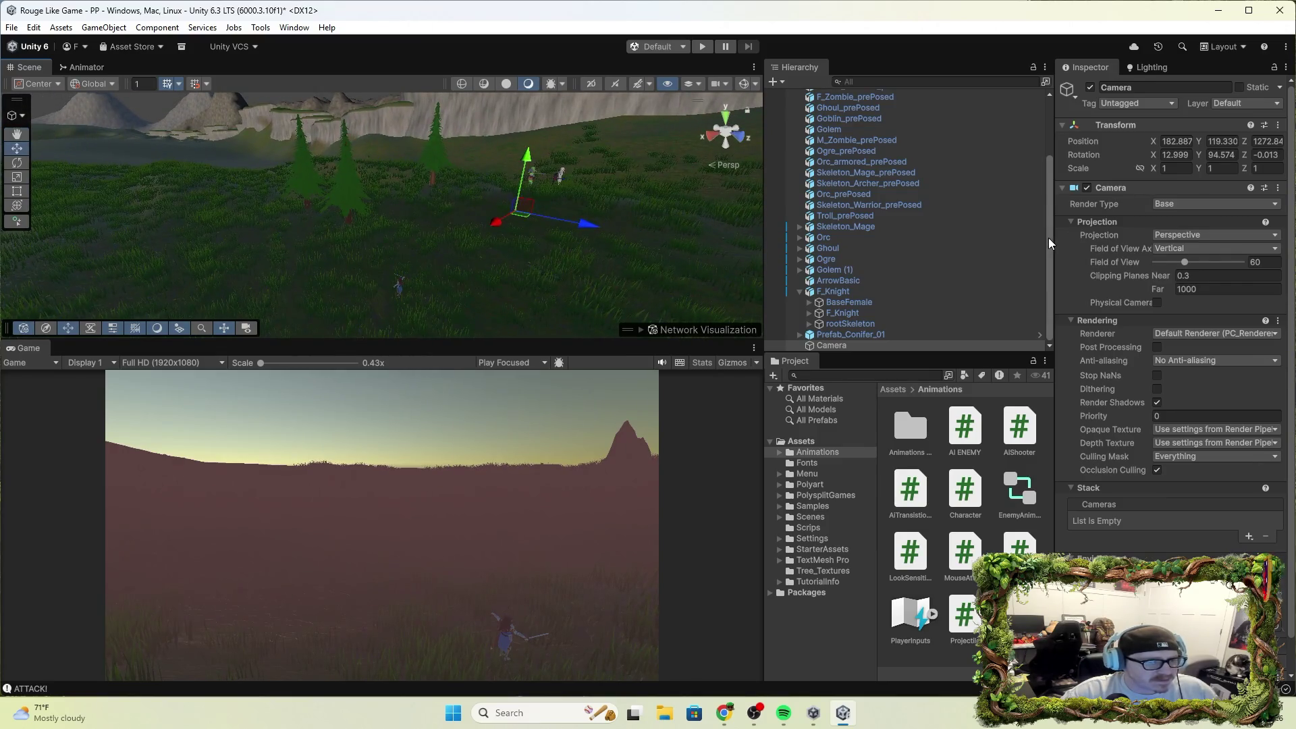
mouse_move(530, 164)
left_mouse_down()
mouse_move(529, 201)
mouse_move(500, 250)
mouse_move(435, 322)
mouse_move(490, 310)
left_mouse_up()
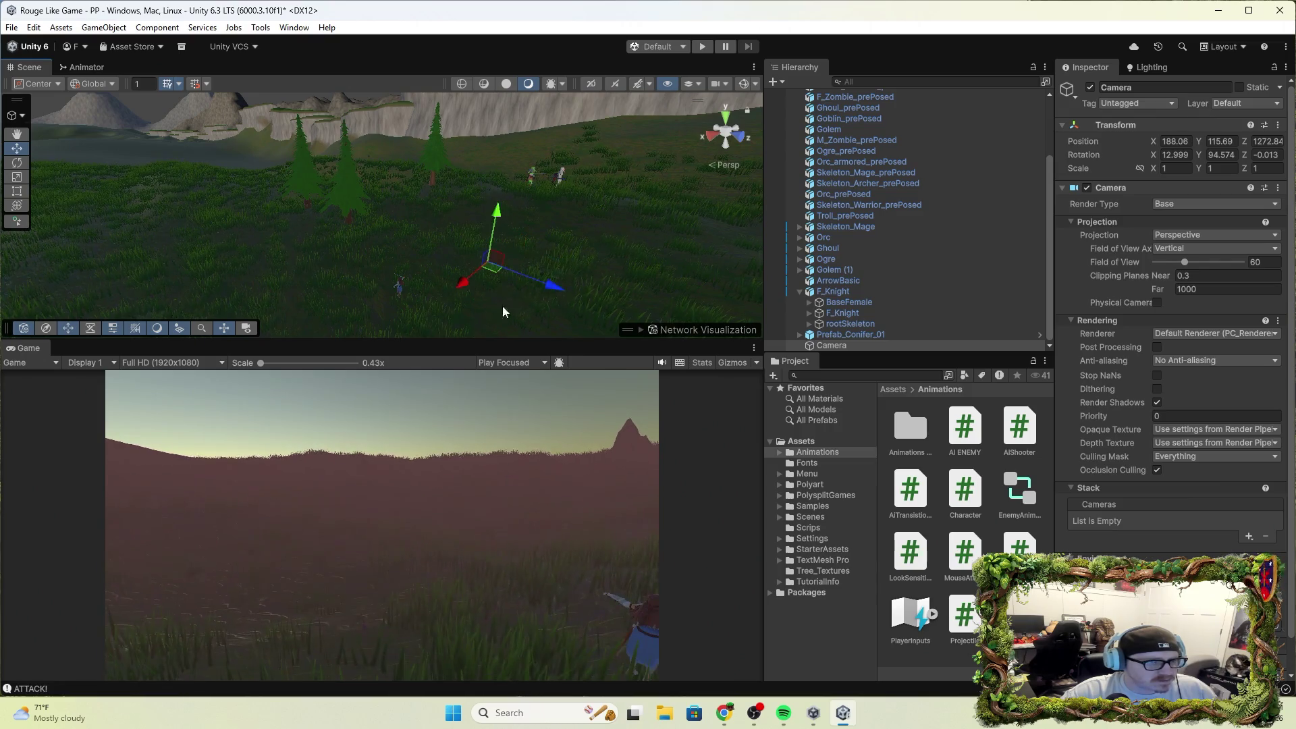
mouse_move(624, 223)
left_mouse_down()
mouse_move(772, 243)
mouse_move(864, 221)
mouse_move(941, 302)
mouse_move(907, 395)
left_mouse_up()
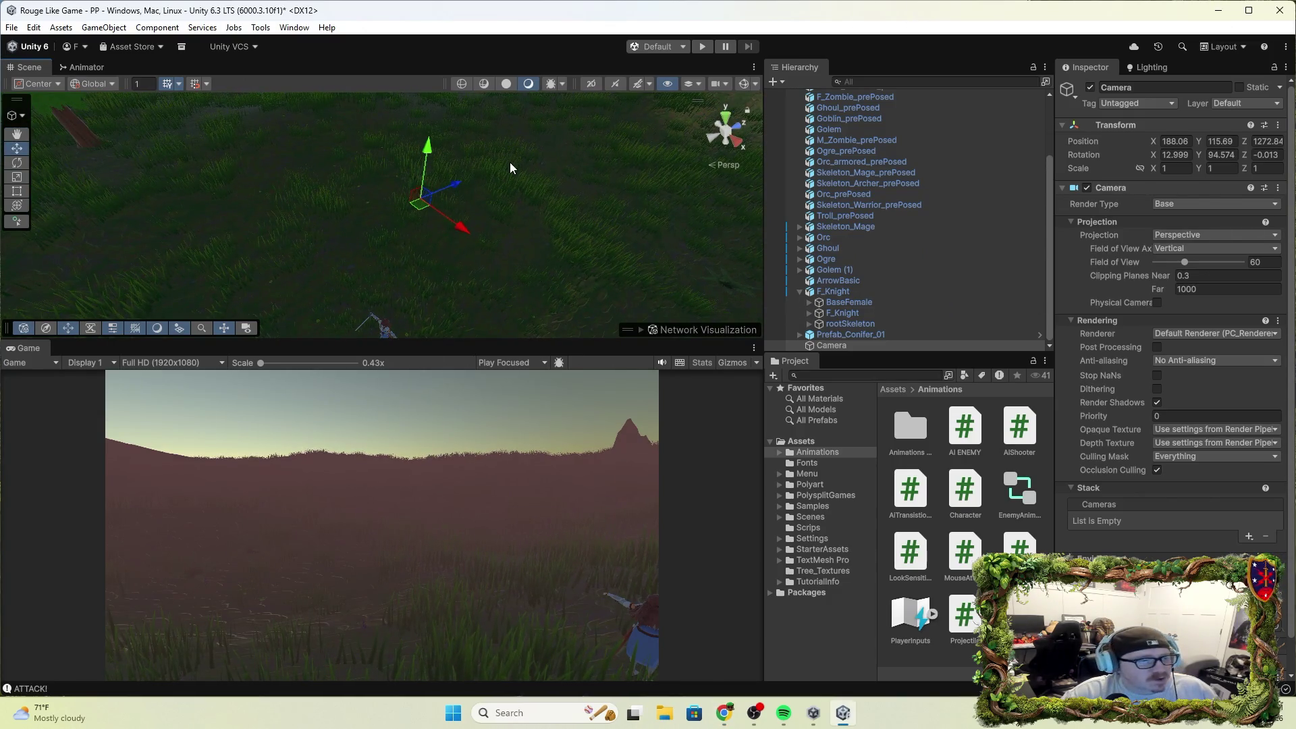
mouse_move(430, 159)
left_mouse_down()
mouse_move(420, 187)
mouse_move(459, 243)
left_mouse_up()
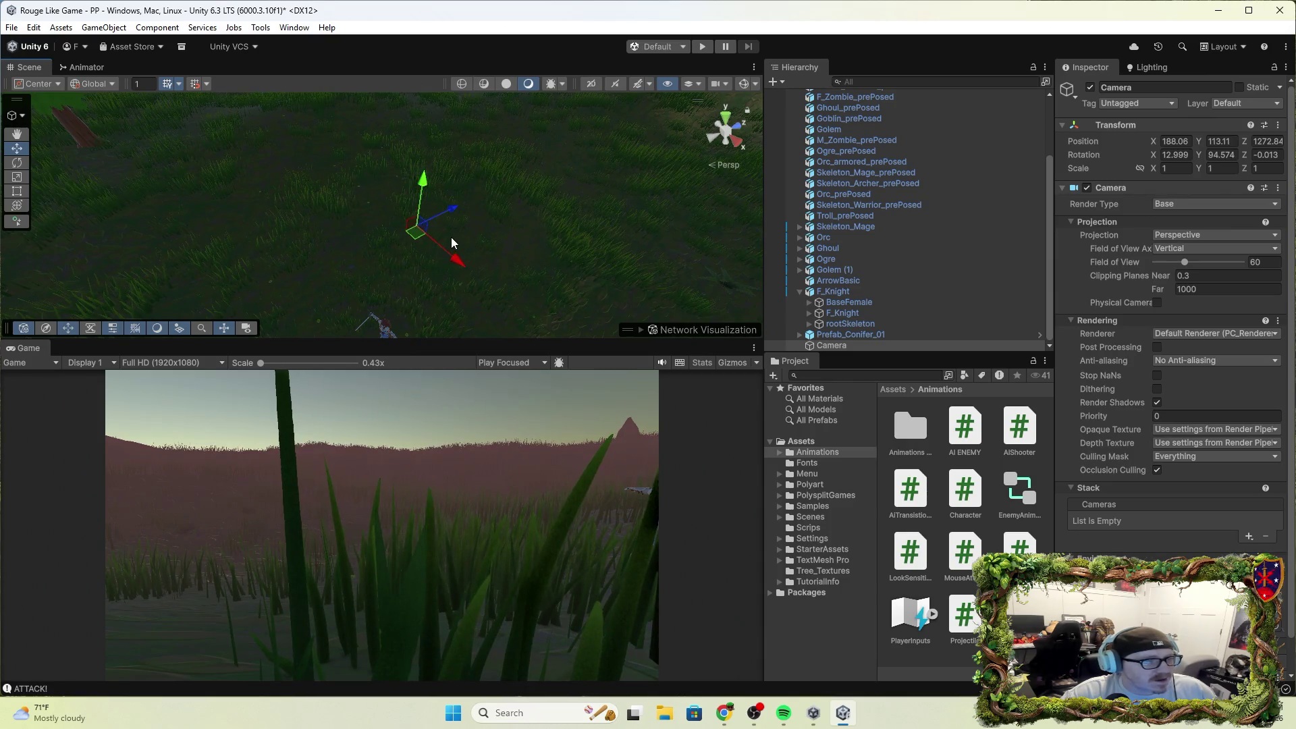
left_click_drag(421, 203, 424, 164)
left_click_drag(466, 217, 525, 245)
Turn the Camera to Y rotation 166.988 facing the knight, then lower it and move it to Z 1270.11.
left_click(18, 165)
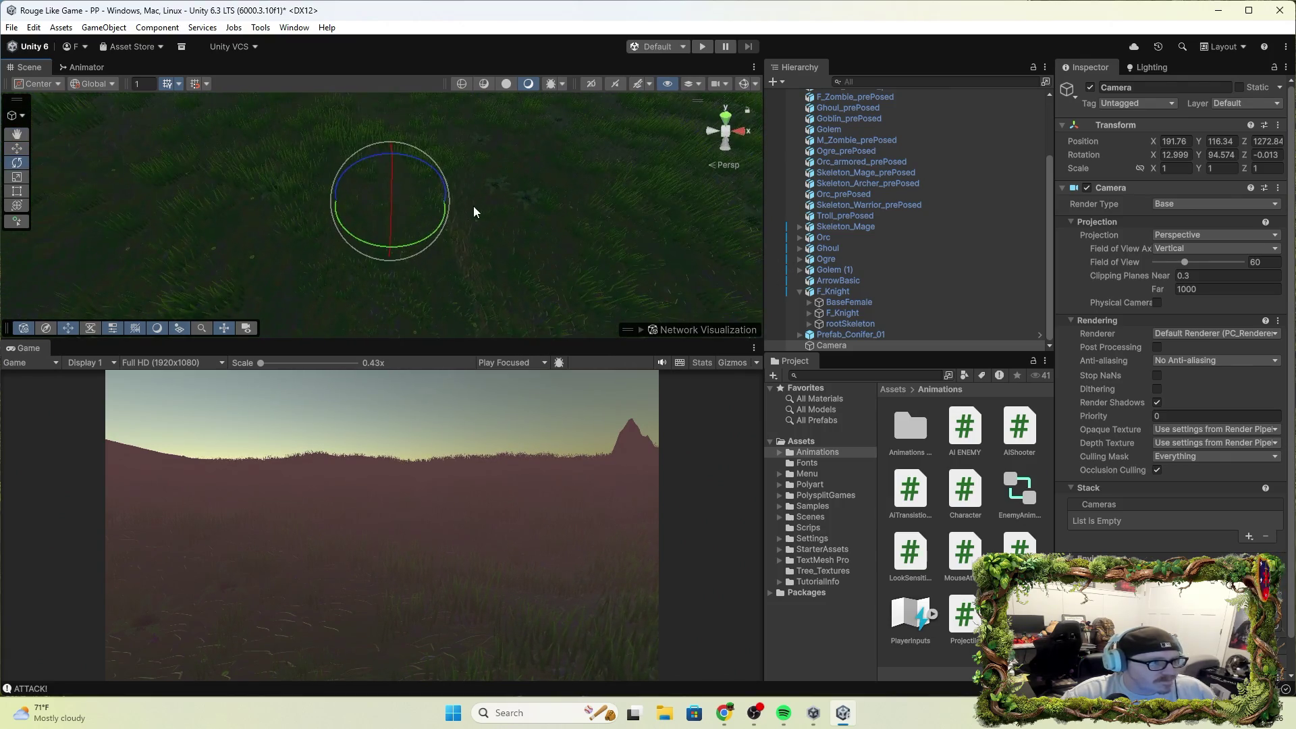
mouse_move(428, 235)
left_mouse_down()
mouse_move(271, 258)
mouse_move(283, 250)
left_mouse_up()
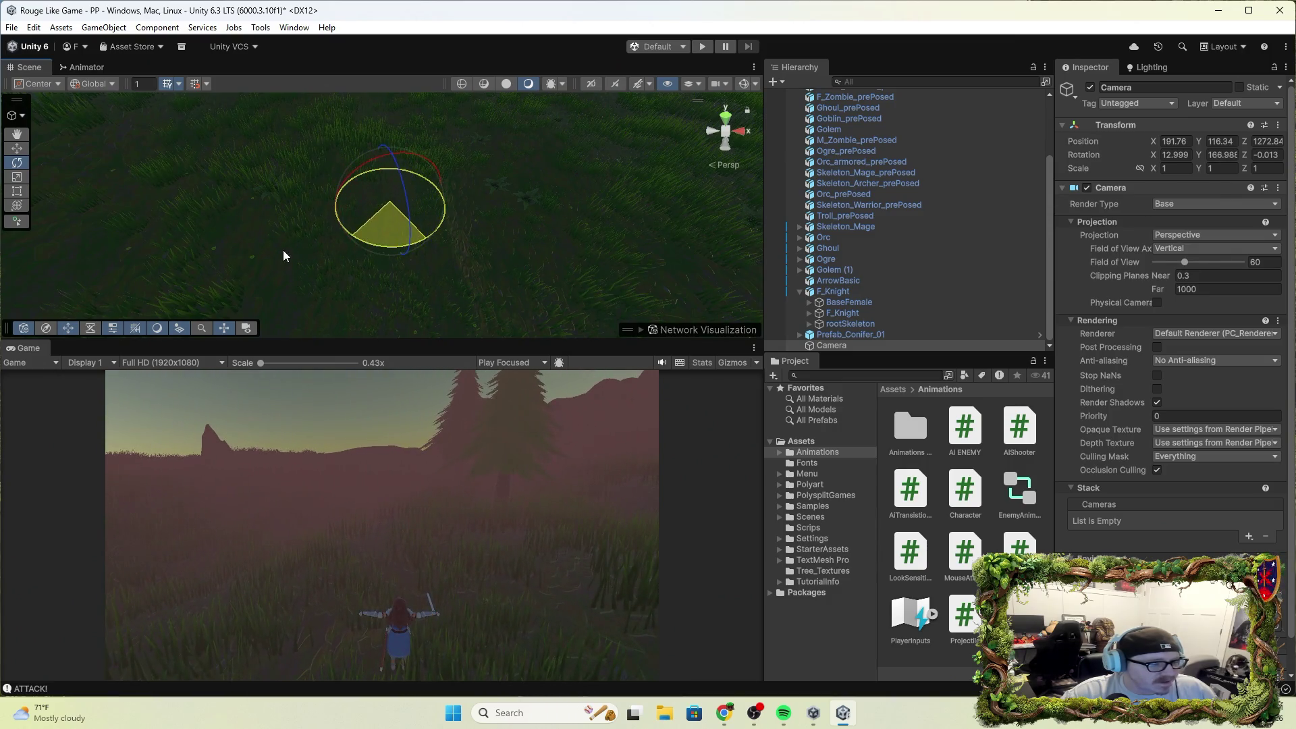
left_click(17, 148)
mouse_move(392, 170)
left_mouse_down()
mouse_move(390, 201)
mouse_move(594, 197)
mouse_move(546, 204)
left_mouse_up()
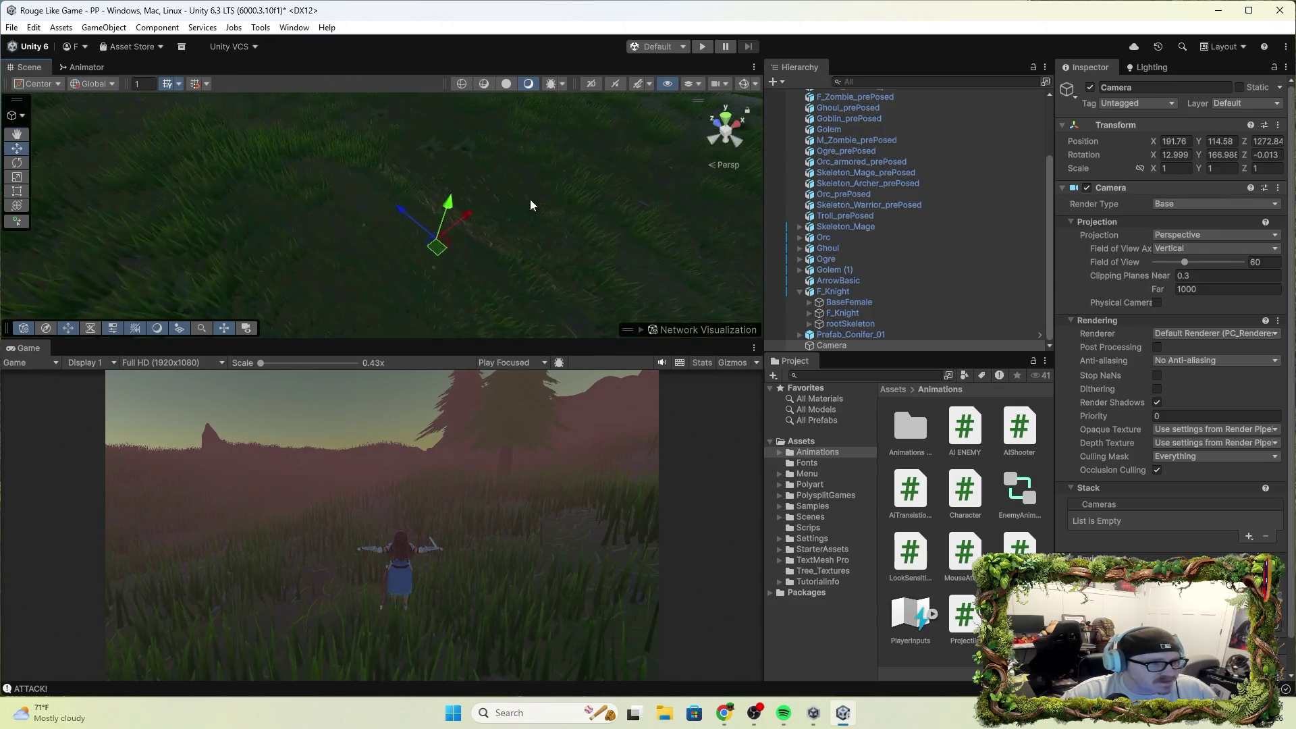
mouse_move(409, 210)
left_mouse_down()
mouse_move(432, 239)
mouse_move(500, 246)
mouse_move(983, 252)
mouse_move(970, 246)
mouse_move(1003, 237)
mouse_move(477, 241)
left_mouse_up()
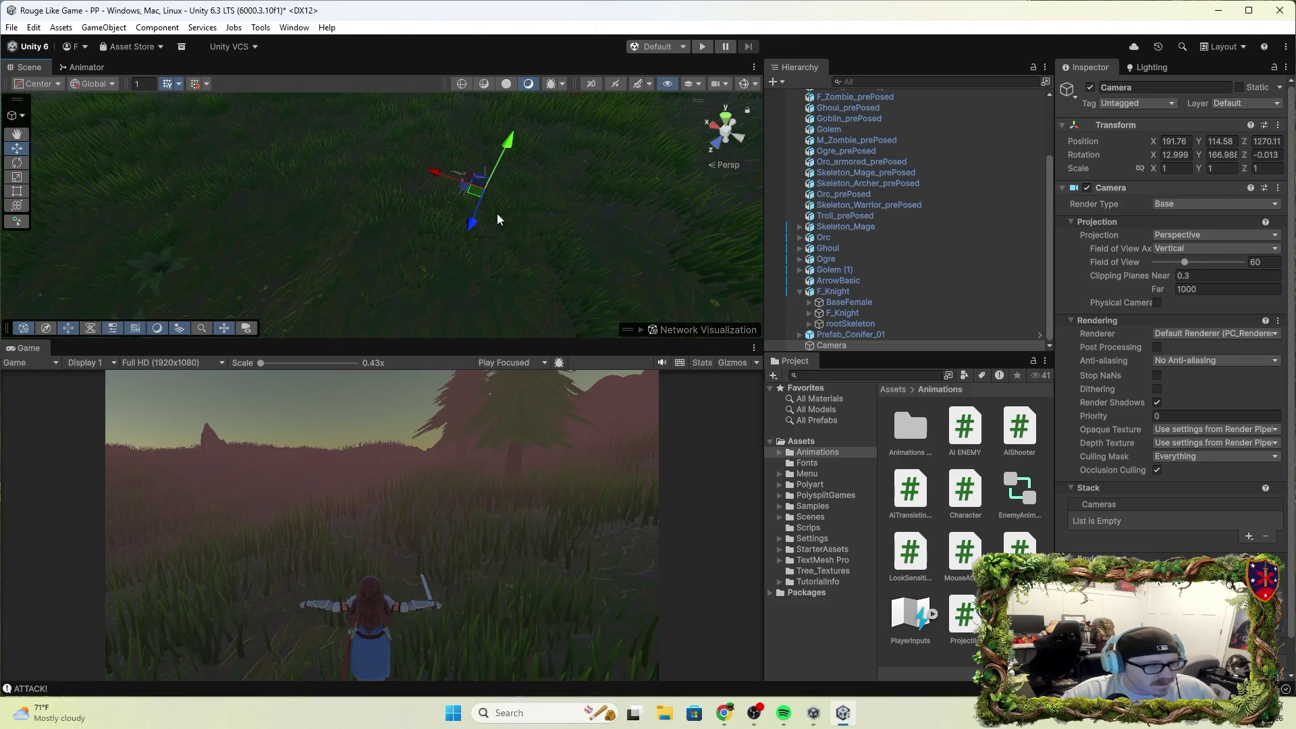
left_click(486, 179)
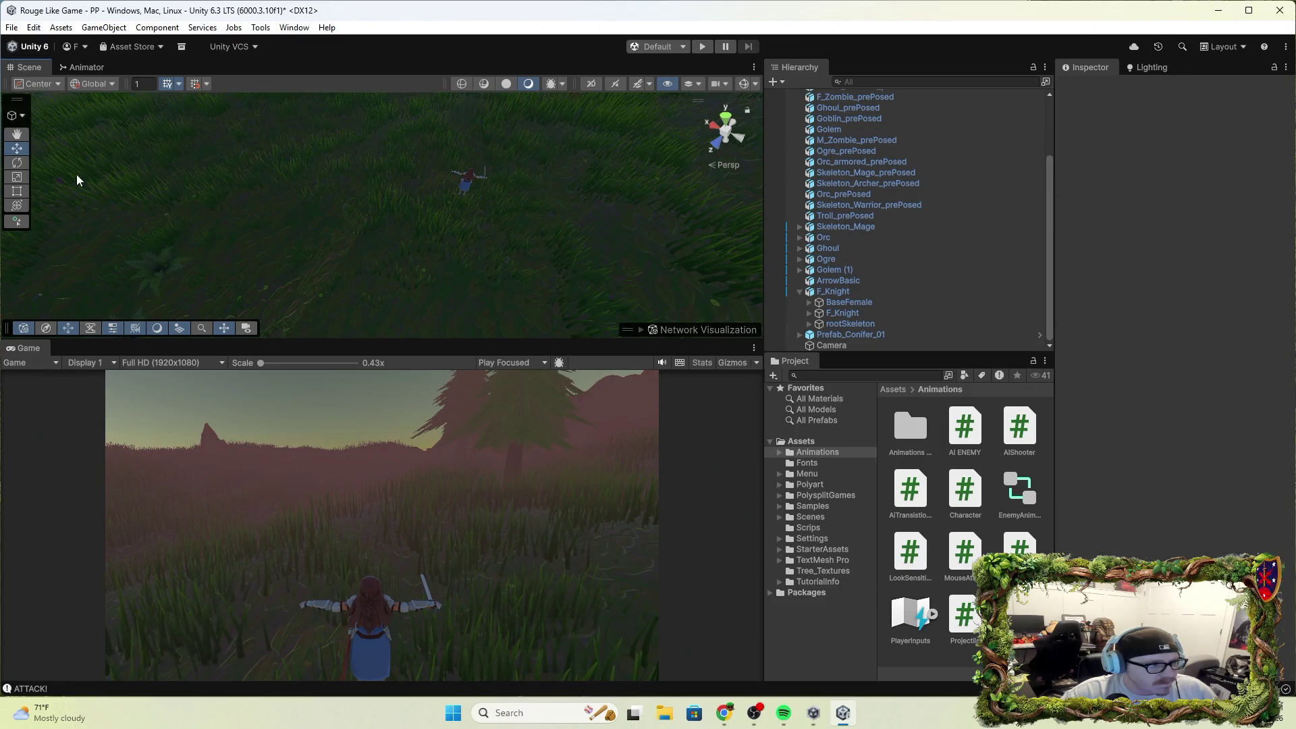
Nudge the Camera down and sideways, and rotate it on Y toward the knight.
left_click(837, 345)
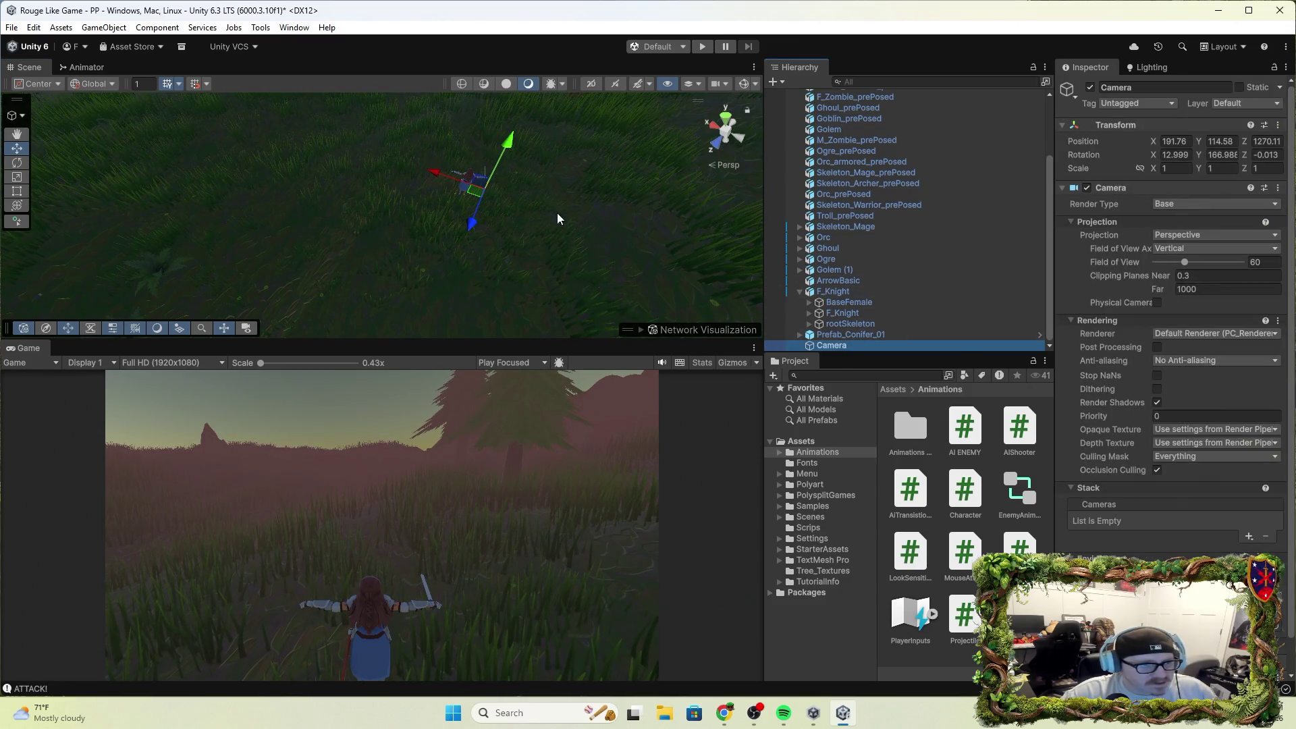
mouse_move(515, 139)
left_mouse_down()
mouse_move(506, 164)
mouse_move(560, 210)
left_mouse_up()
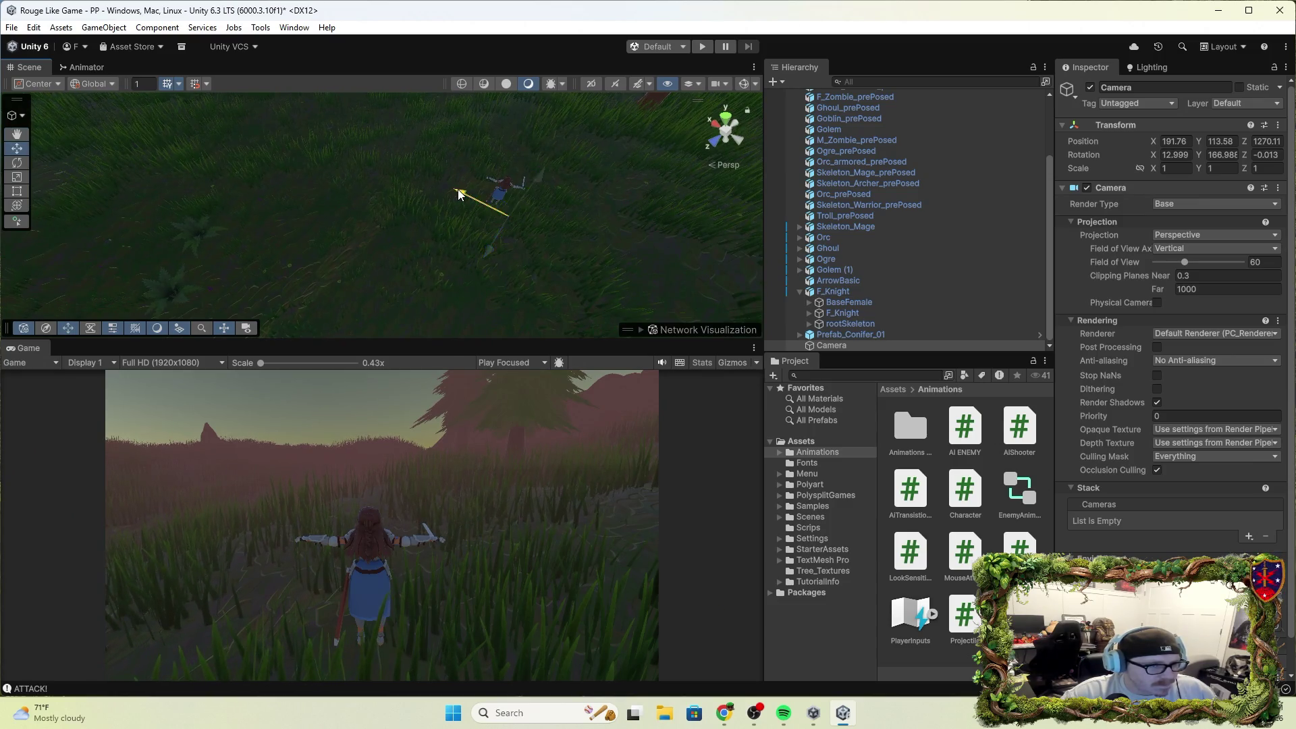
left_click_drag(458, 189, 452, 190)
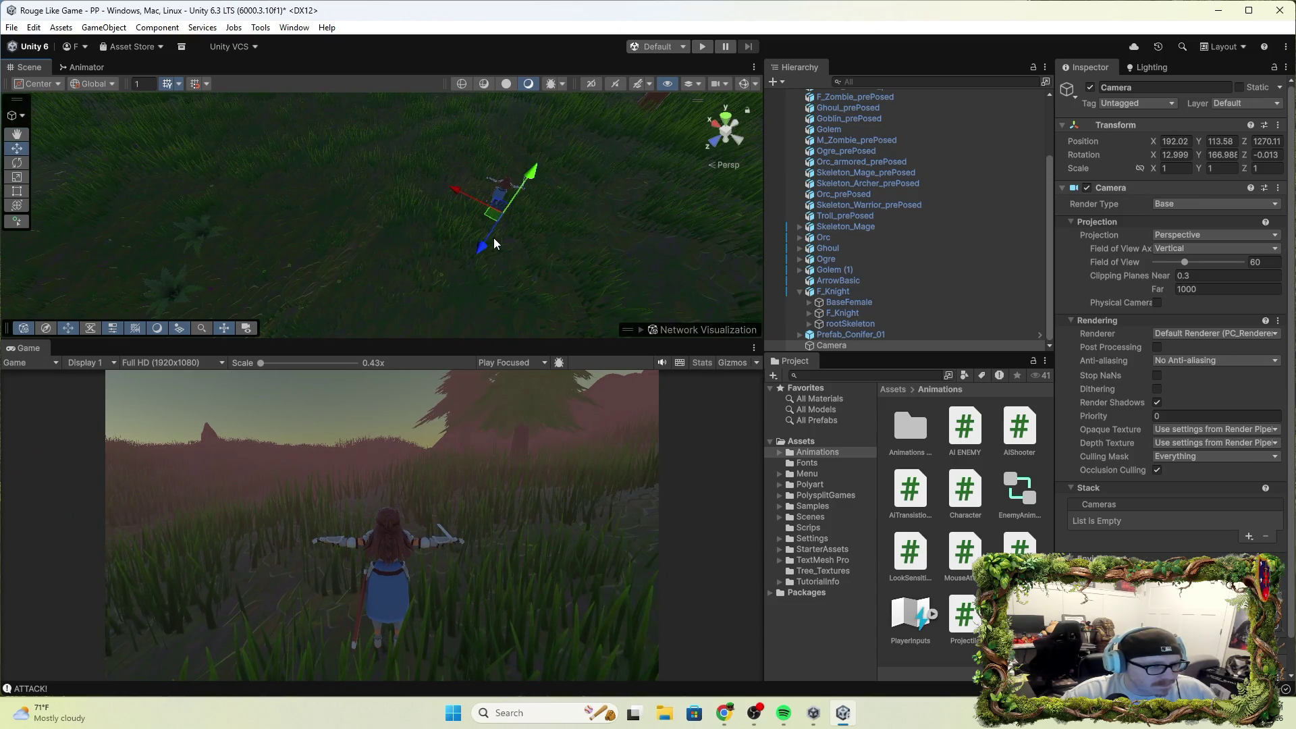
key("e")
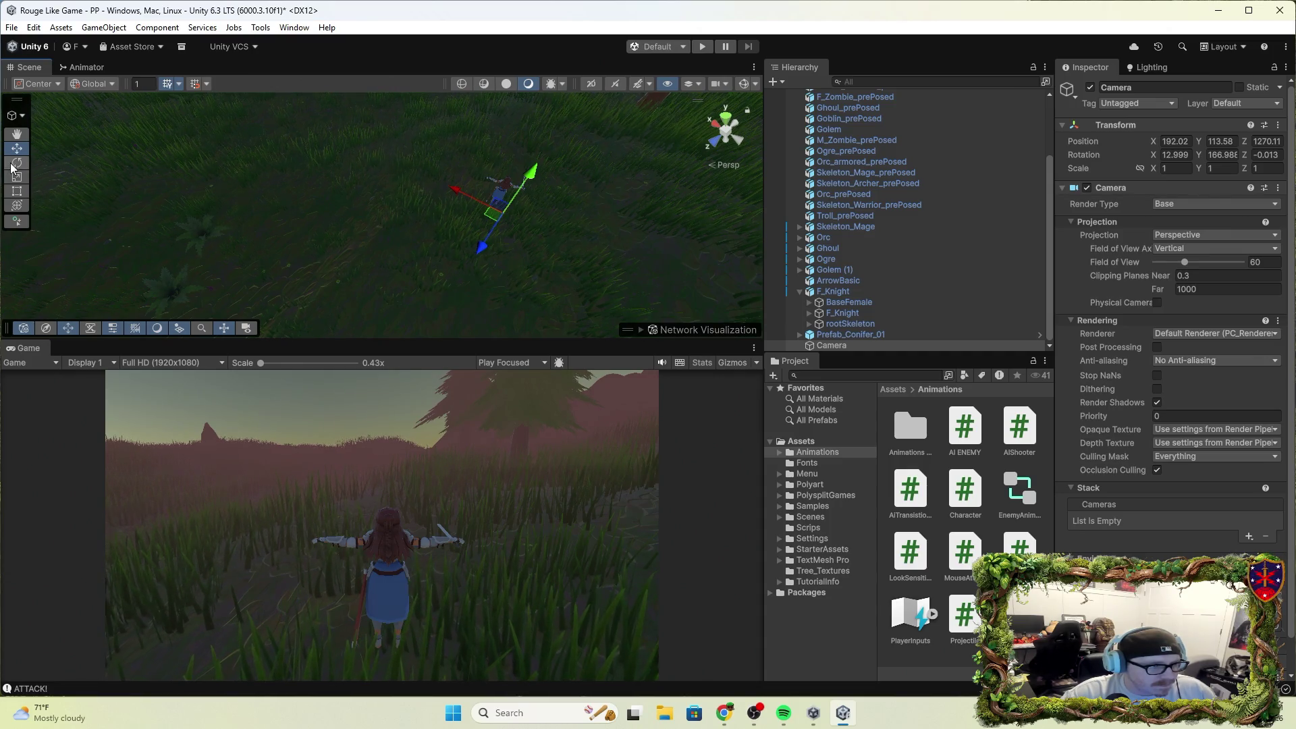
mouse_move(509, 256)
left_mouse_down()
mouse_move(485, 263)
mouse_move(652, 258)
mouse_move(560, 282)
mouse_move(516, 277)
left_mouse_up()
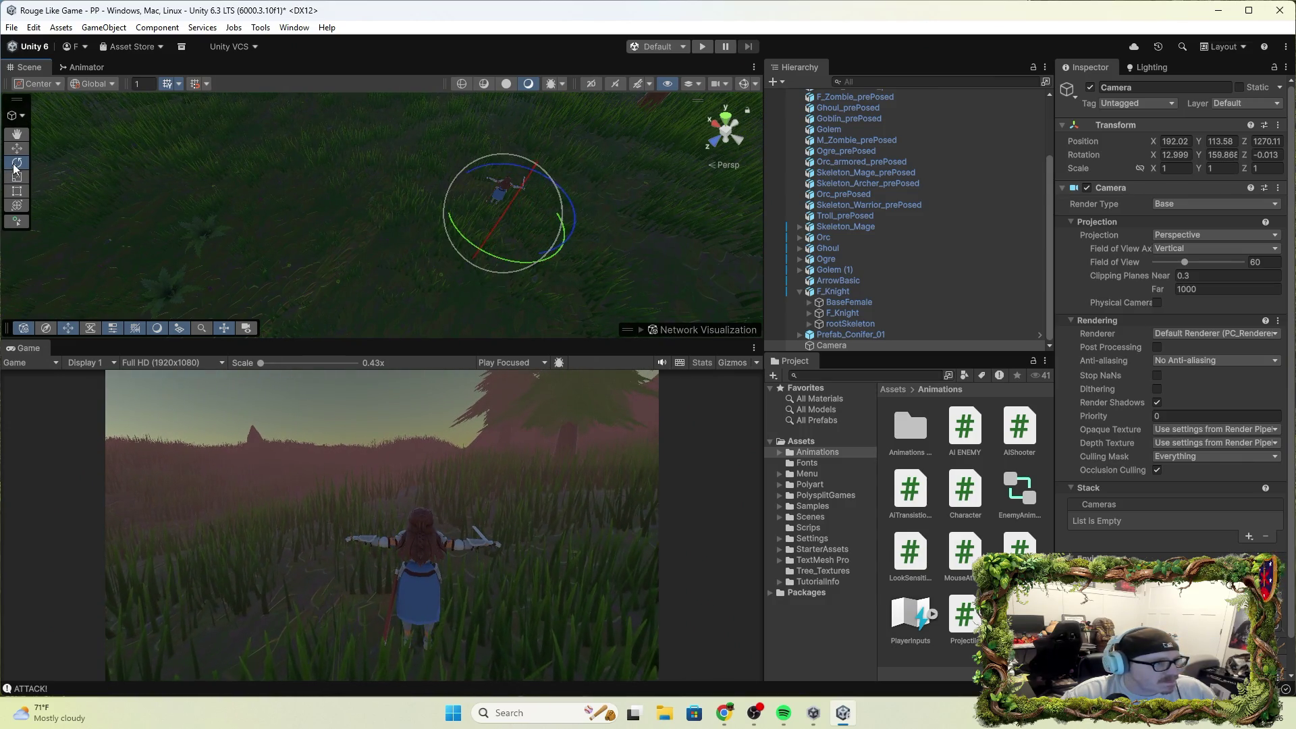
left_click(25, 148)
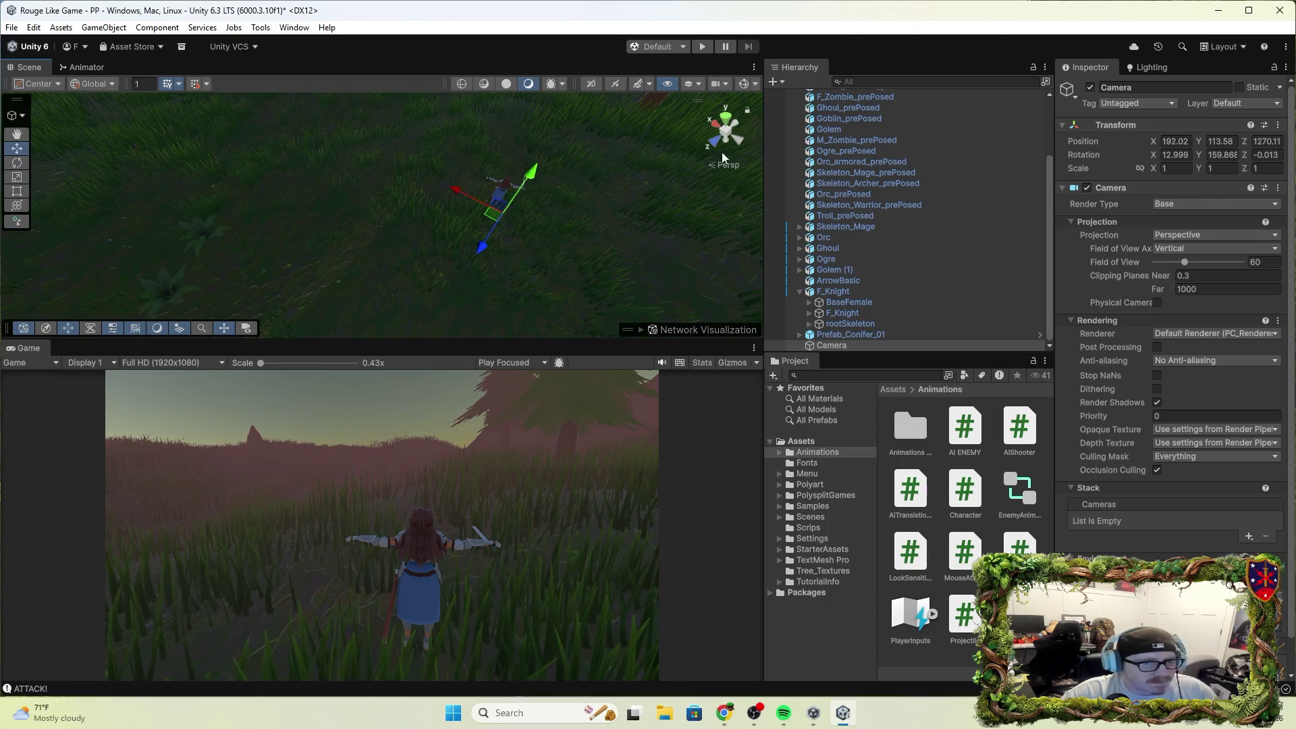
Parent the Camera under F_Knight in the Hierarchy and start a play test.
left_click(831, 341)
left_click_drag(831, 337, 839, 297)
left_click(701, 47)
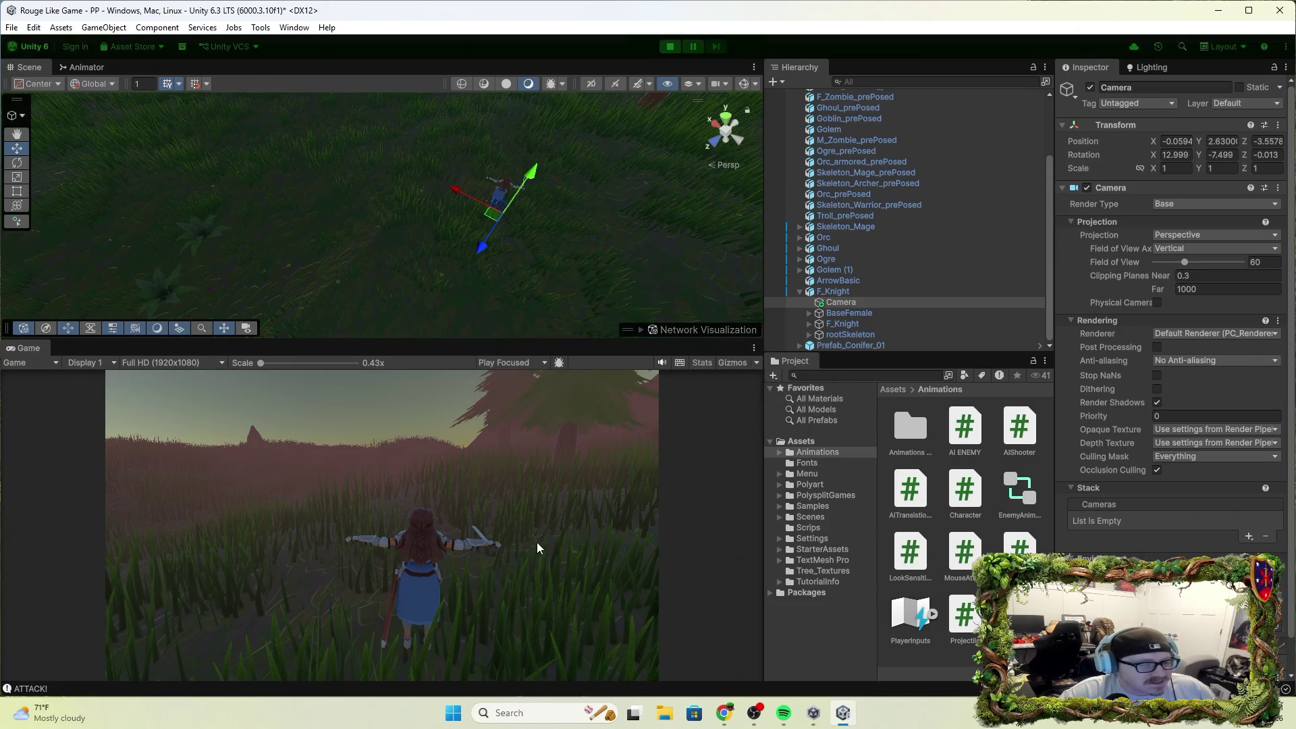
Run the knight forward with W and attack while the camera follows, then stop play mode.
key("w")
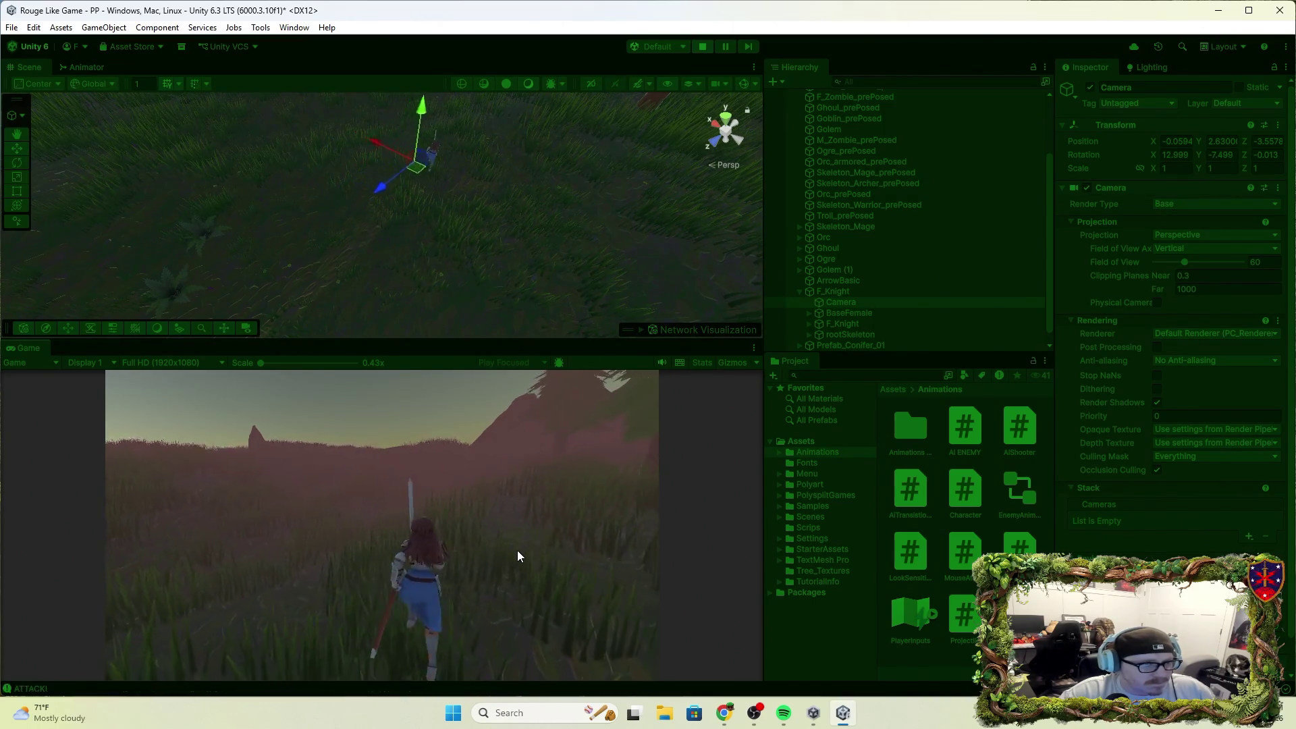
left_click(517, 548)
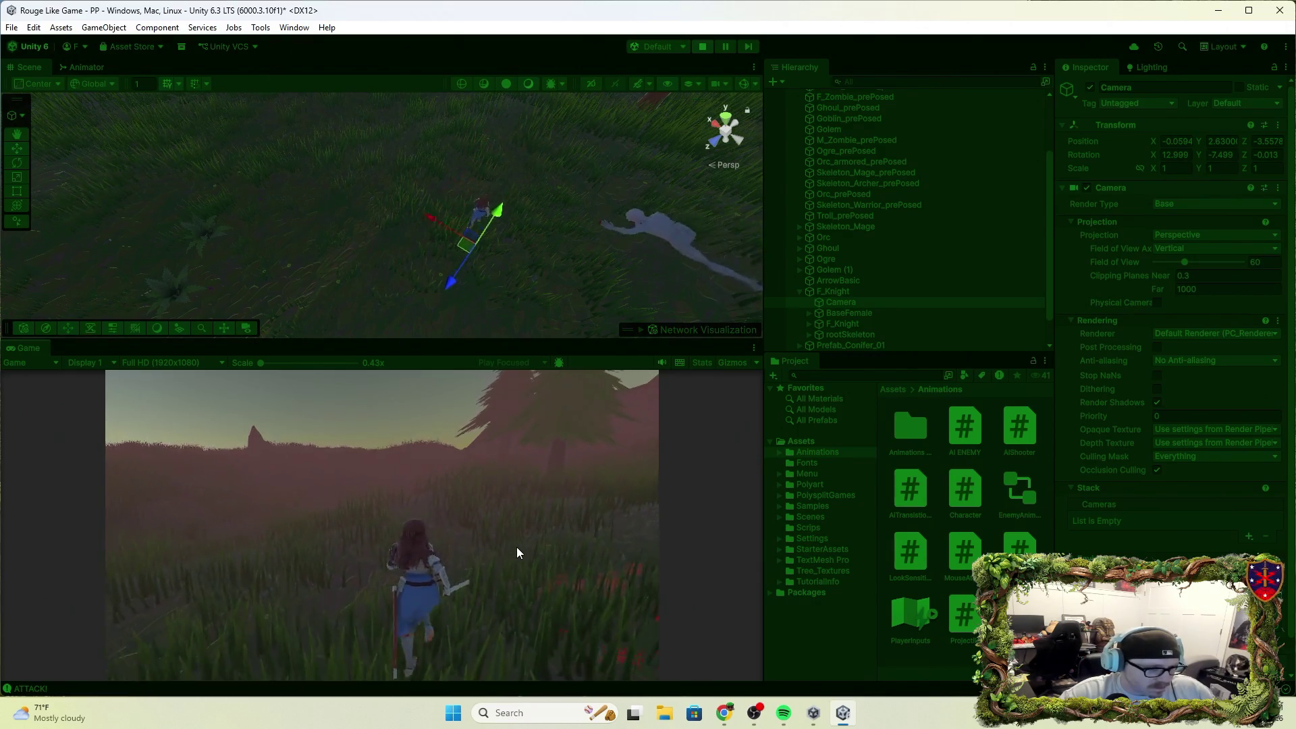
left_click(703, 46)
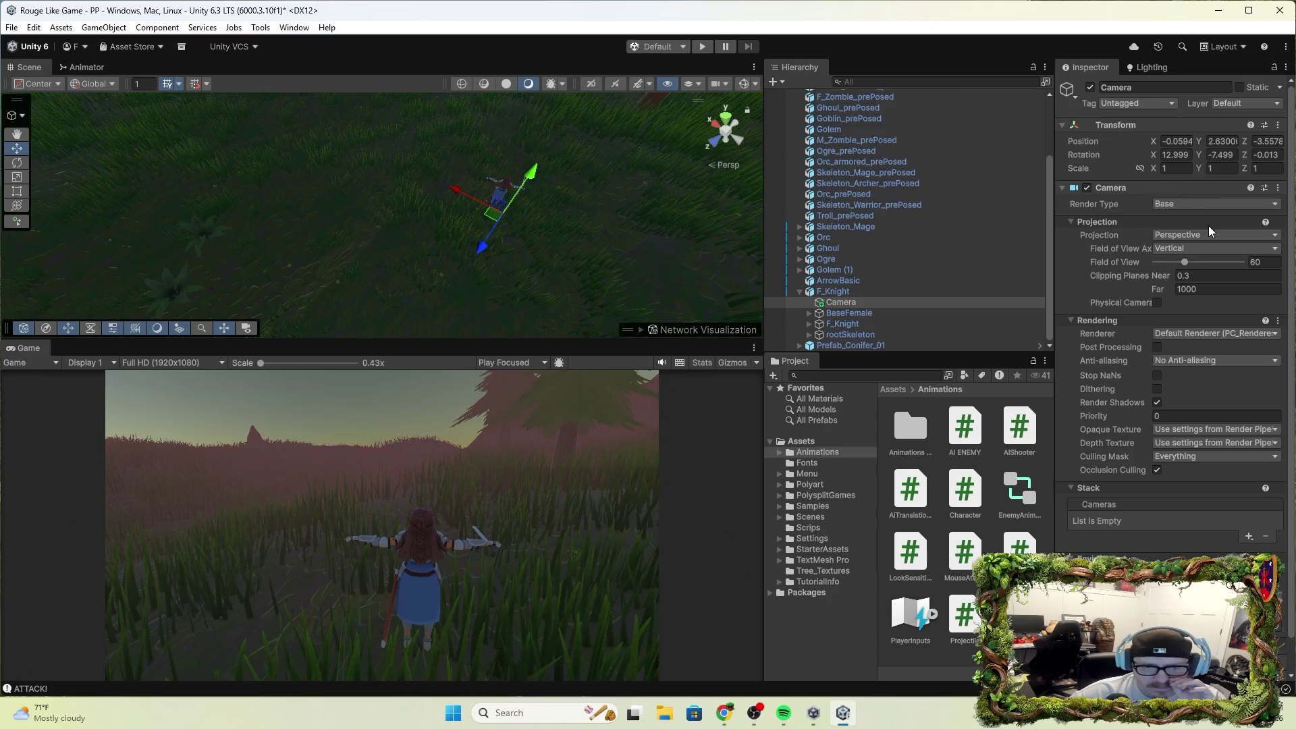
Set the Camera's Field of View to 83 and move it closer behind the knight.
left_click(1195, 262)
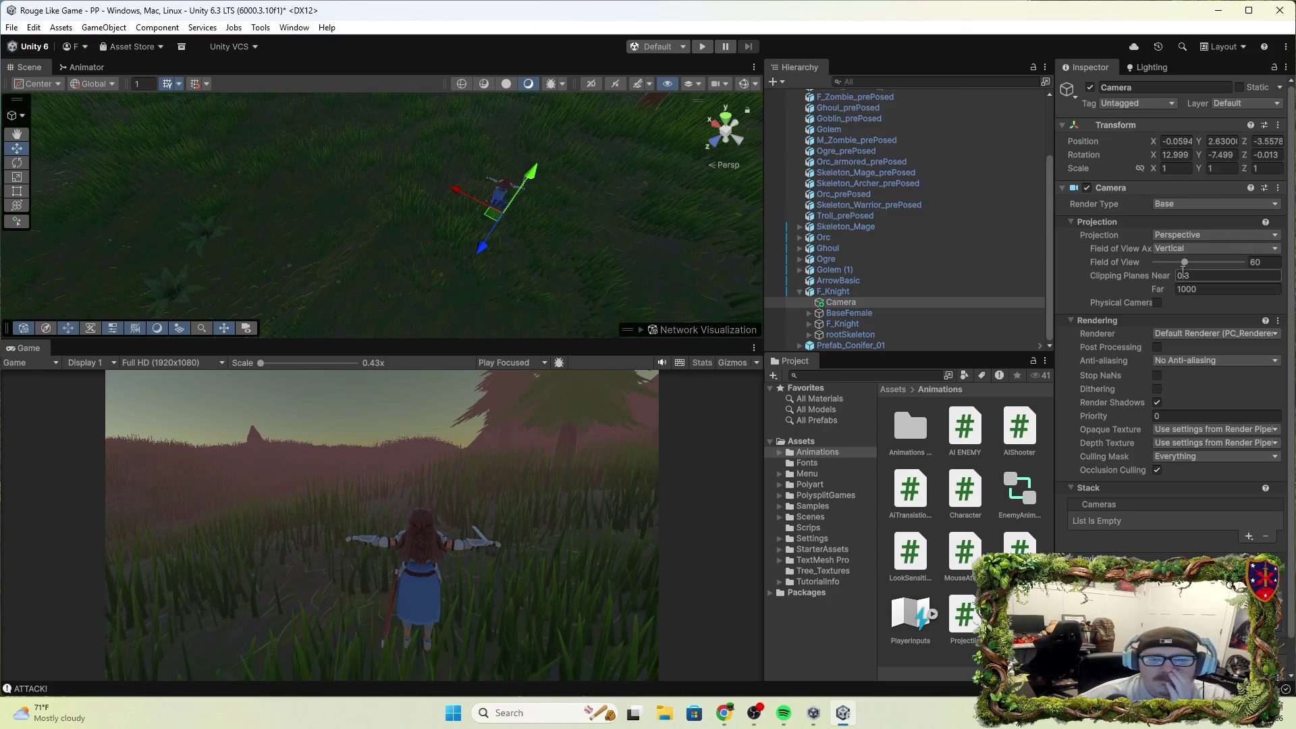
mouse_move(1195, 274)
left_mouse_down()
mouse_move(1181, 279)
mouse_move(1197, 277)
left_mouse_up()
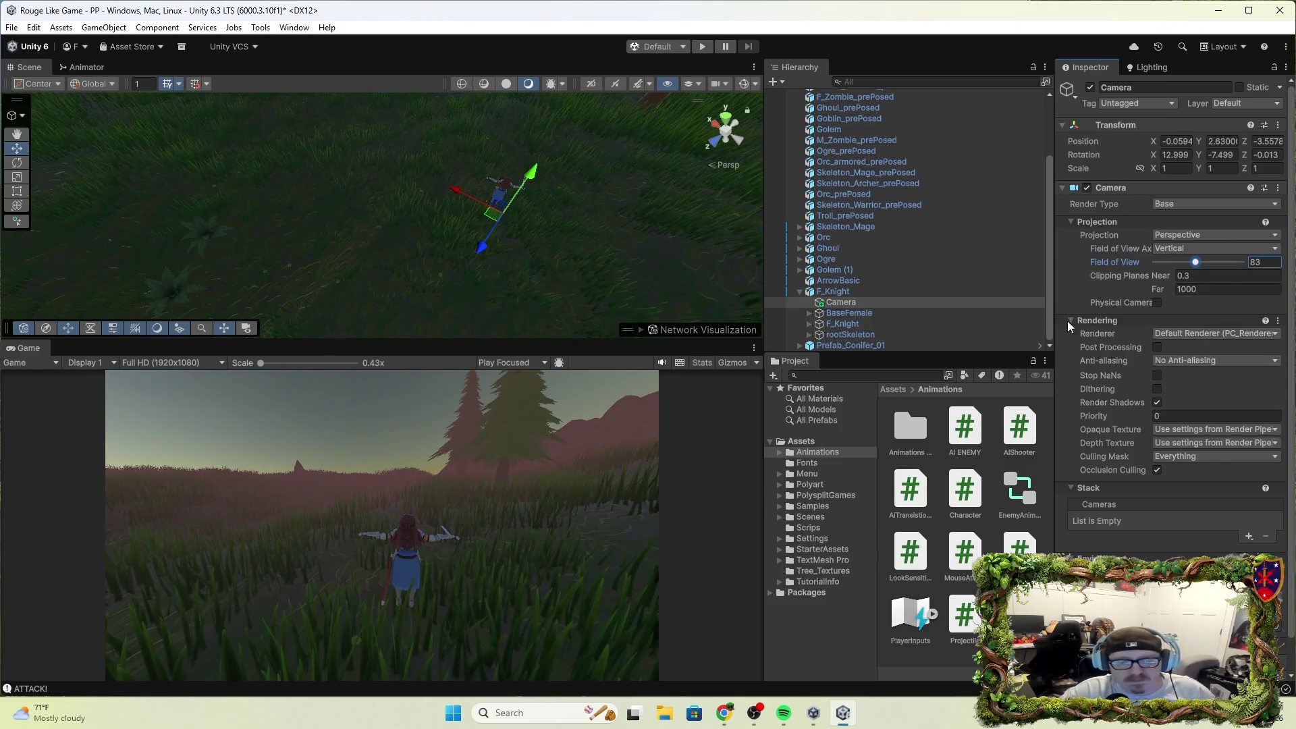
mouse_move(671, 225)
left_mouse_down("alt")
mouse_move(558, 202)
mouse_move(211, 237)
mouse_move(570, 72)
mouse_move(605, 142)
mouse_move(496, 218)
mouse_move(560, 210)
left_mouse_up("alt")
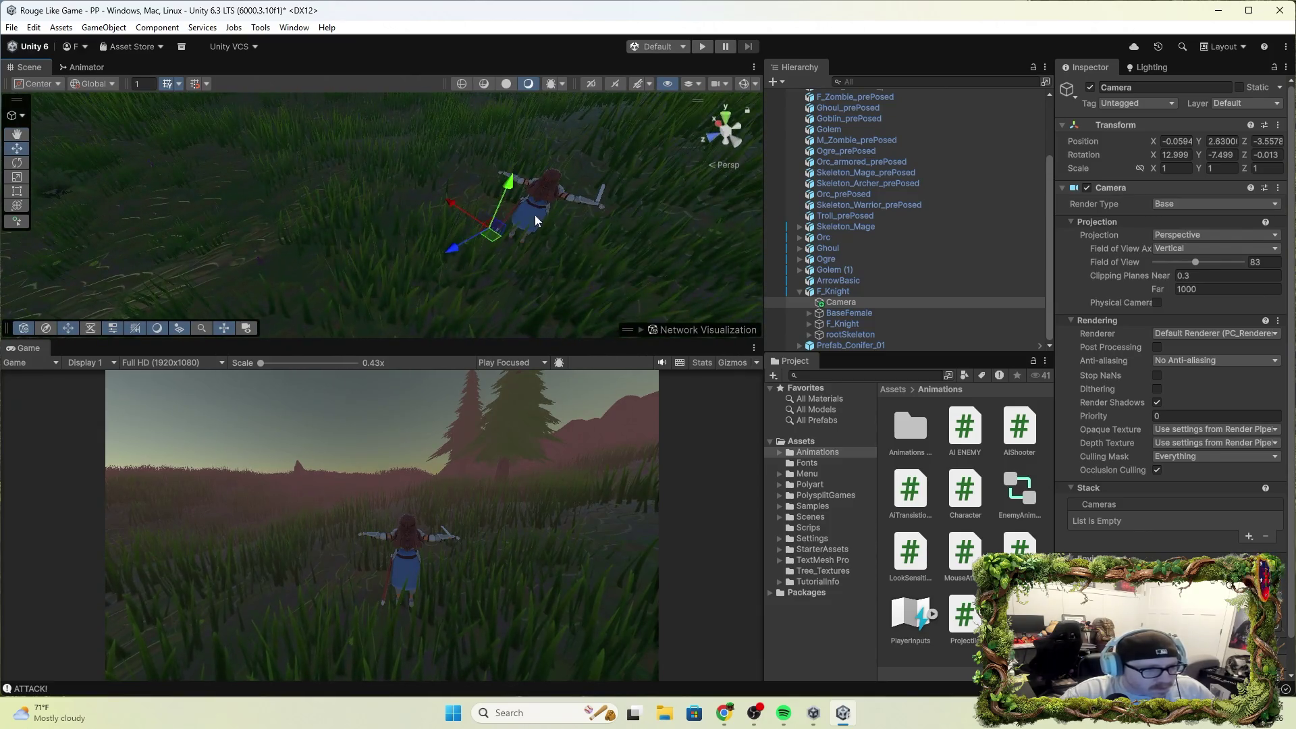
mouse_move(471, 224)
left_mouse_down()
mouse_move(461, 248)
mouse_move(574, 235)
mouse_move(548, 233)
mouse_move(509, 177)
mouse_move(459, 194)
left_mouse_up()
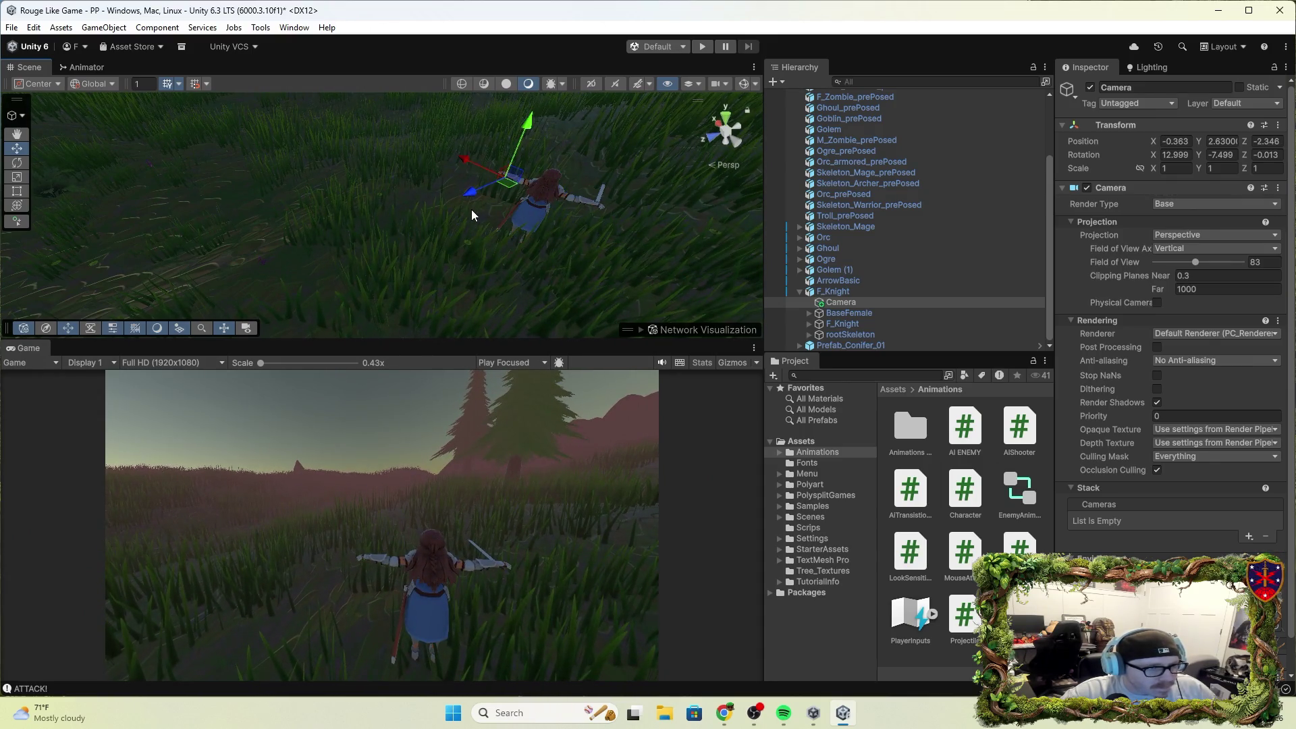
Turn the Camera slightly on its Y axis to about 13.476, then select F_Knight.
key("e")
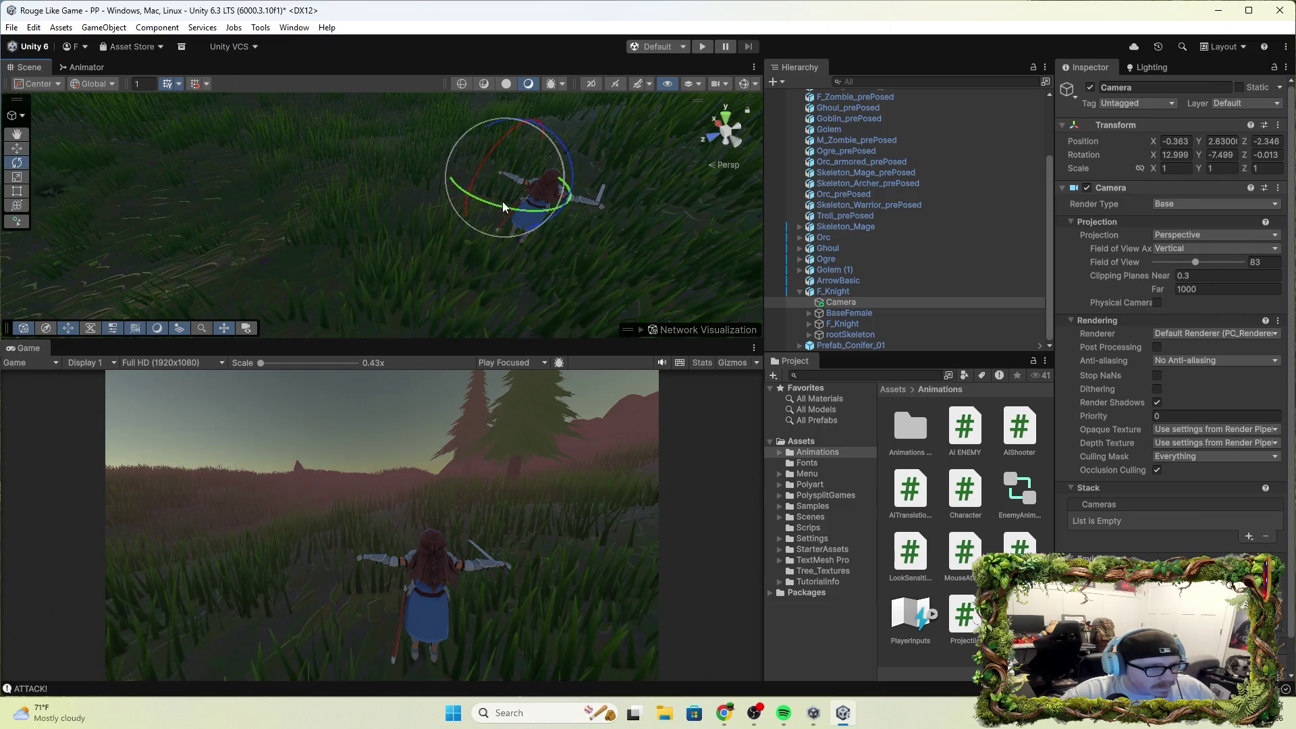
mouse_move(504, 207)
left_mouse_down()
mouse_move(437, 209)
mouse_move(563, 228)
mouse_move(452, 232)
left_mouse_up()
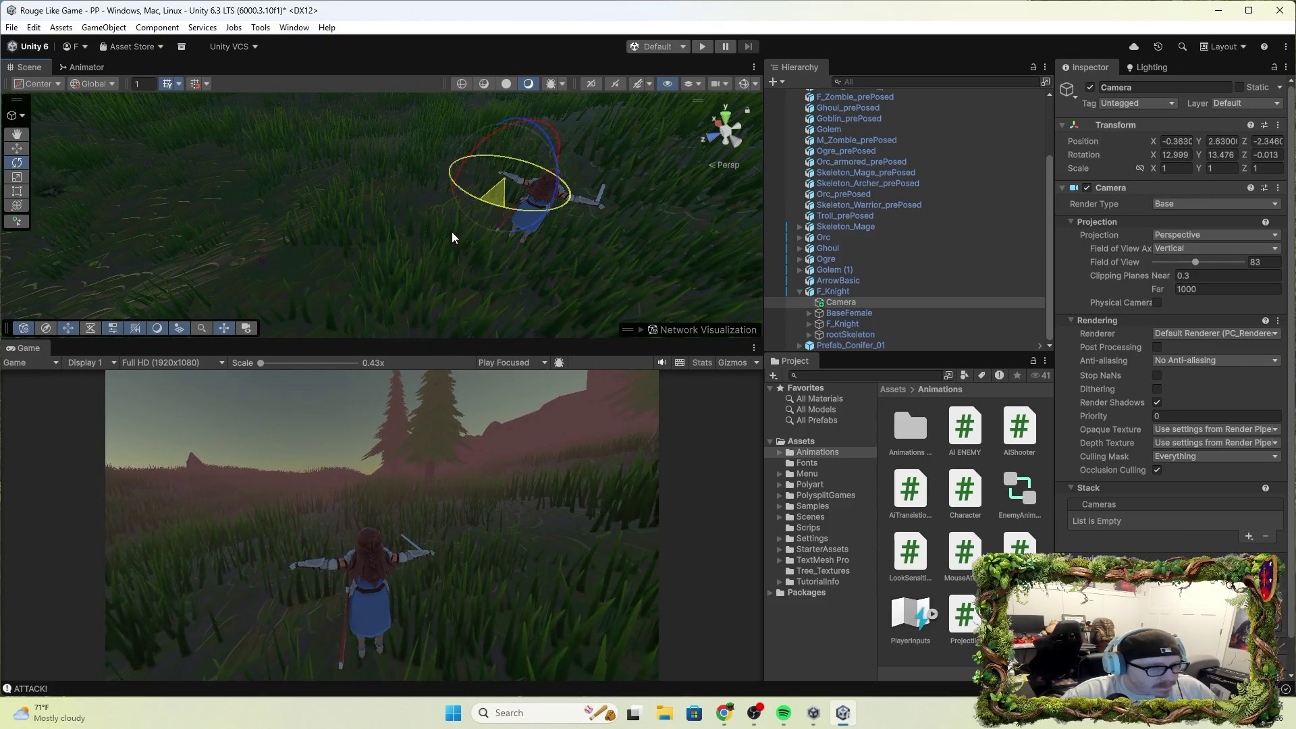
key("w")
mouse_move(461, 176)
left_mouse_down()
mouse_move(614, 230)
mouse_move(708, 153)
left_mouse_up()
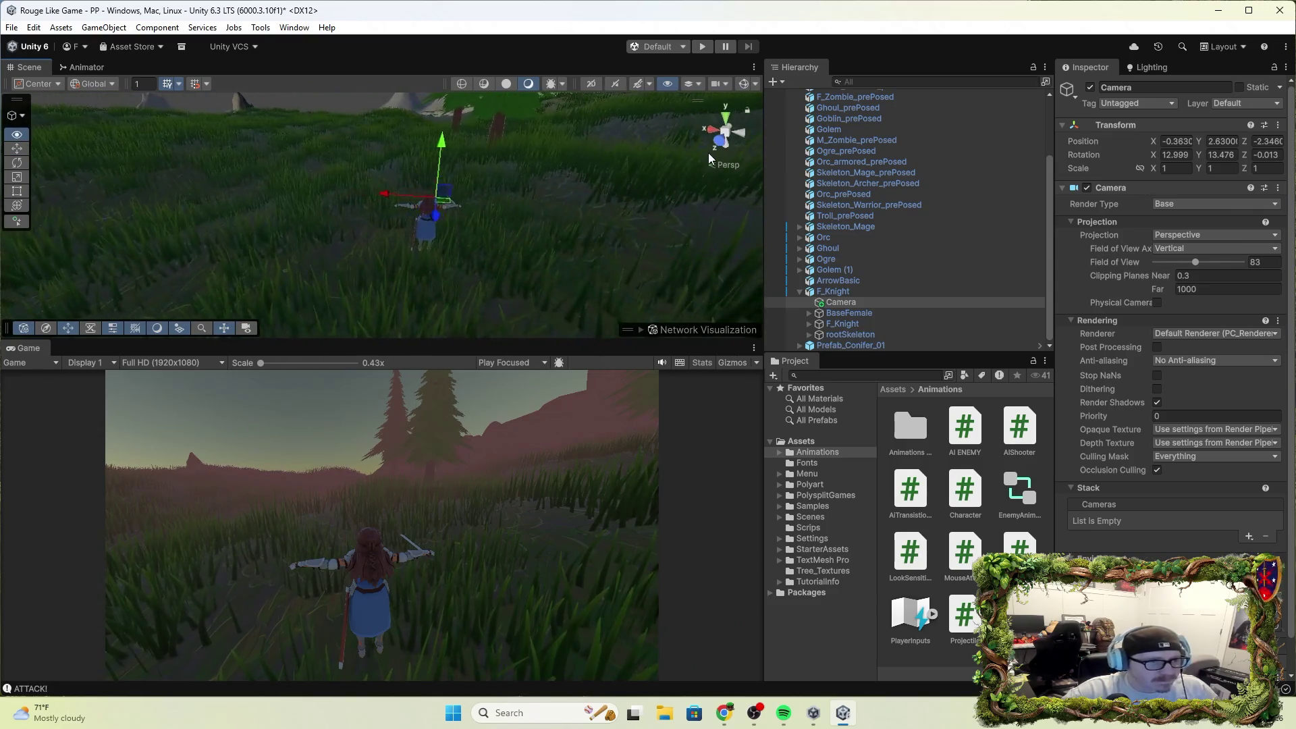
left_click(438, 229)
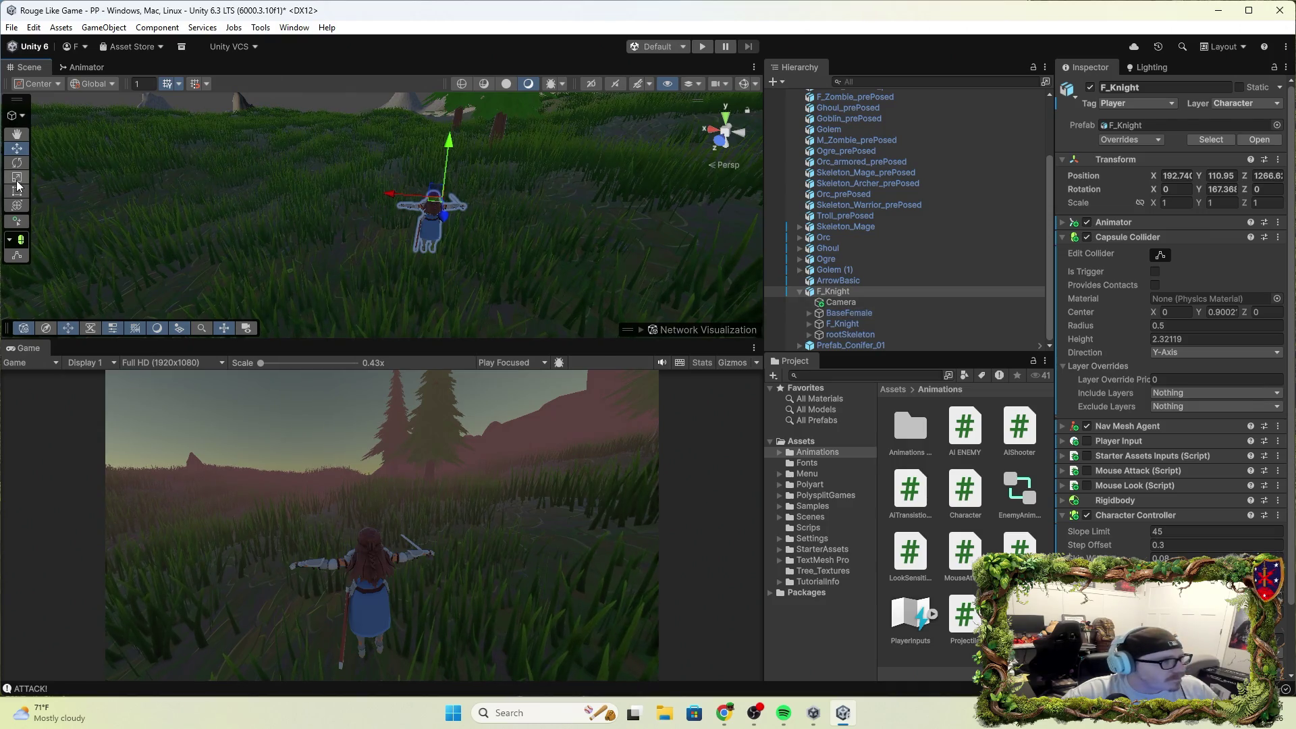
left_click(17, 163)
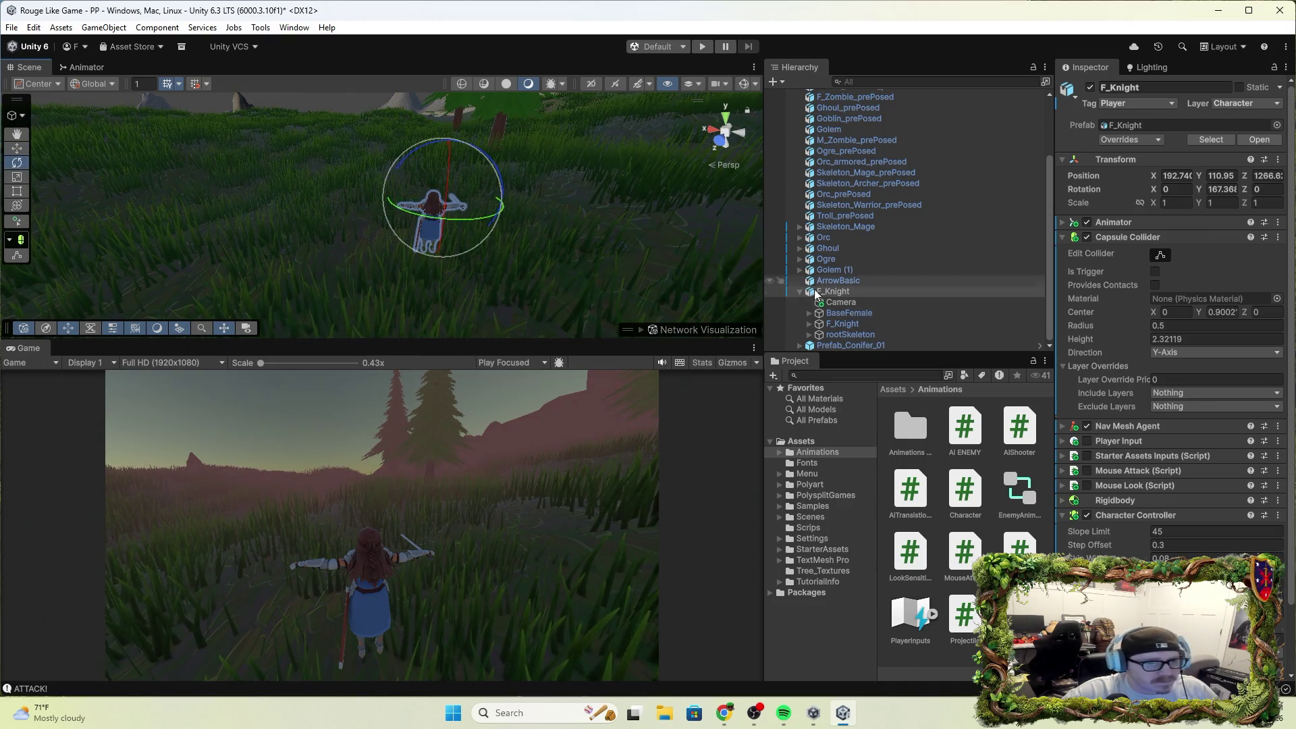
Unparent the Camera, turn F_Knight to Y 184.29 and X 192.32, reparent the Camera, and start Play.
mouse_move(858, 305)
left_mouse_down()
mouse_move(858, 286)
mouse_move(844, 287)
left_mouse_up()
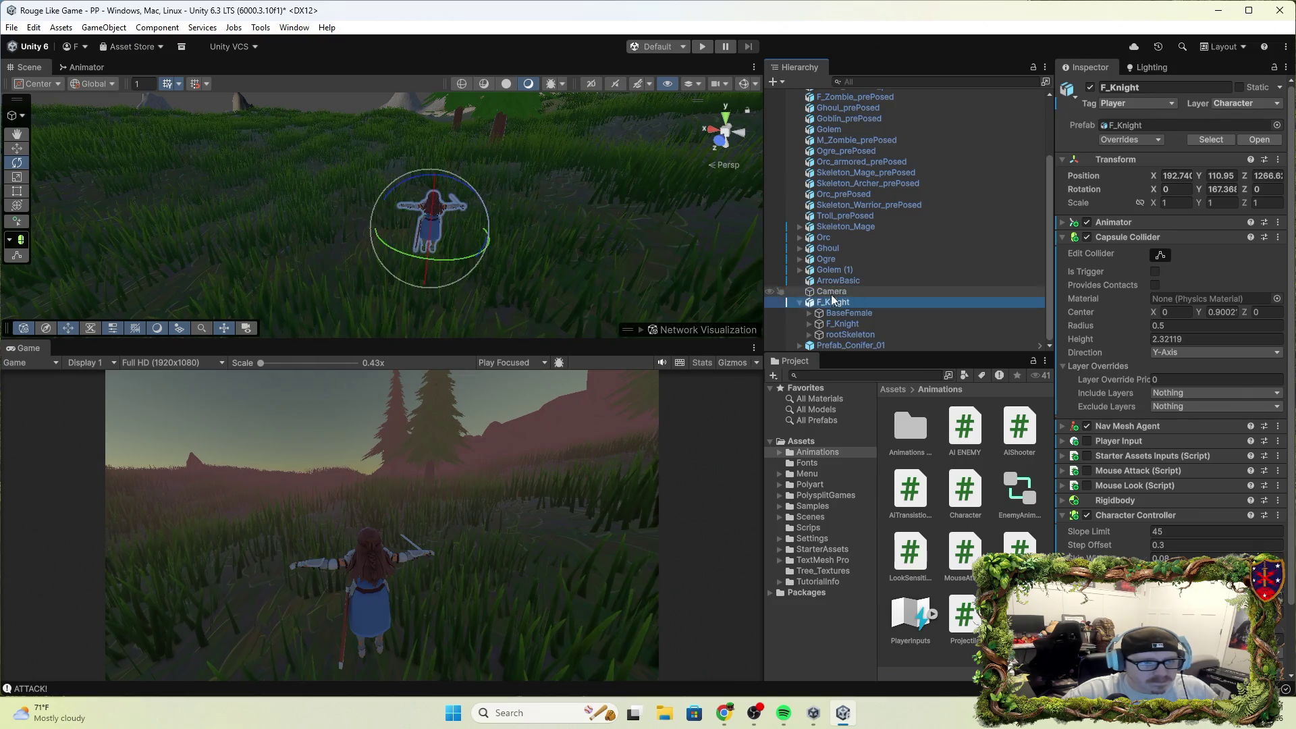
left_click(444, 263)
mouse_move(444, 261)
left_mouse_down()
mouse_move(379, 266)
mouse_move(395, 274)
left_mouse_up()
left_click(16, 147)
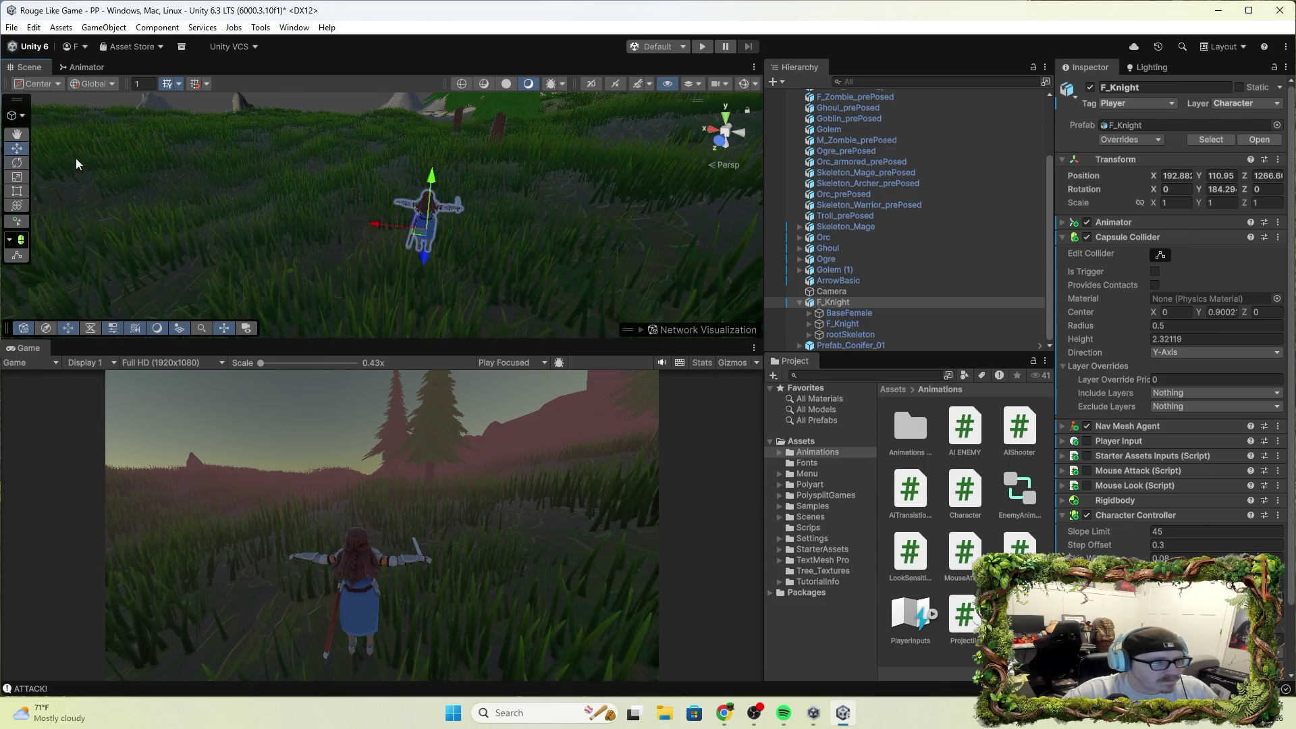
left_click_drag(386, 225, 395, 229)
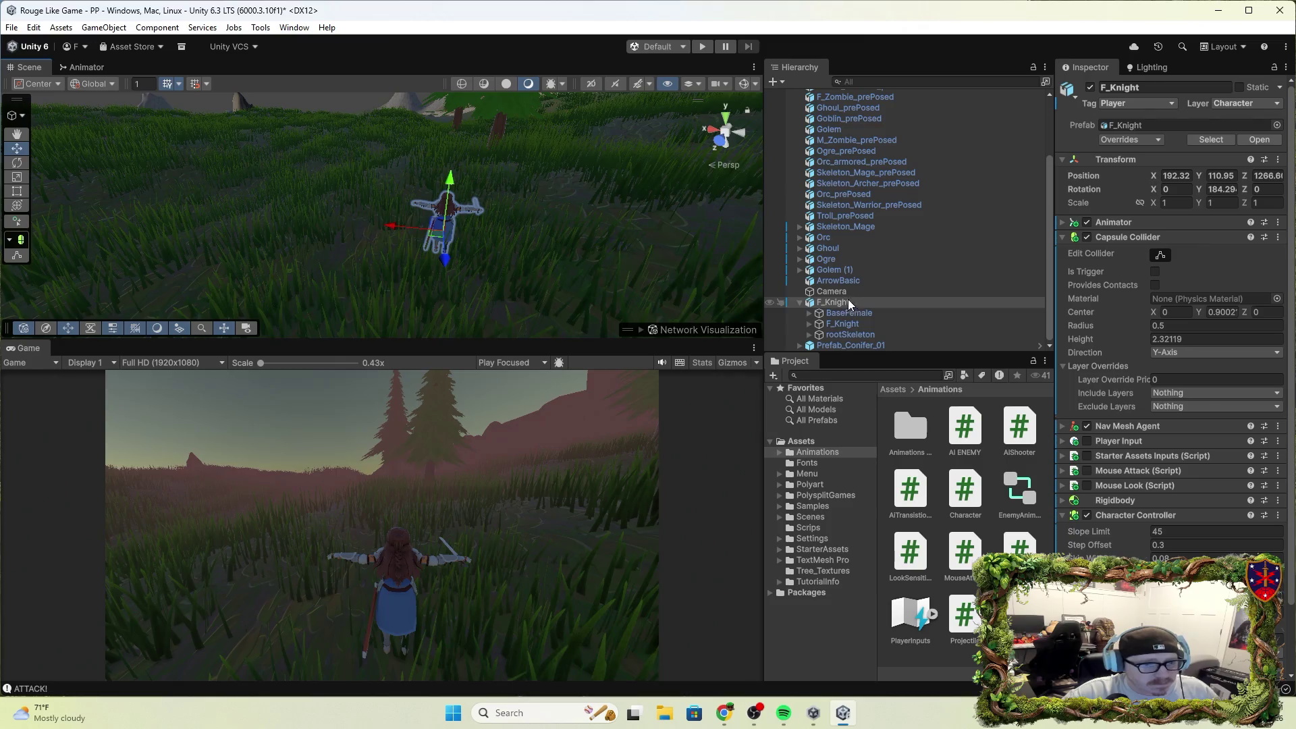
left_click_drag(841, 294, 840, 303)
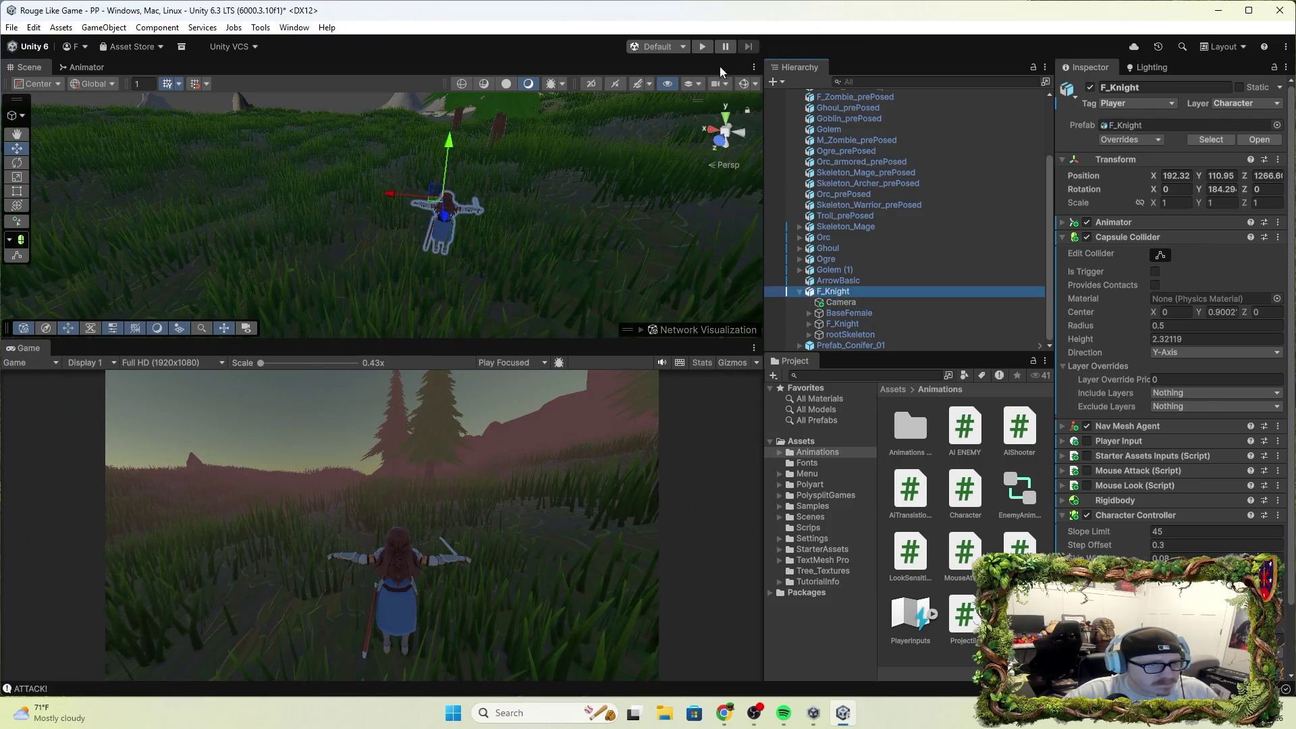
left_click(708, 46)
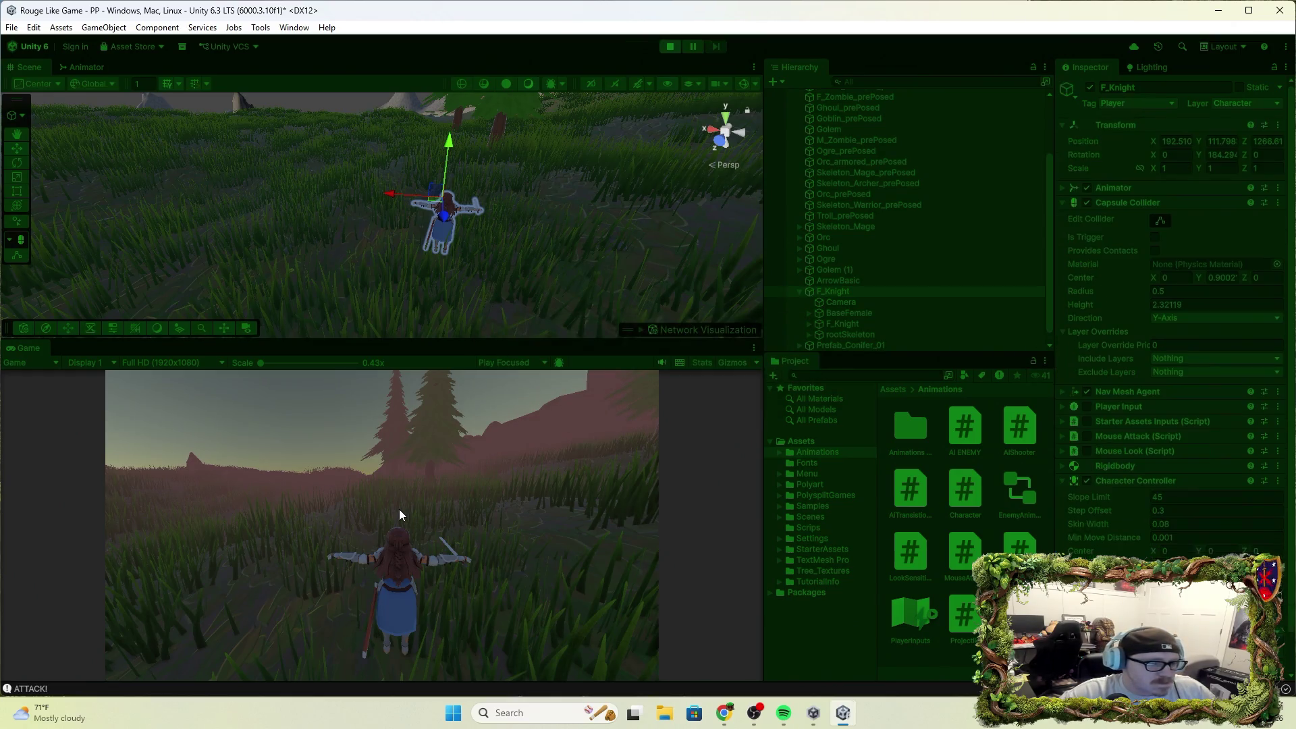
Play-test the knight running with W, attacking on click, backing up with S, then stop.
key("w")
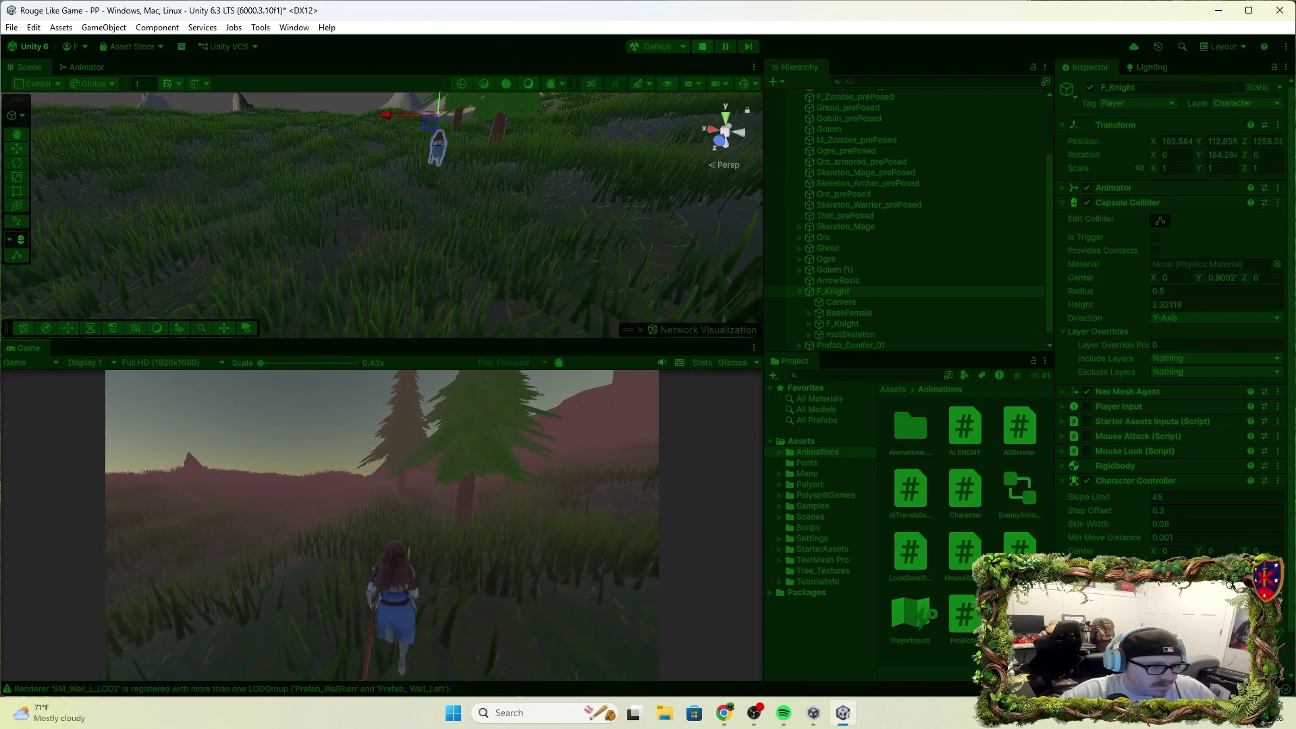
left_click(382, 525)
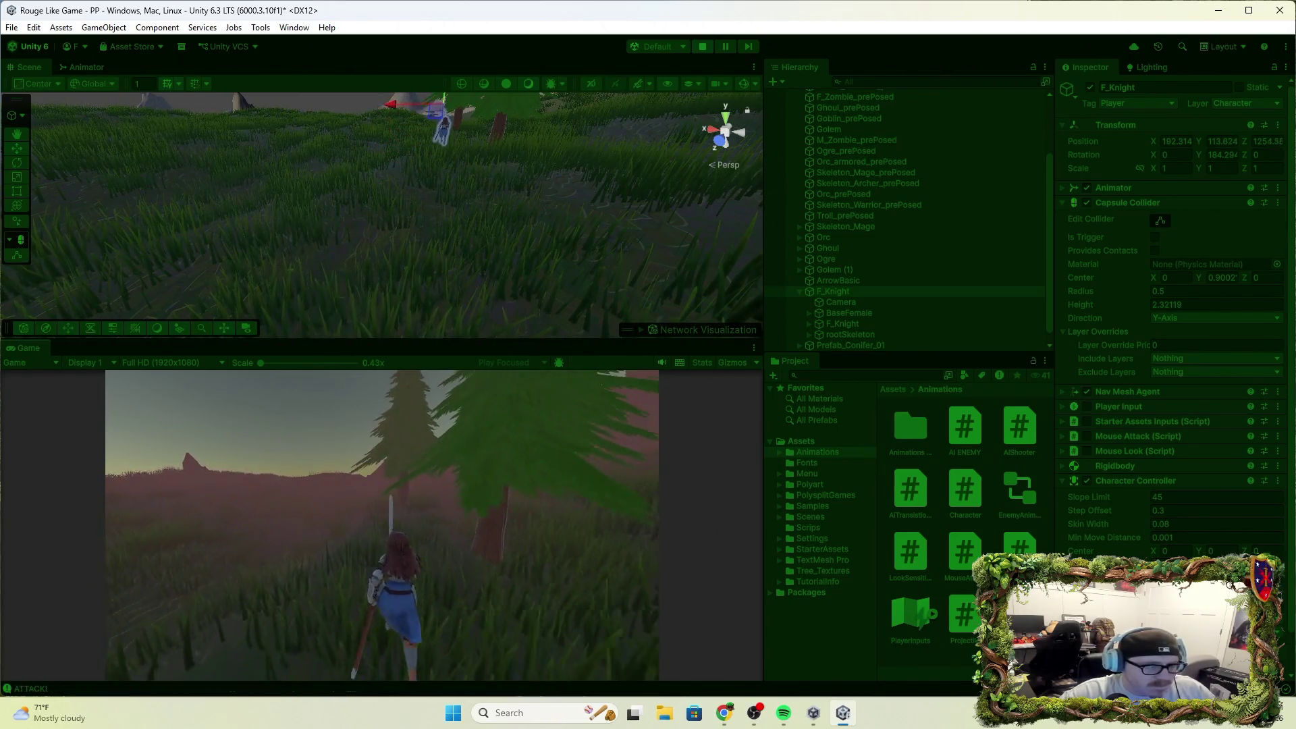
key("s")
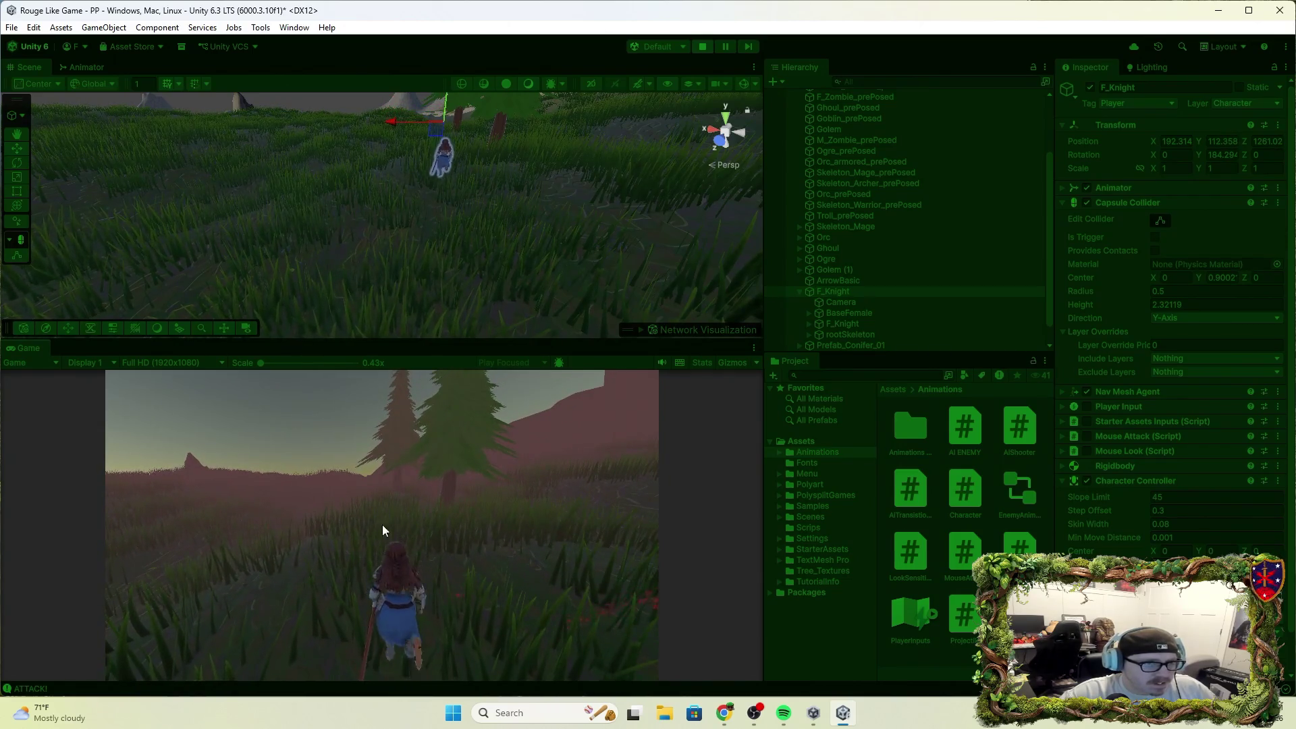
left_click(705, 46)
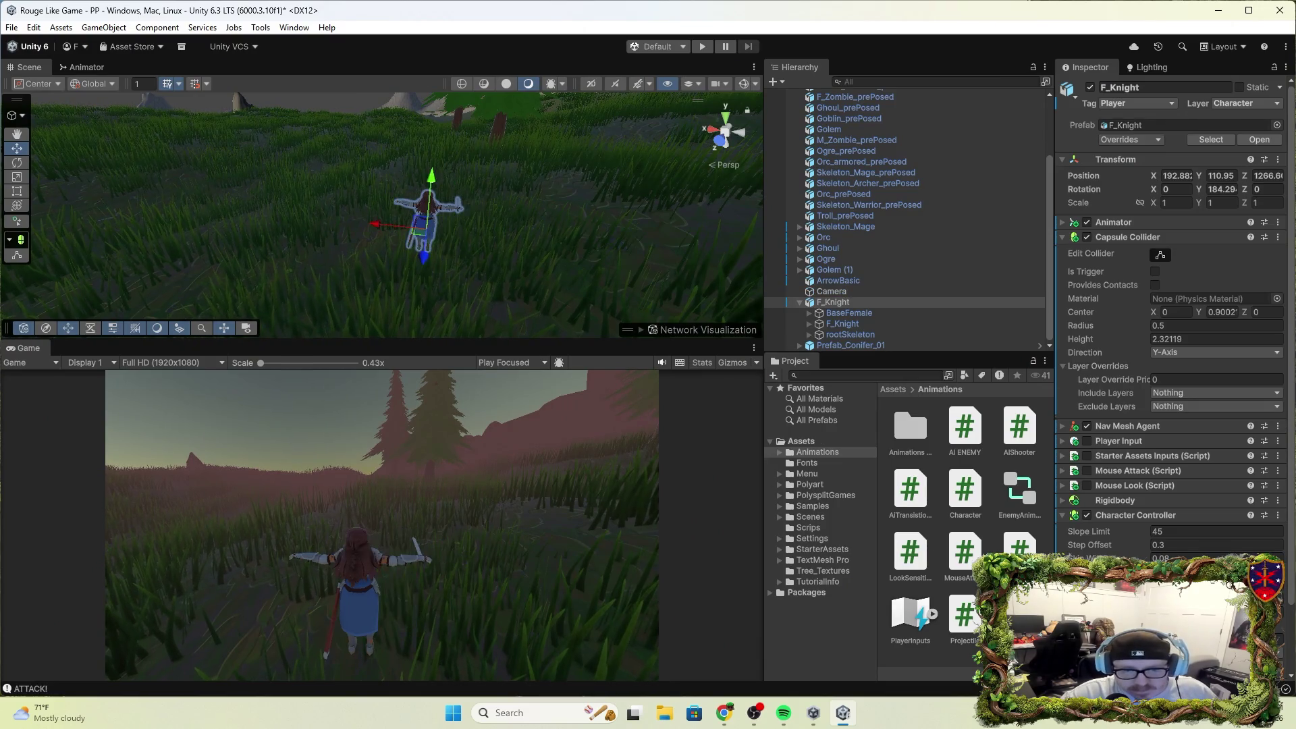
left_click_drag(831, 291, 833, 302)
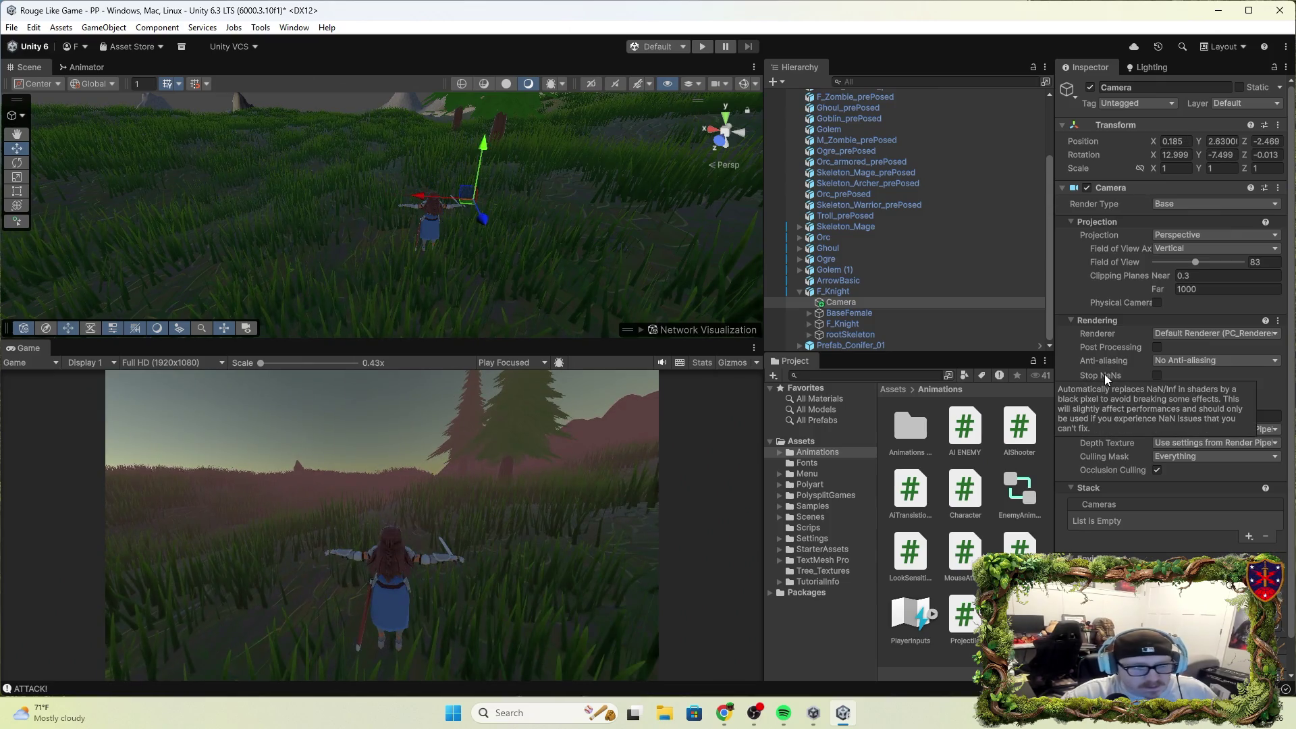
Undo the recent camera edits so the Camera is again a child of F_Knight.
key("ctrl+z")
key("ctrl+z")
key("ctrl+z")
key("ctrl+z")
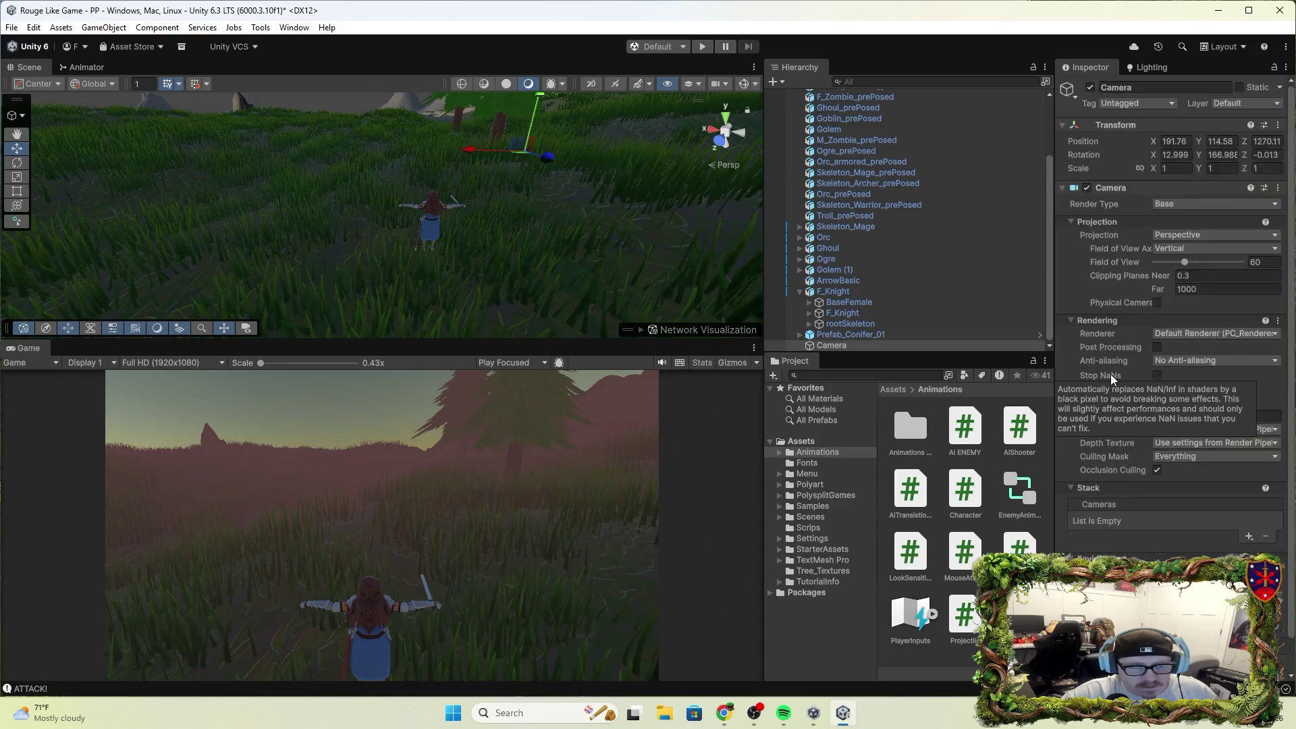
key("ctrl+z")
key("ctrl+z")
key("ctrl+z")
key("ctrl+z")
key("ctrl+z")
key("ctrl+z")
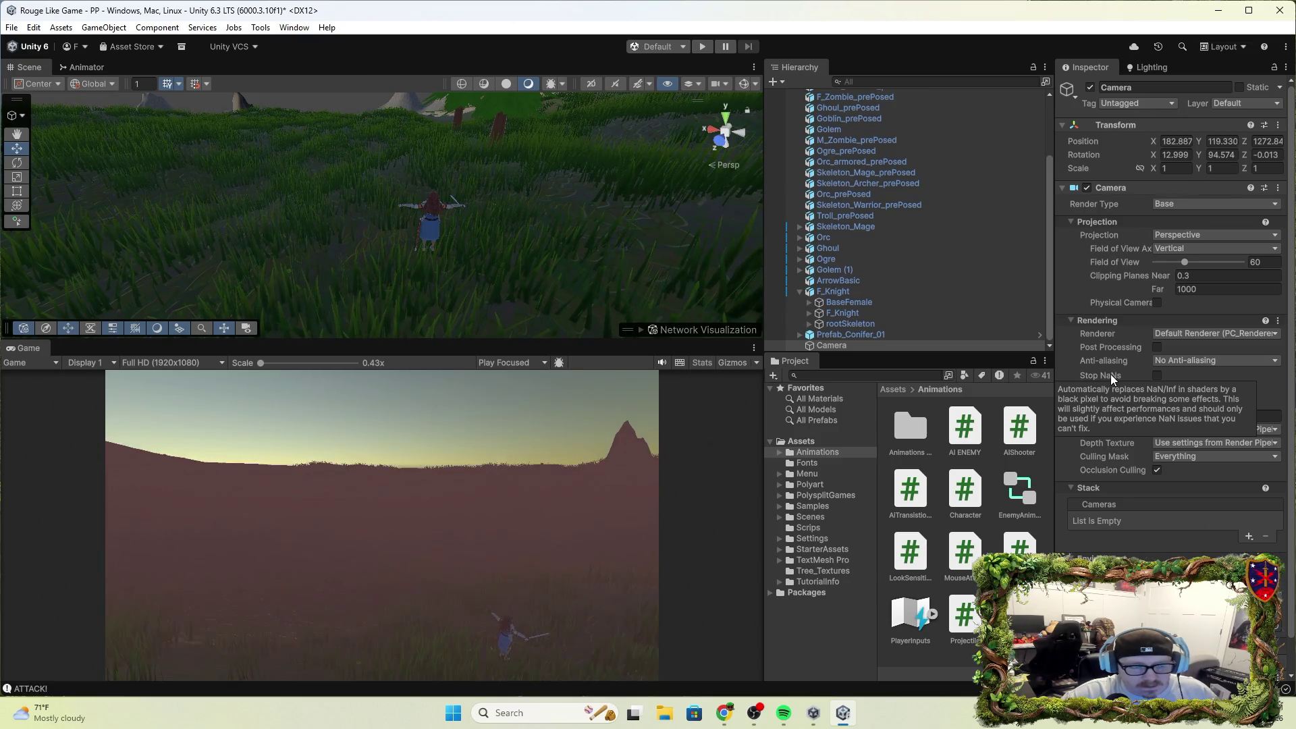
key("ctrl+z")
key("ctrl+z")
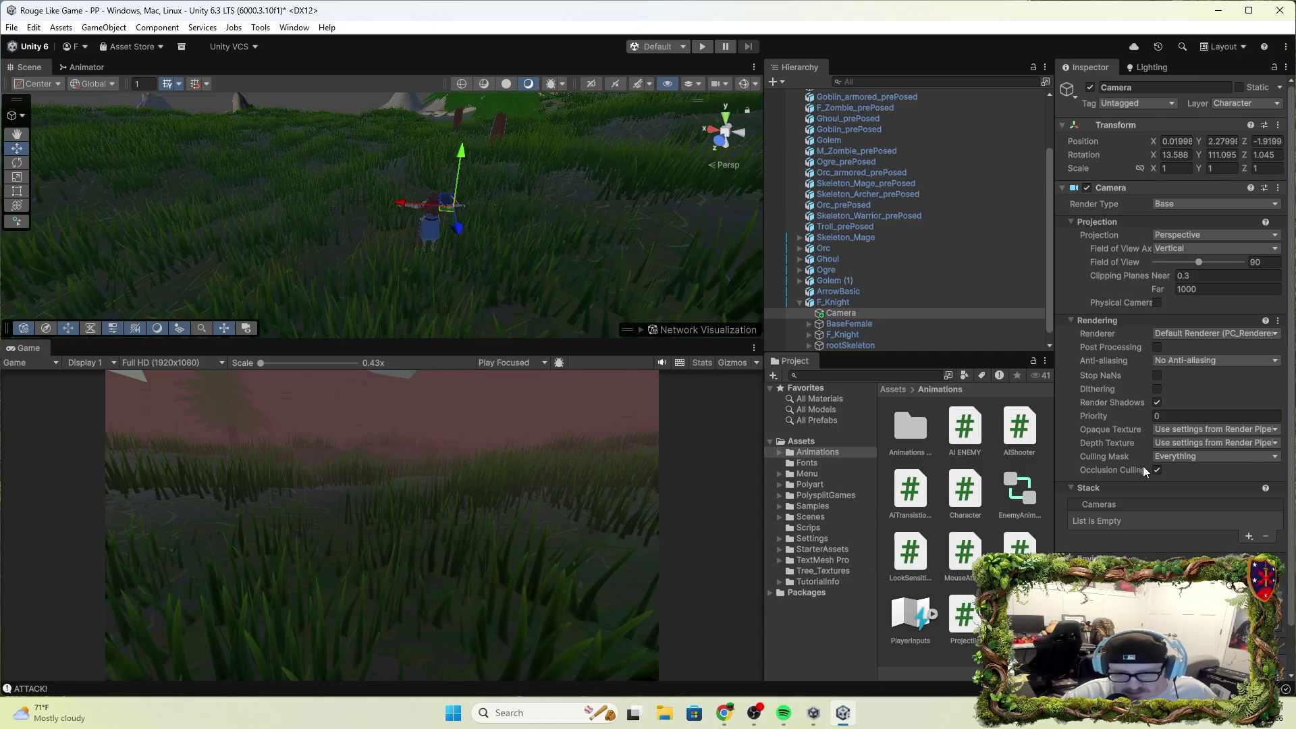
Review the Camera component settings and open the Character script in Visual Studio.
scroll(1144, 466, "down", 2)
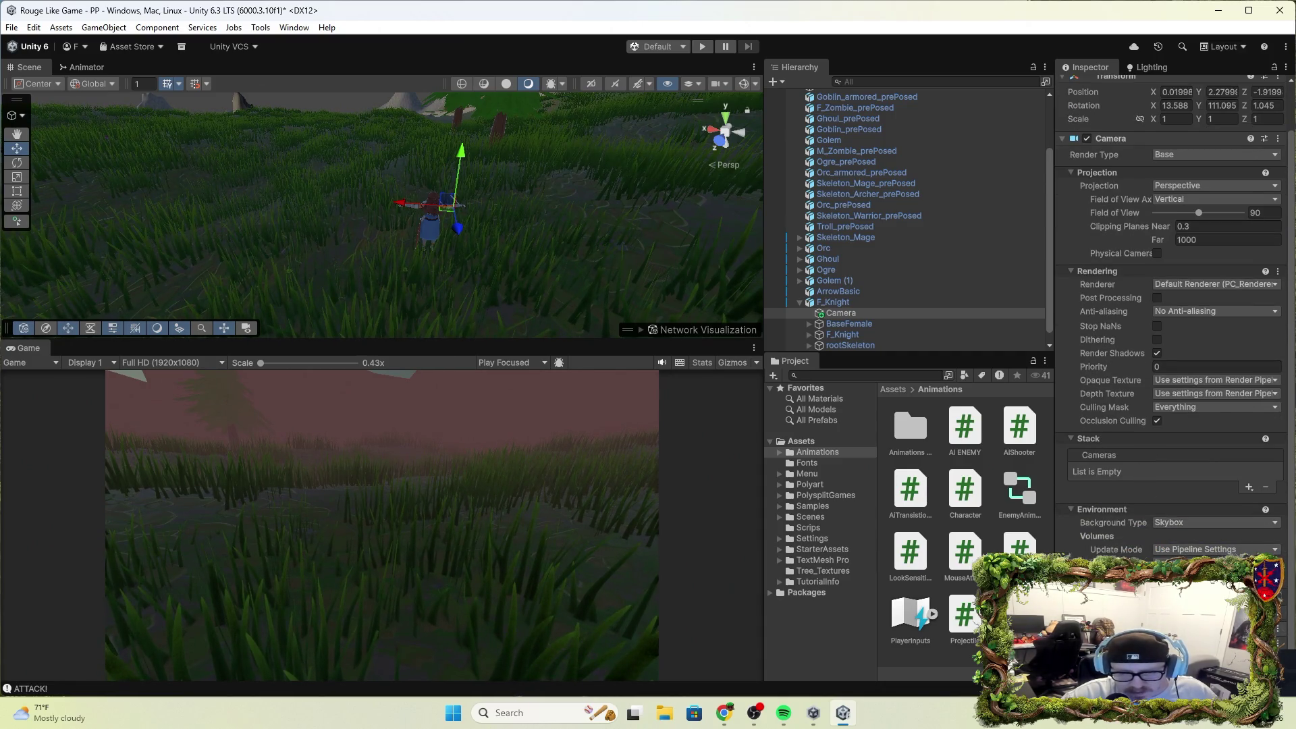
scroll(1171, 324, "down", 2)
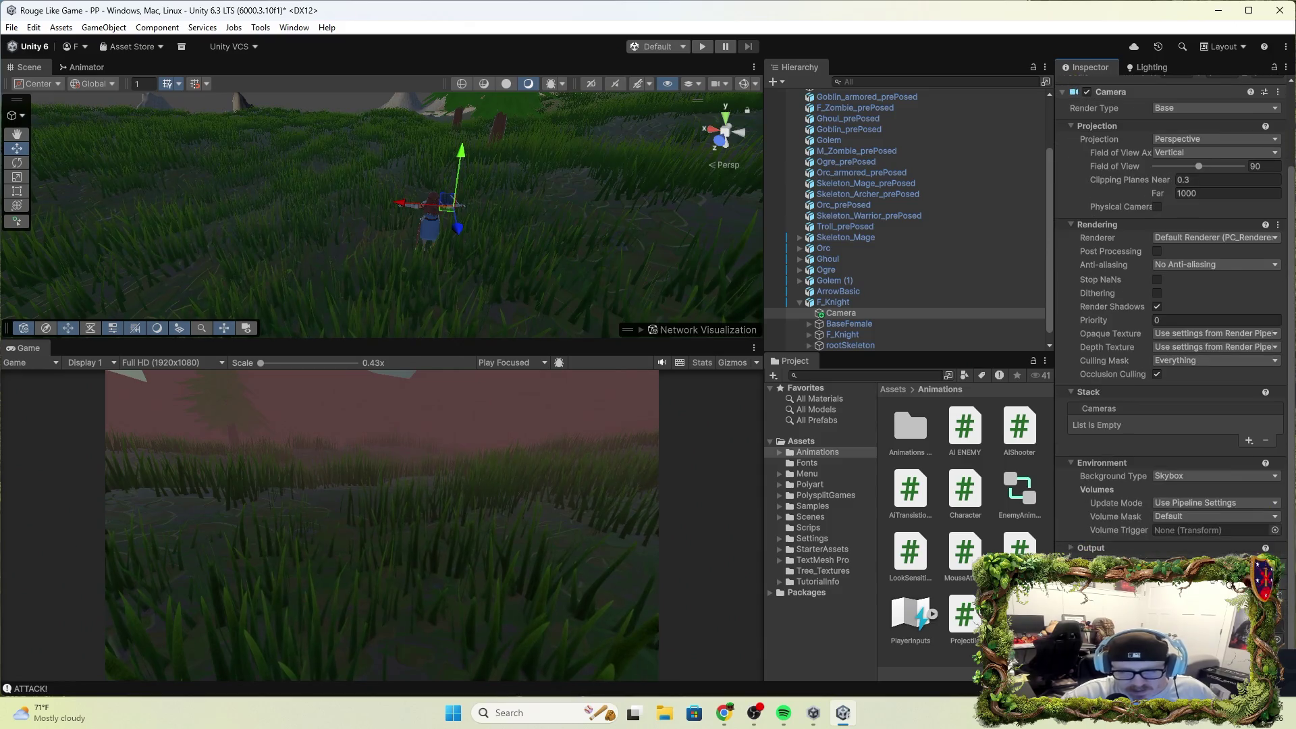
scroll(1172, 324, "down", 1)
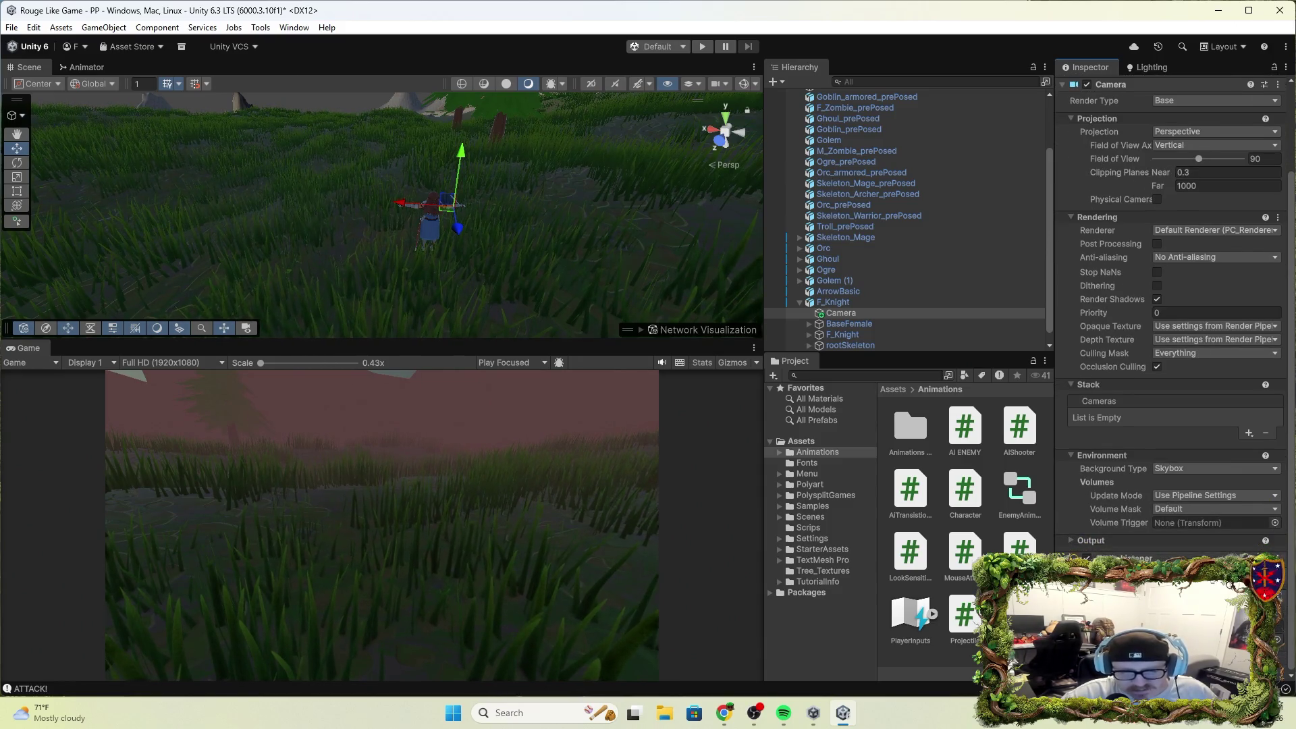
scroll(1172, 252, "up", 1)
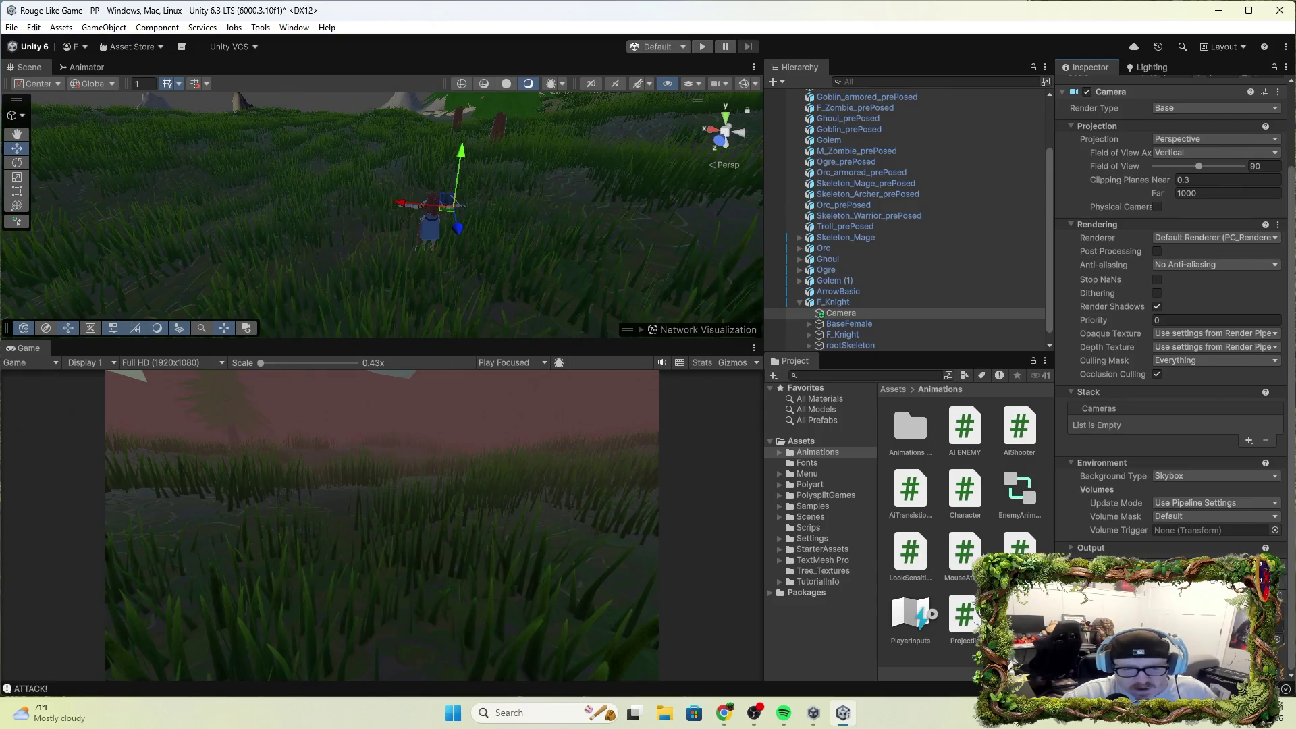
scroll(1171, 324, "up", 2)
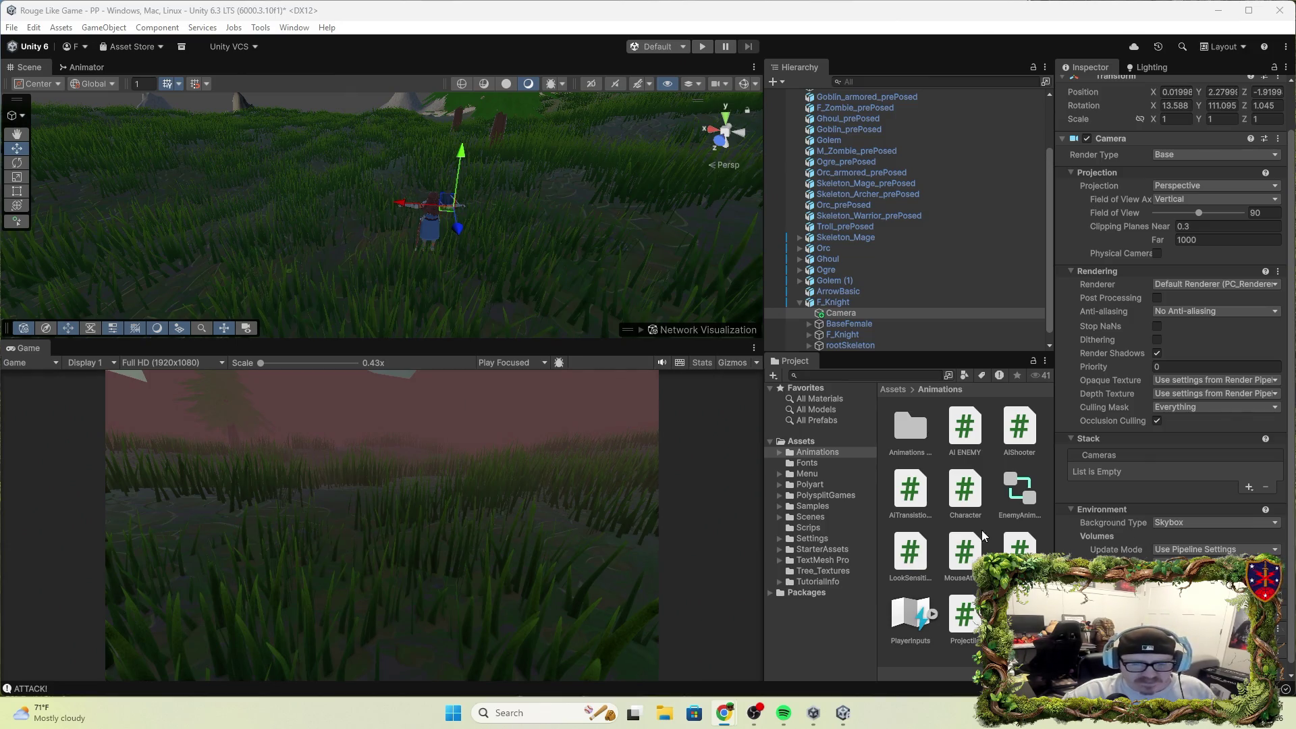
double_click(972, 487)
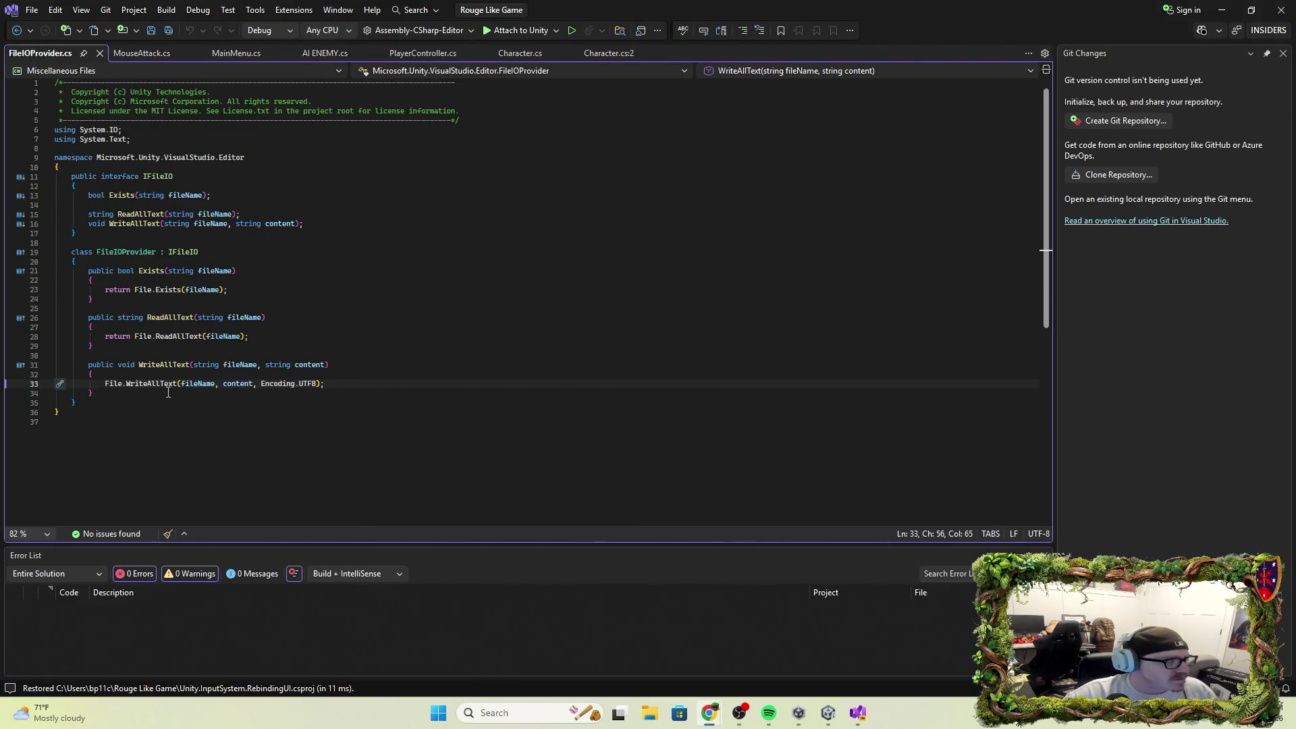
Close the FileIOProvider.cs and Character.cs:2 tabs, add Debug.Log(vertical); below the Move call, and save.
left_click(96, 55)
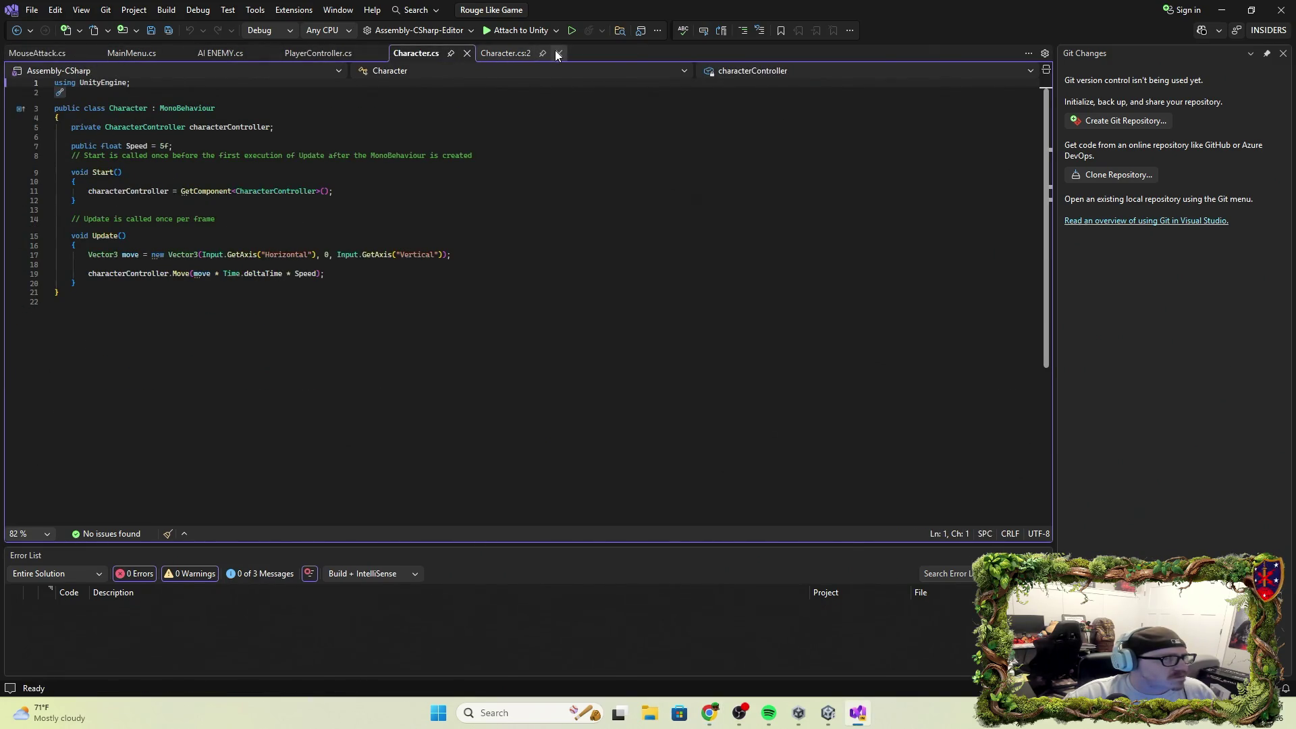
left_click(558, 54)
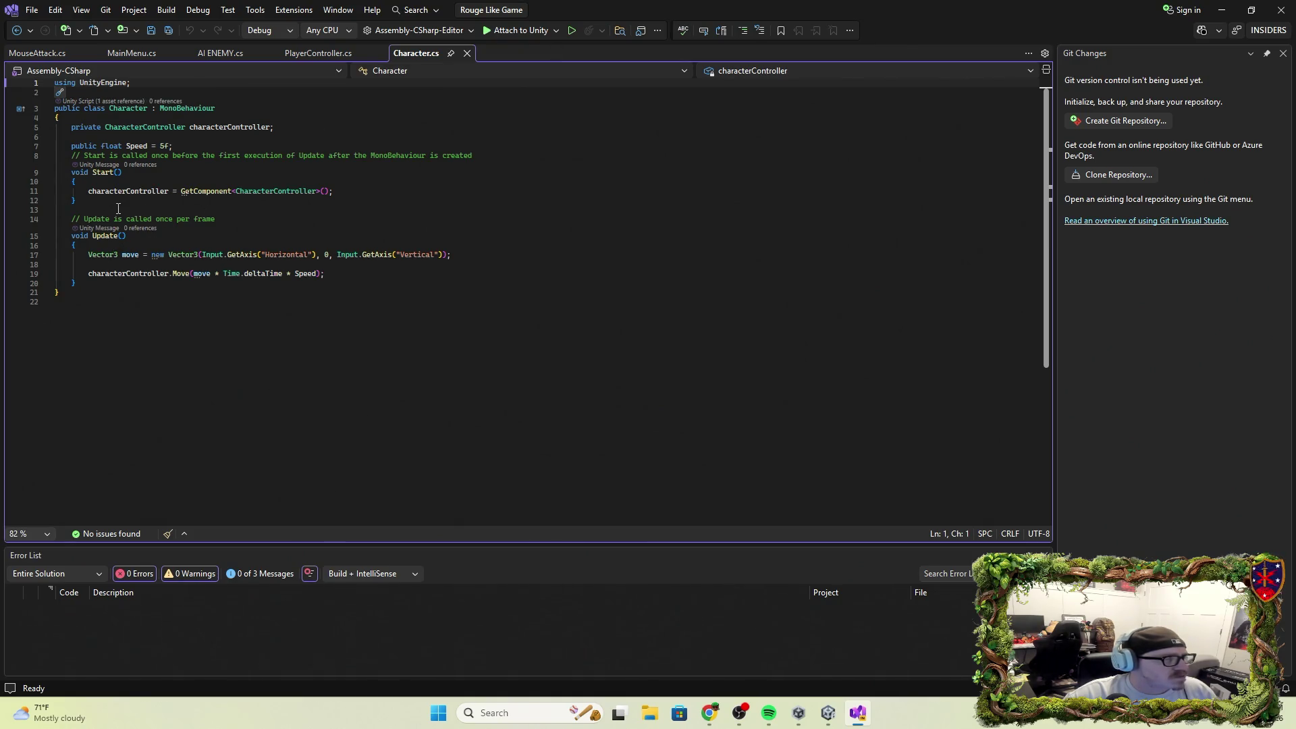
left_click(358, 274)
key("Return")
key("Return")
type("Debug.Log(vertical);")
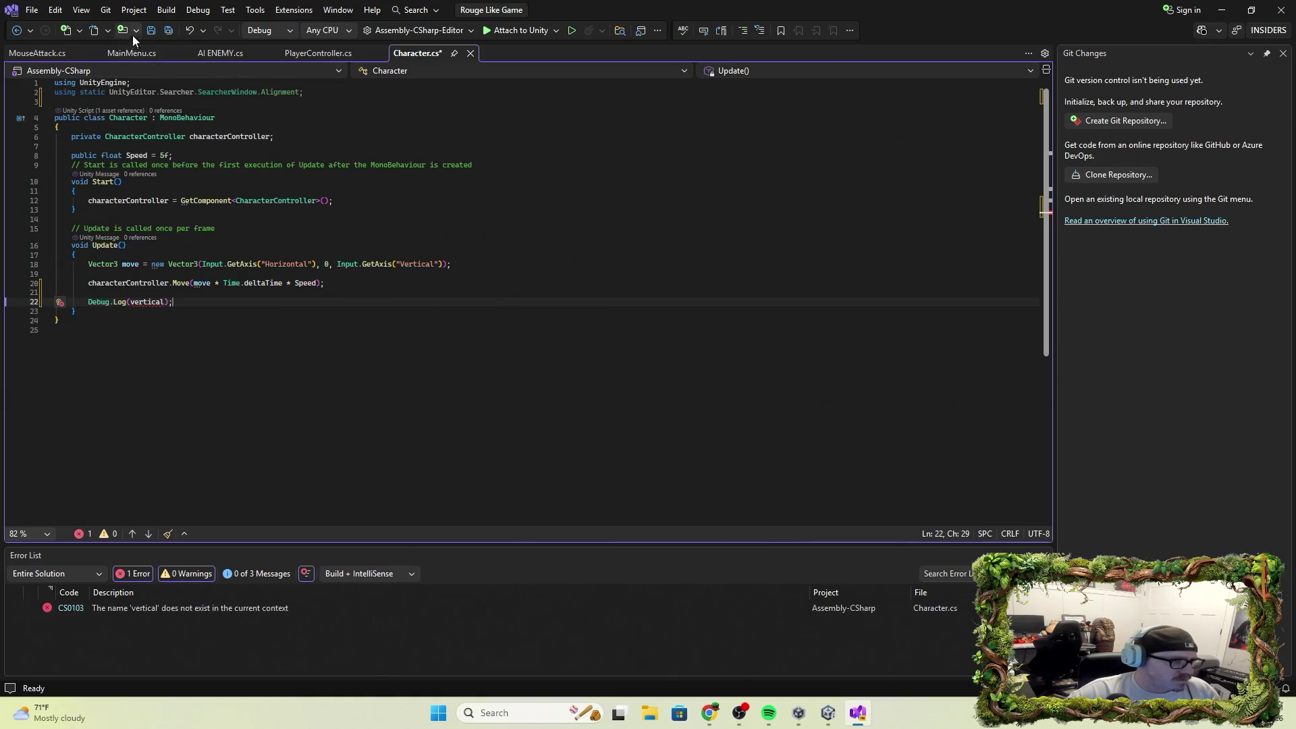
left_click(151, 31)
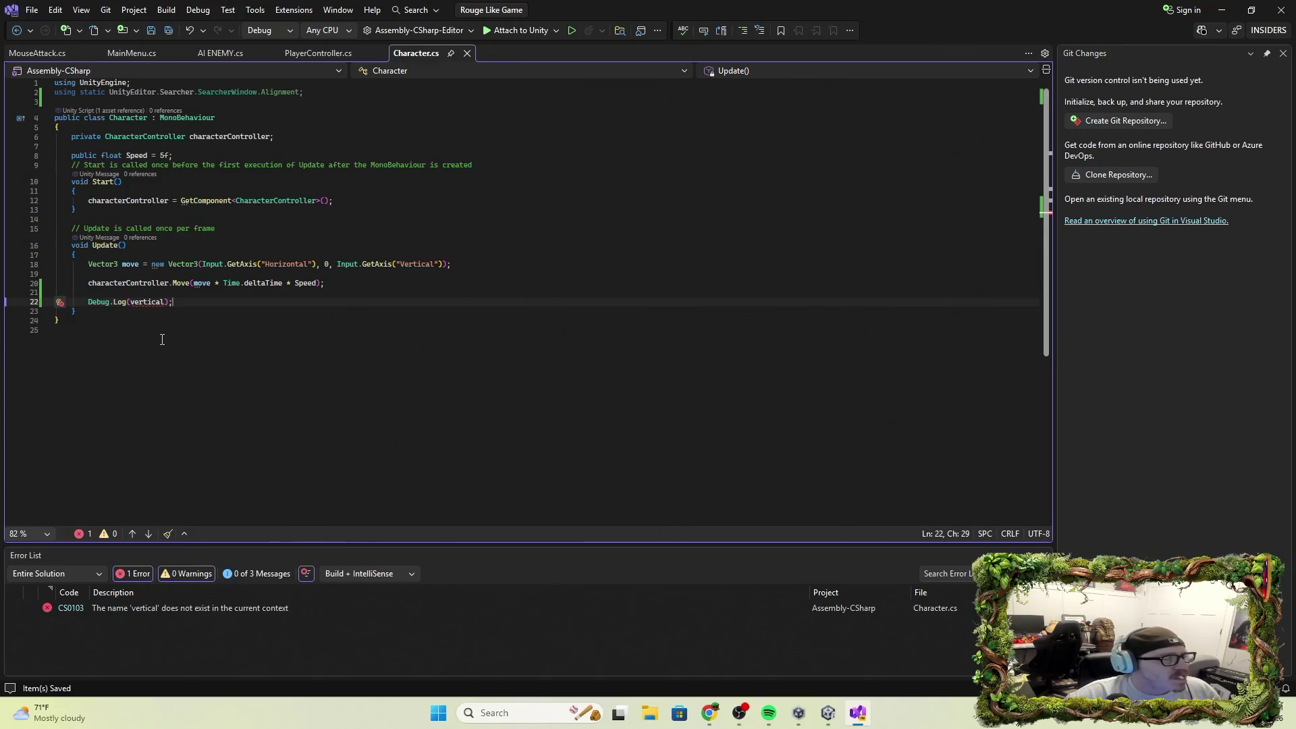
Fix the line to Debug.Log("Vertical");, save Character.cs, and minimize Visual Studio.
key("Left")
key("Left")
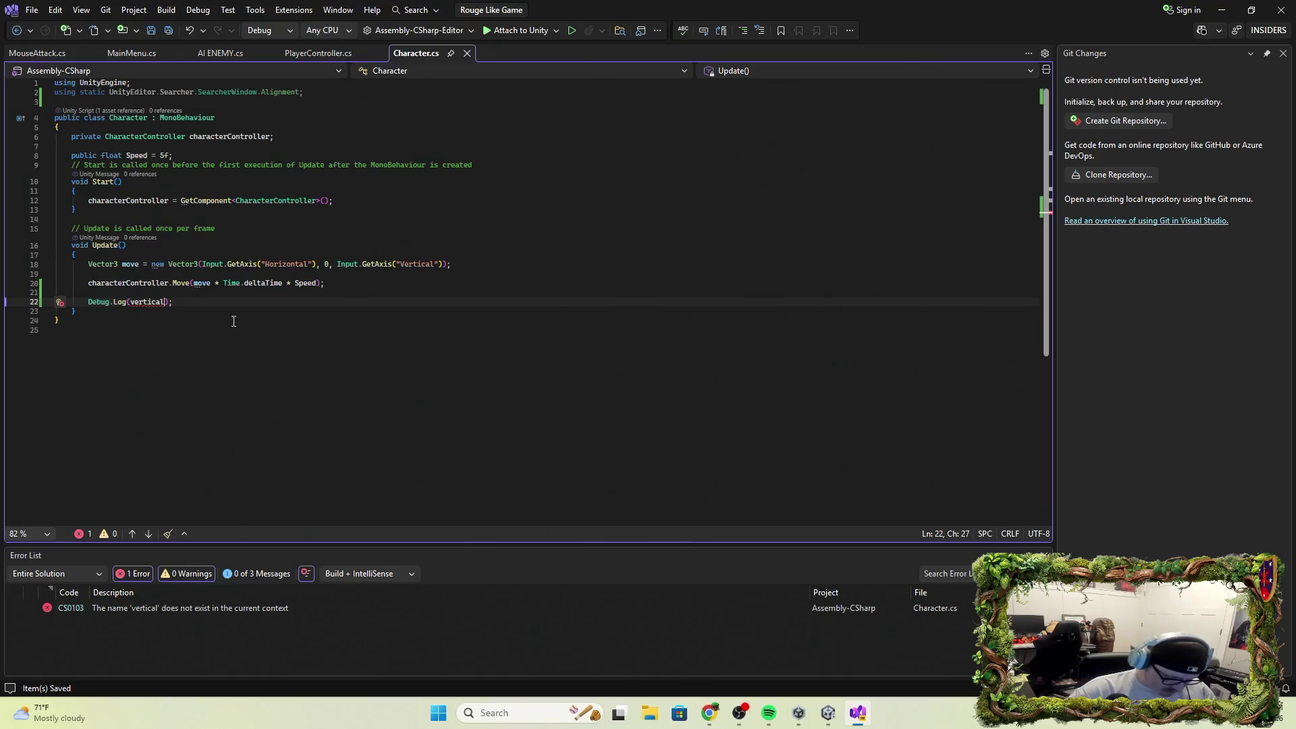
type("\"")
key("BackSpace")
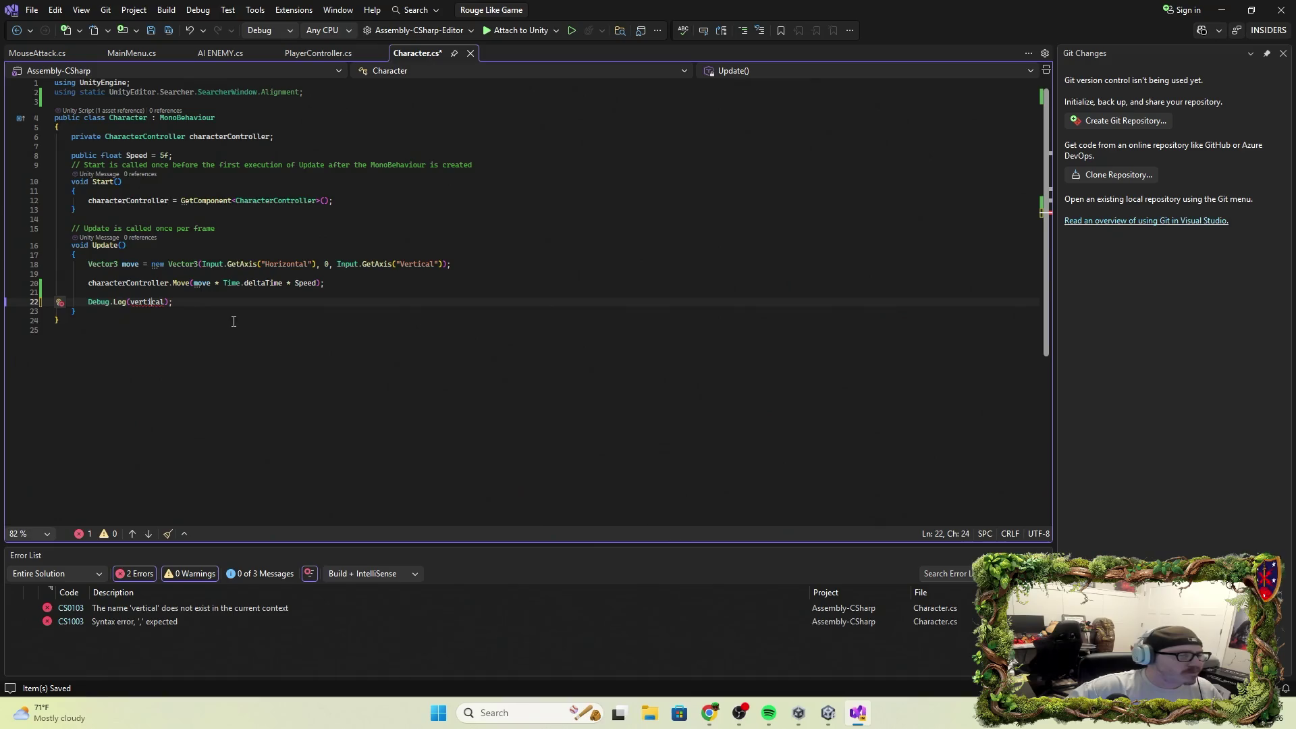
key("Left")
key("Left")
key("Left")
key("Left")
type("\"Vertical")
key("Right")
key("Right")
key("Right")
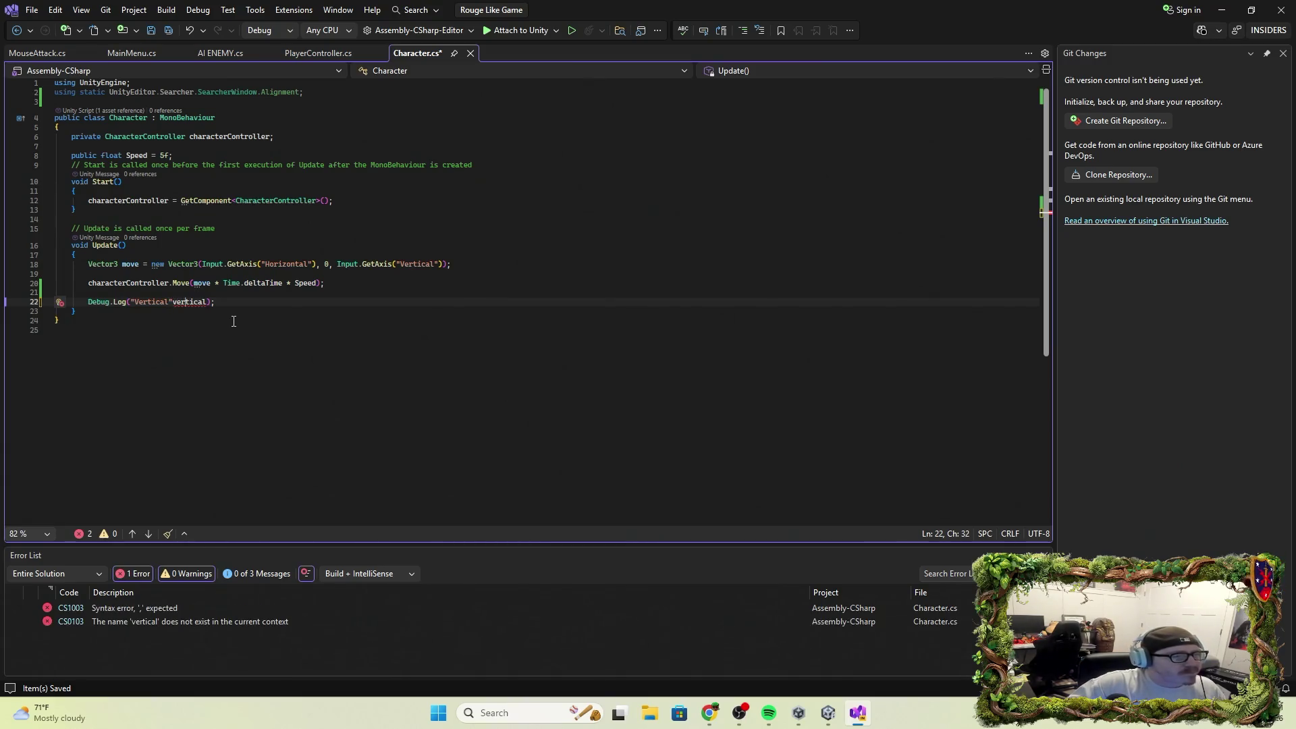
key("BackSpace")
key("BackSpace")
key("BackSpace")
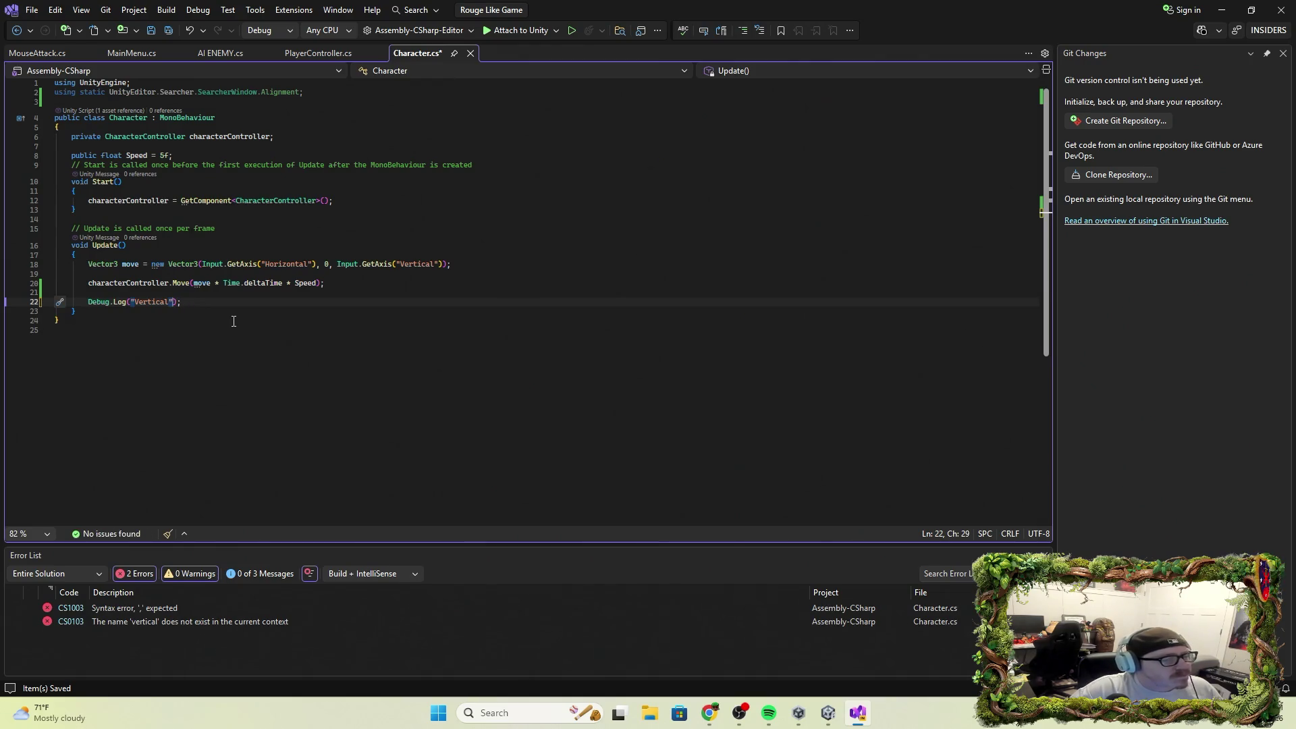
left_click(158, 34)
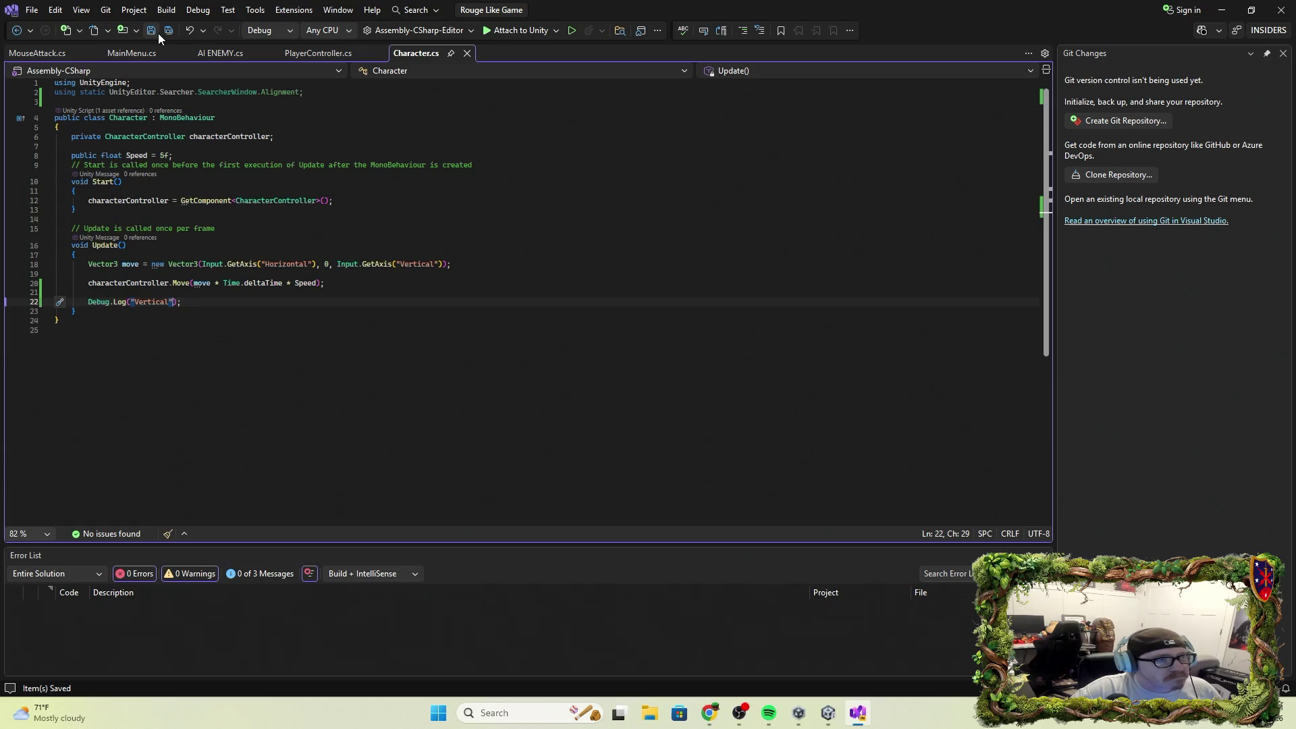
left_click(1222, 11)
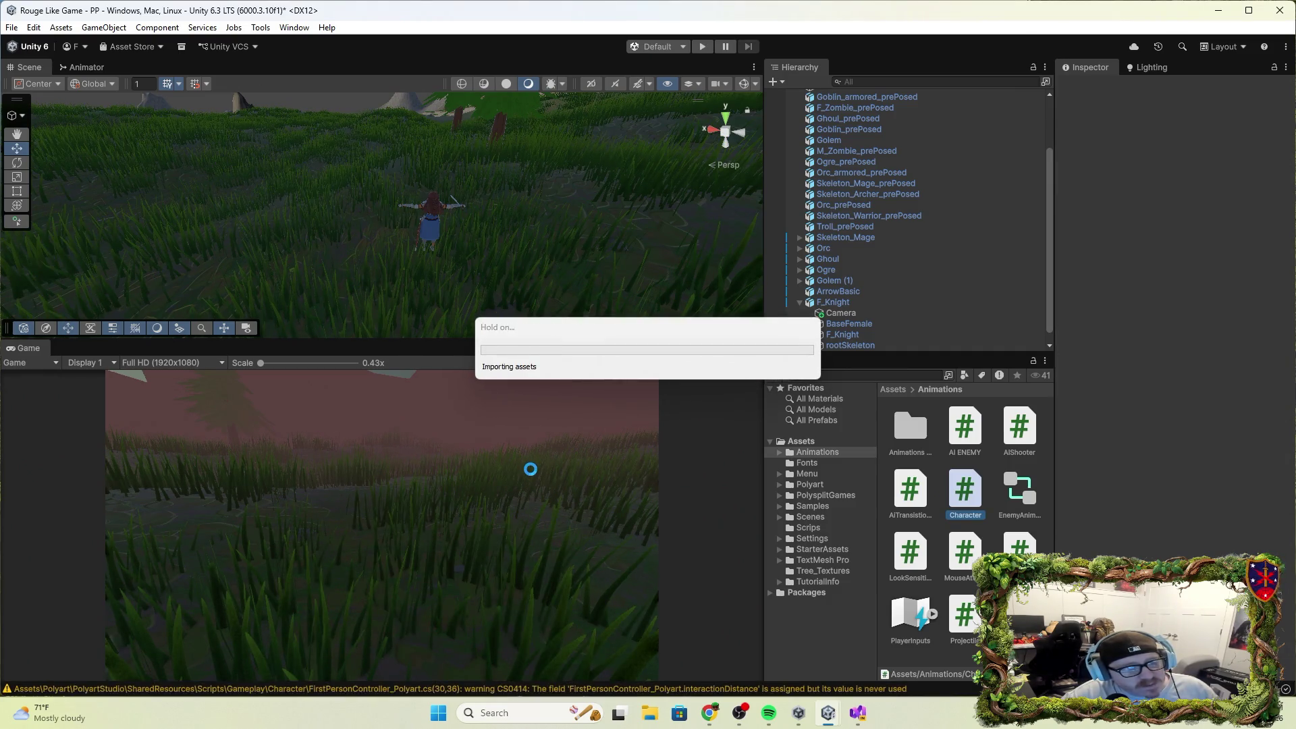
Play-test, then delete the Debug.Log line from Character.cs, save, and return to Unity.
key("ctrl+p")
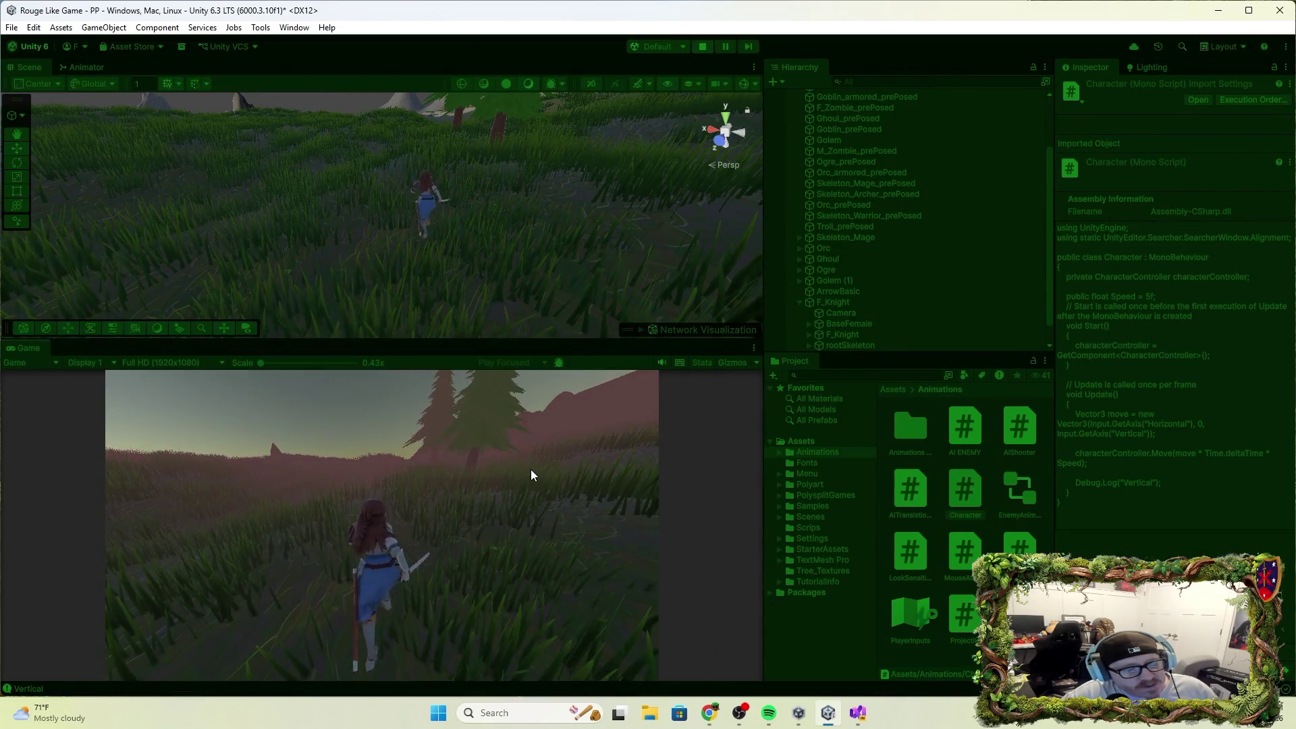
key("alt+Tab")
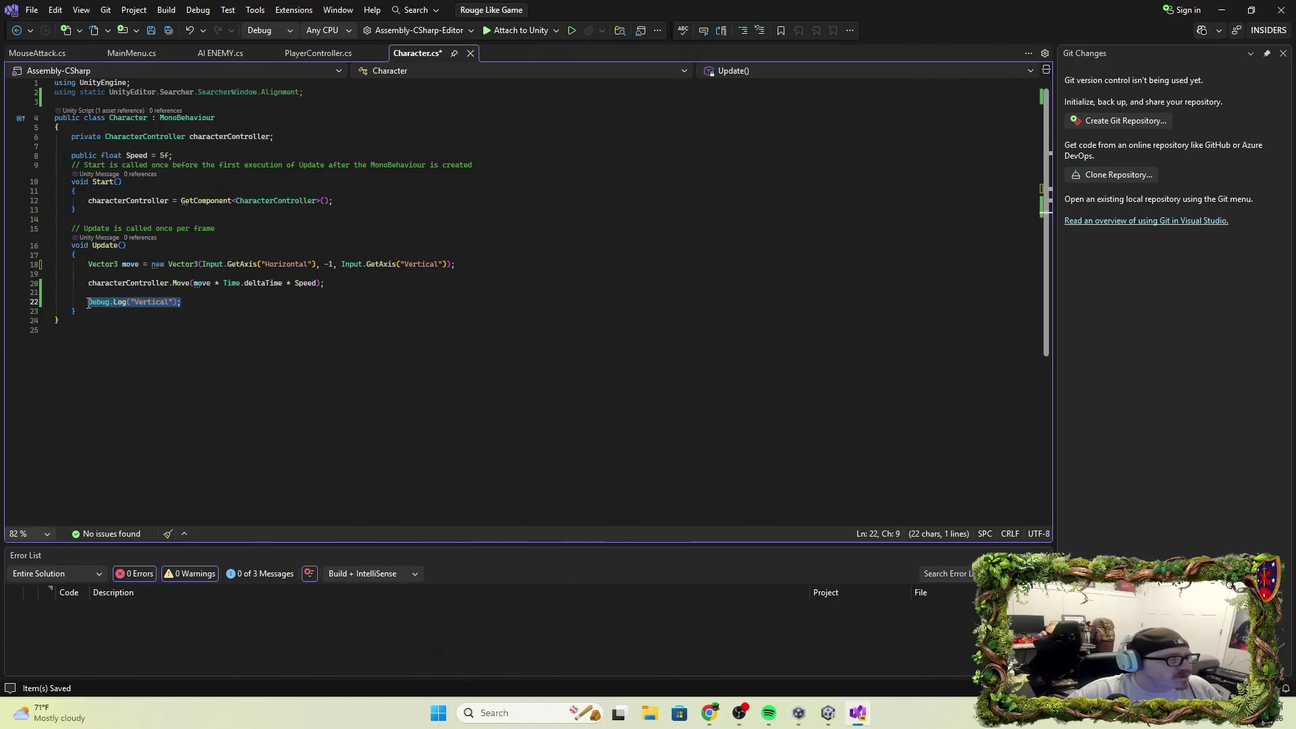
key("Delete")
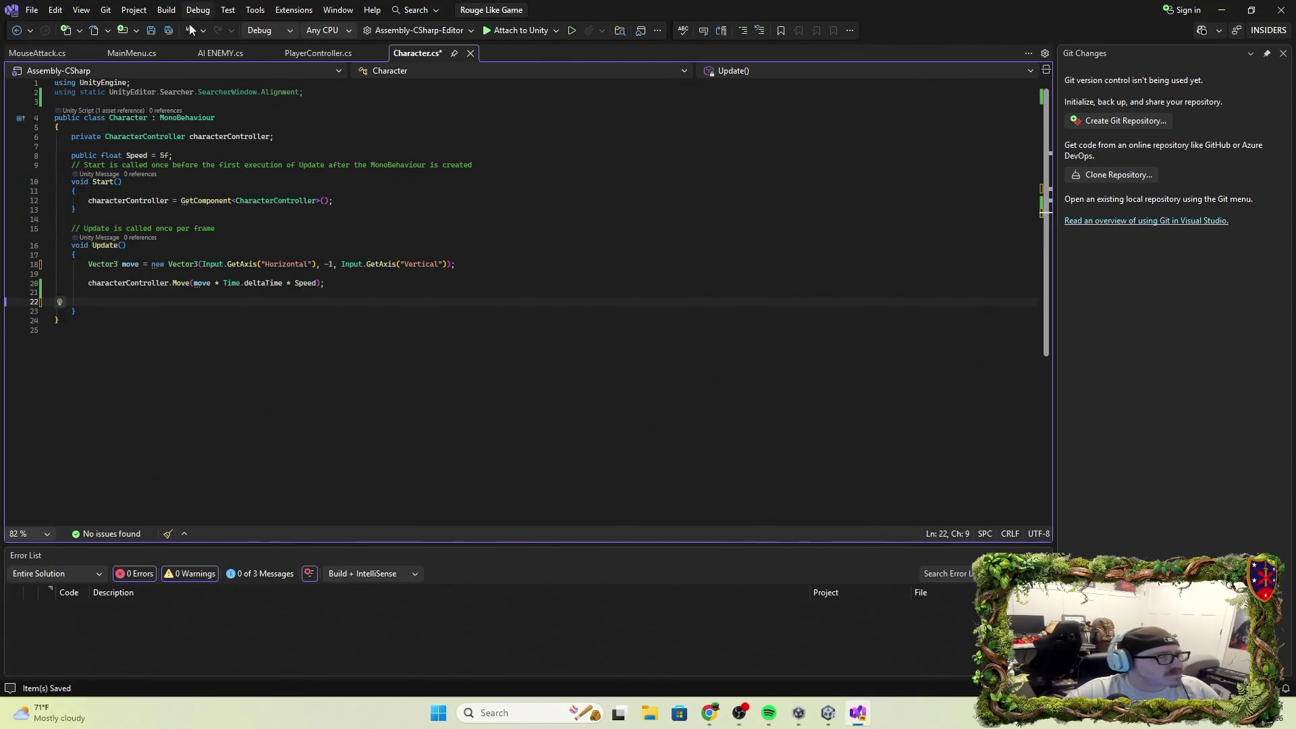
left_click(148, 30)
left_click(1222, 9)
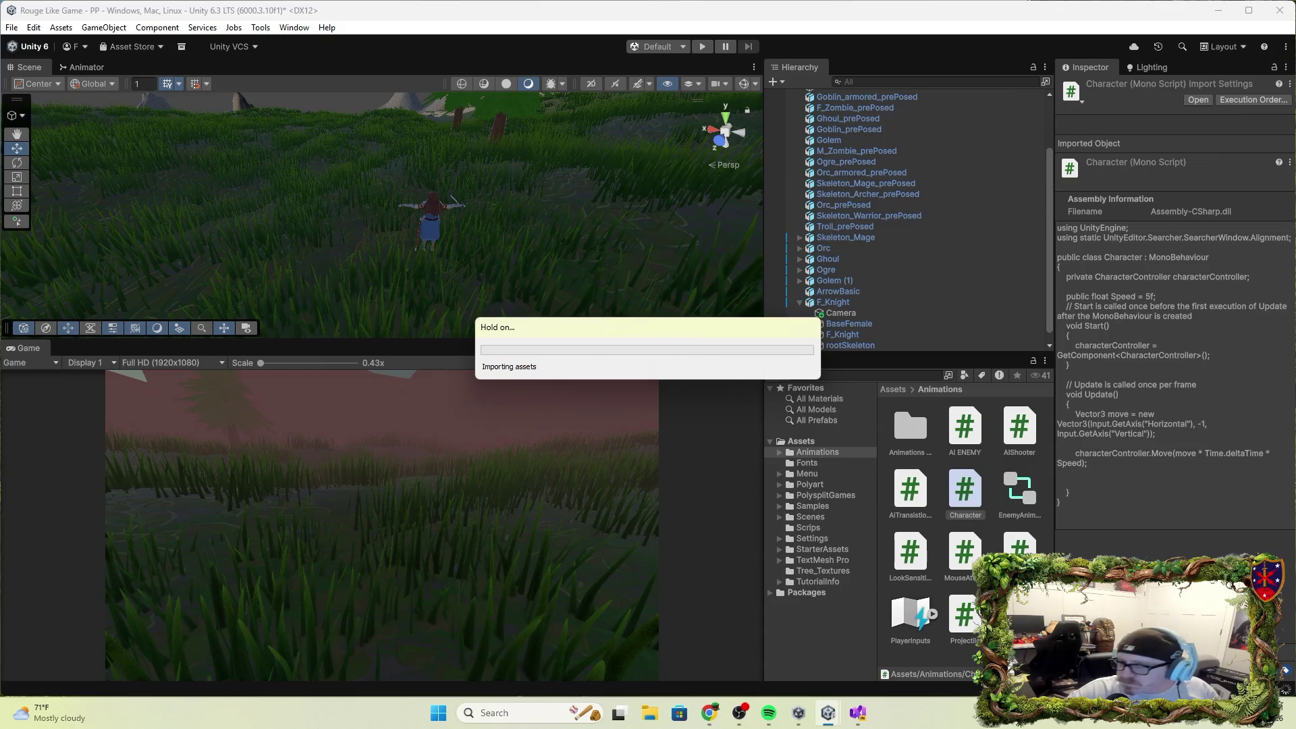
left_click(703, 46)
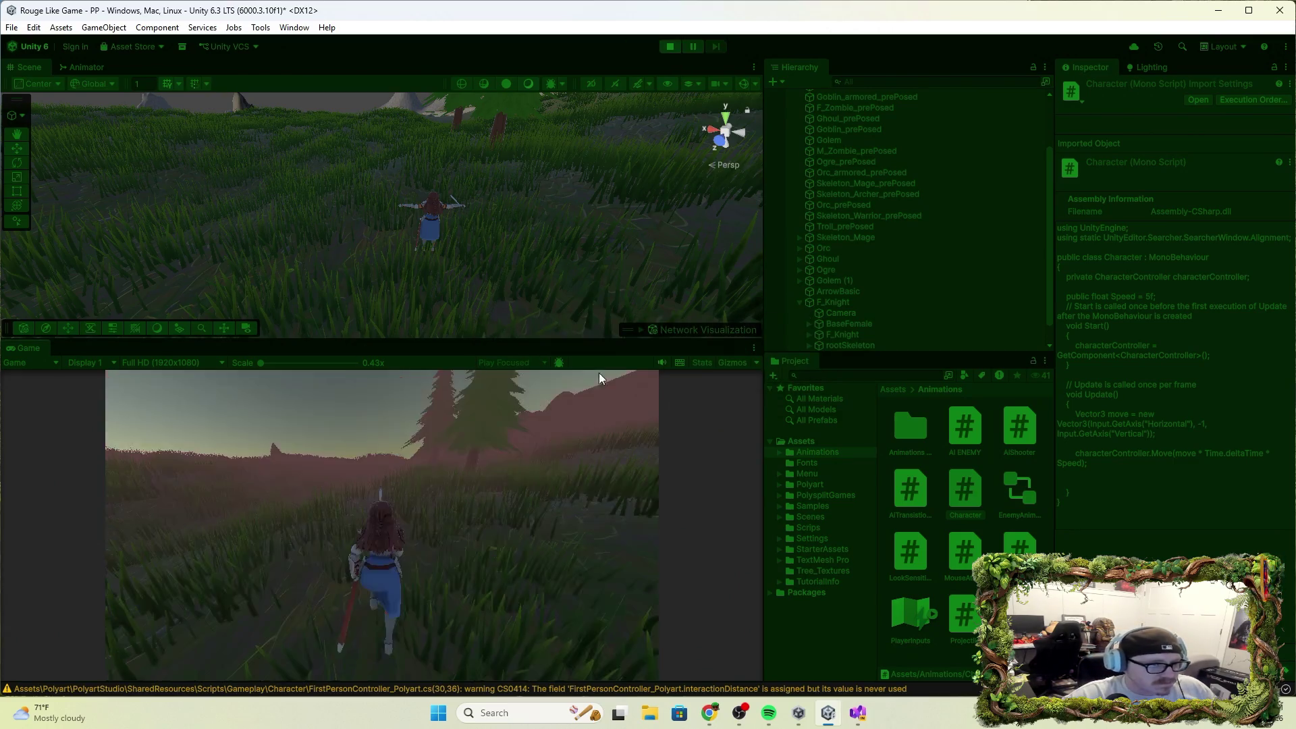
key("w")
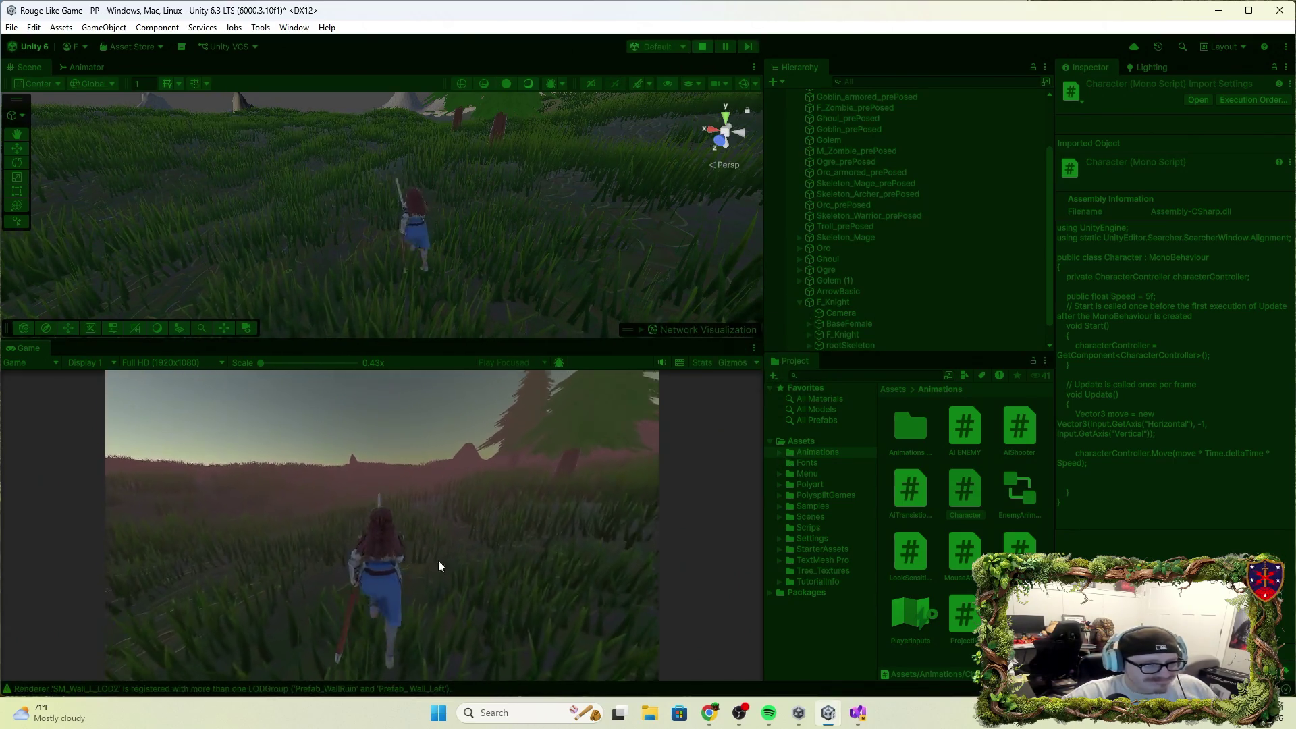
left_click(702, 47)
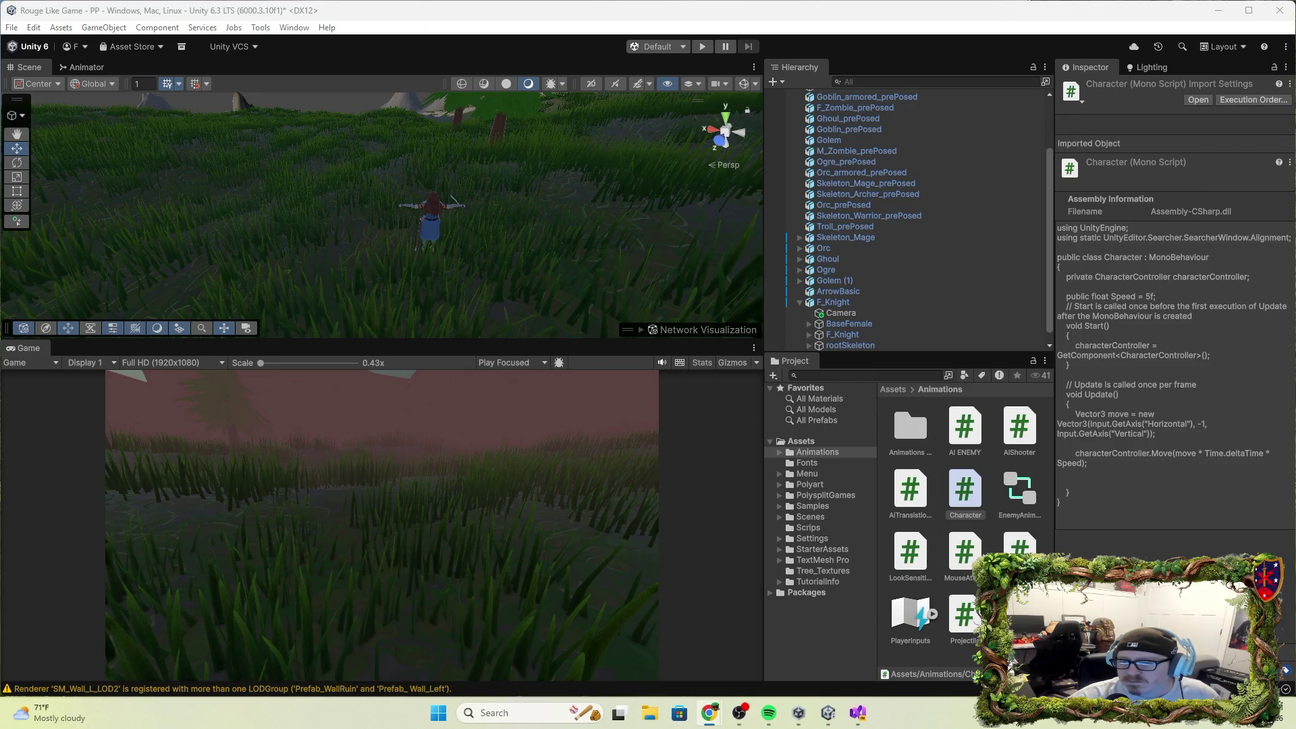
Uncheck Apply Root Motion on F_Knight's Animator and run a quick play test.
left_click(835, 302)
left_click(1124, 226)
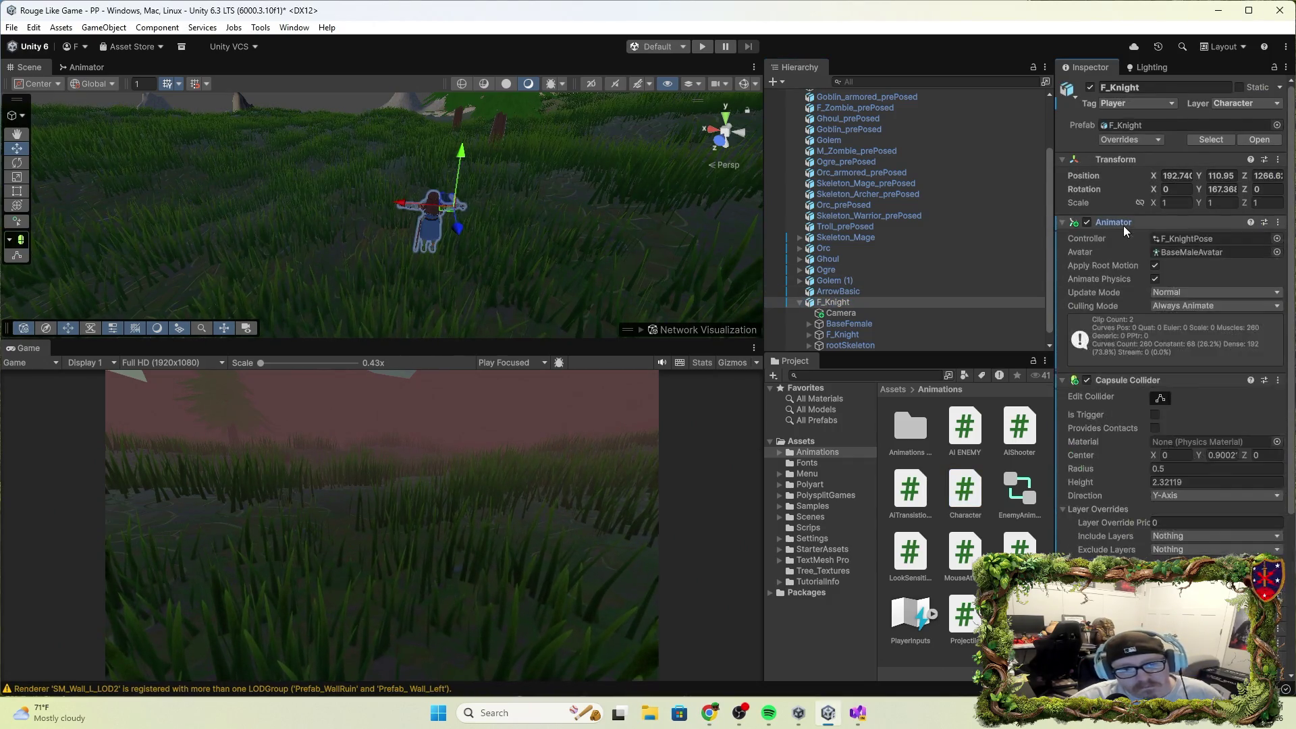
left_click(1155, 266)
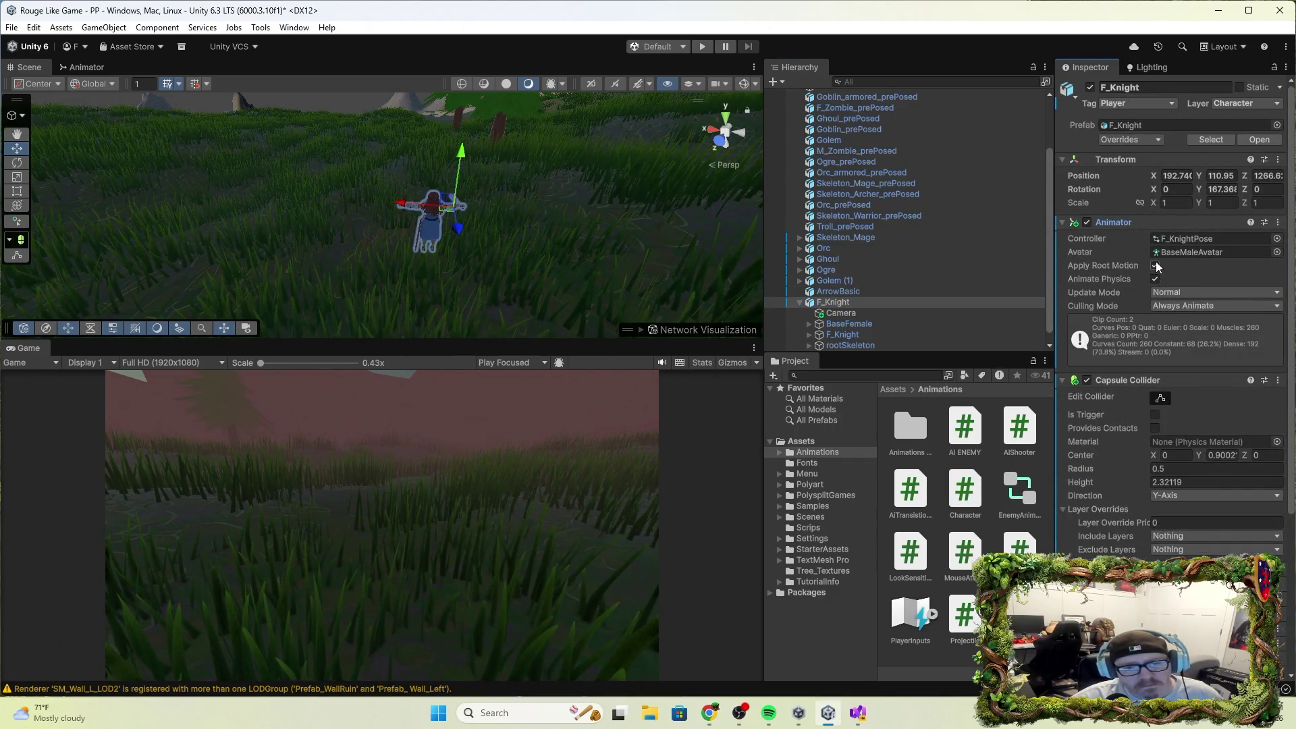
left_click(703, 47)
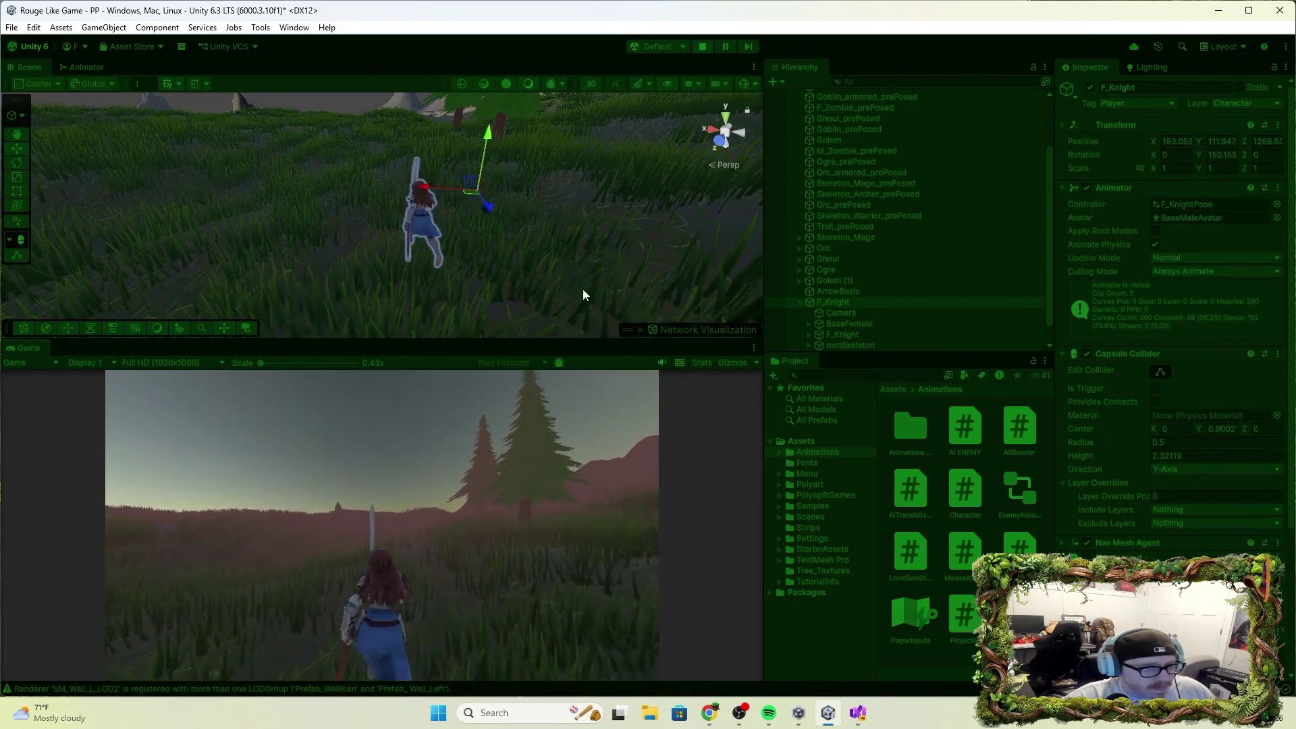
left_click(703, 48)
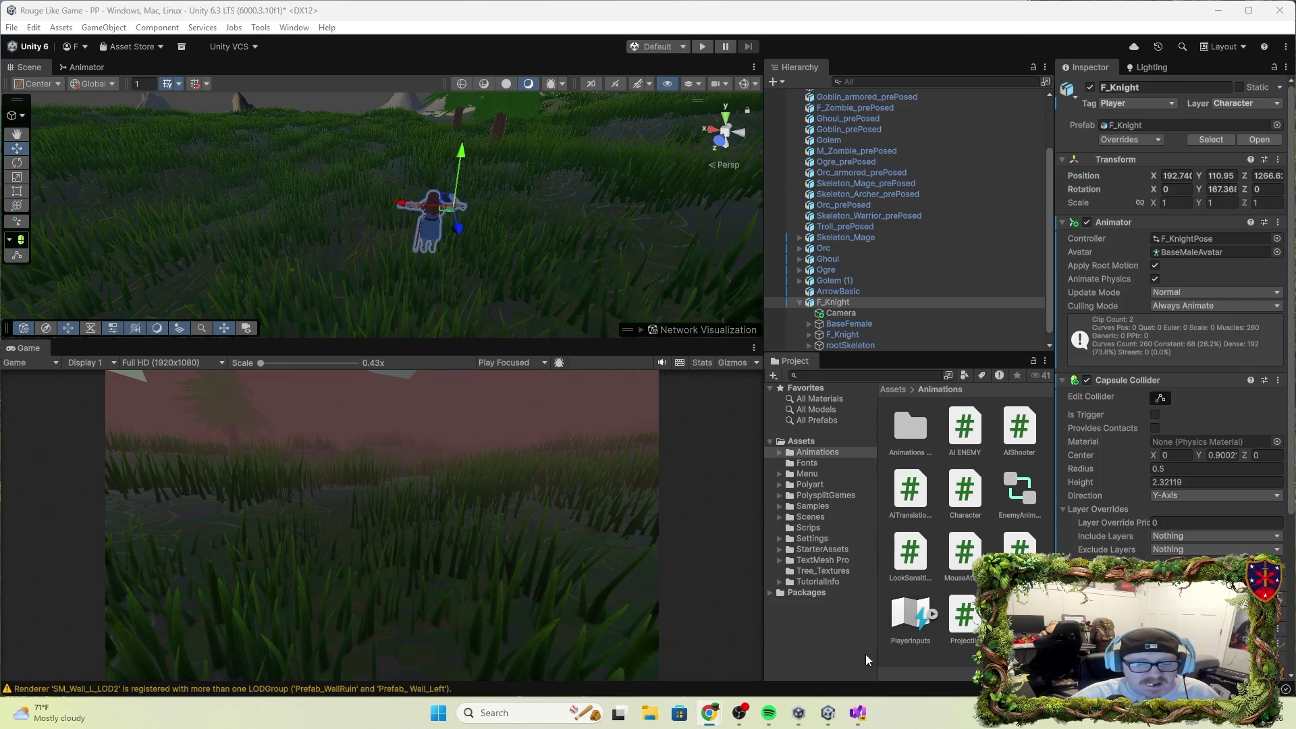
Bring Visual Studio forward to edit Character.cs.
left_click(858, 713)
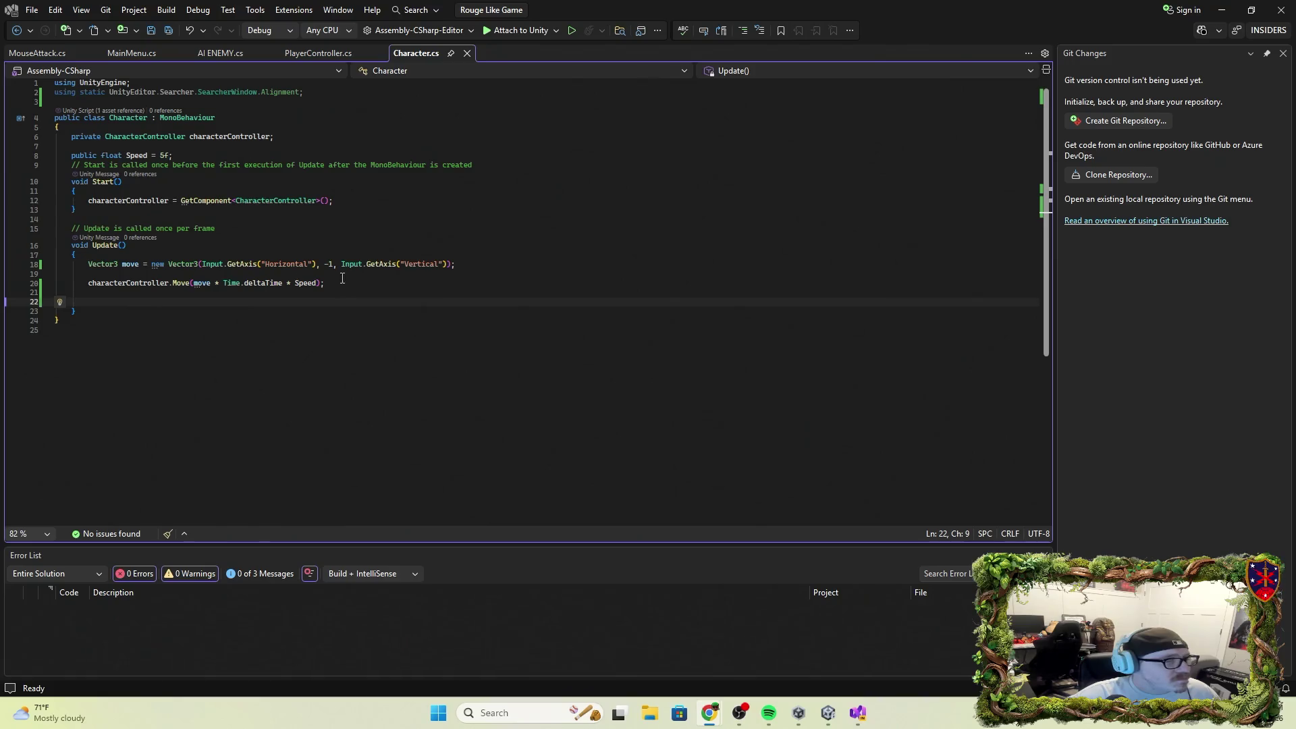
Paste the A/D horizontal movement code into Character.cs, save it, and return to Unity.
type("float horizontal = 0f;         if (Input.GetKey(KeyCode.A)) horizontal -= 1f;         if (Input.GetKey(KeyCode.D)) horizontal += 1f;          transform.Translate(new Vector3(horizontal * Time.deltaTime, 0, 0));")
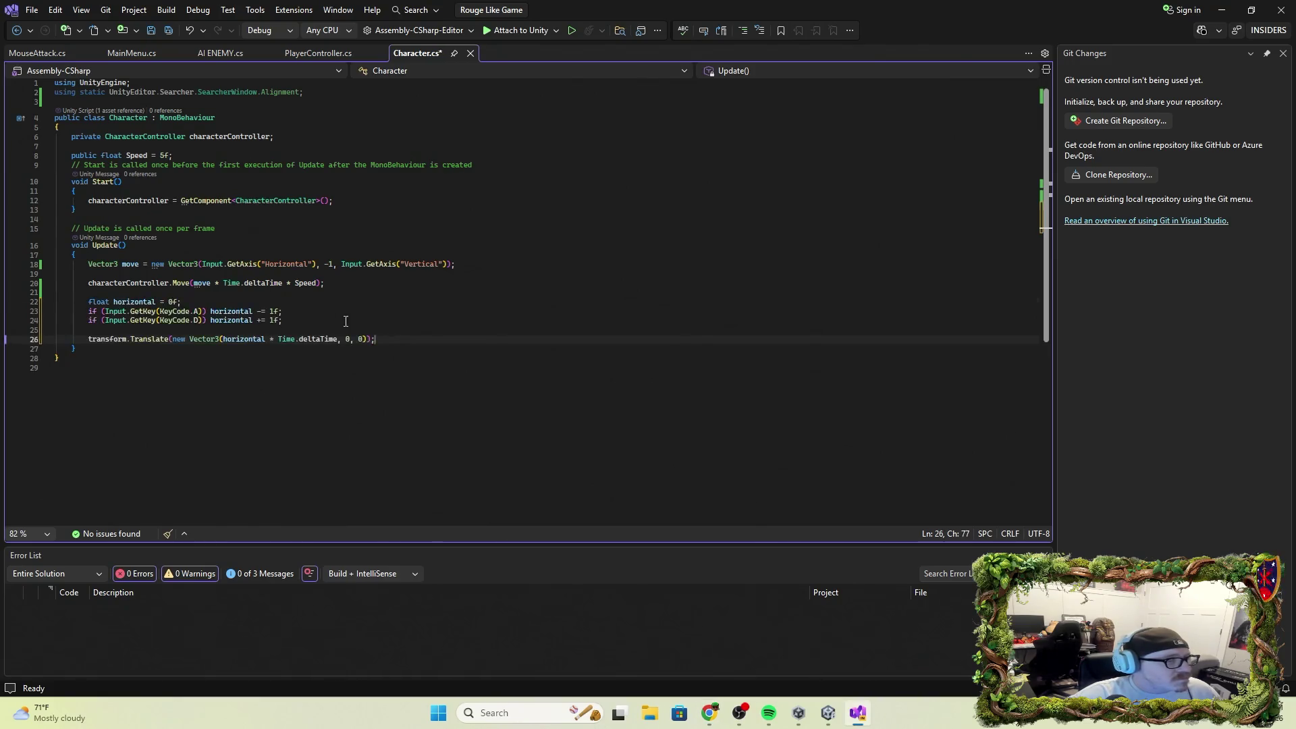
left_click(156, 30)
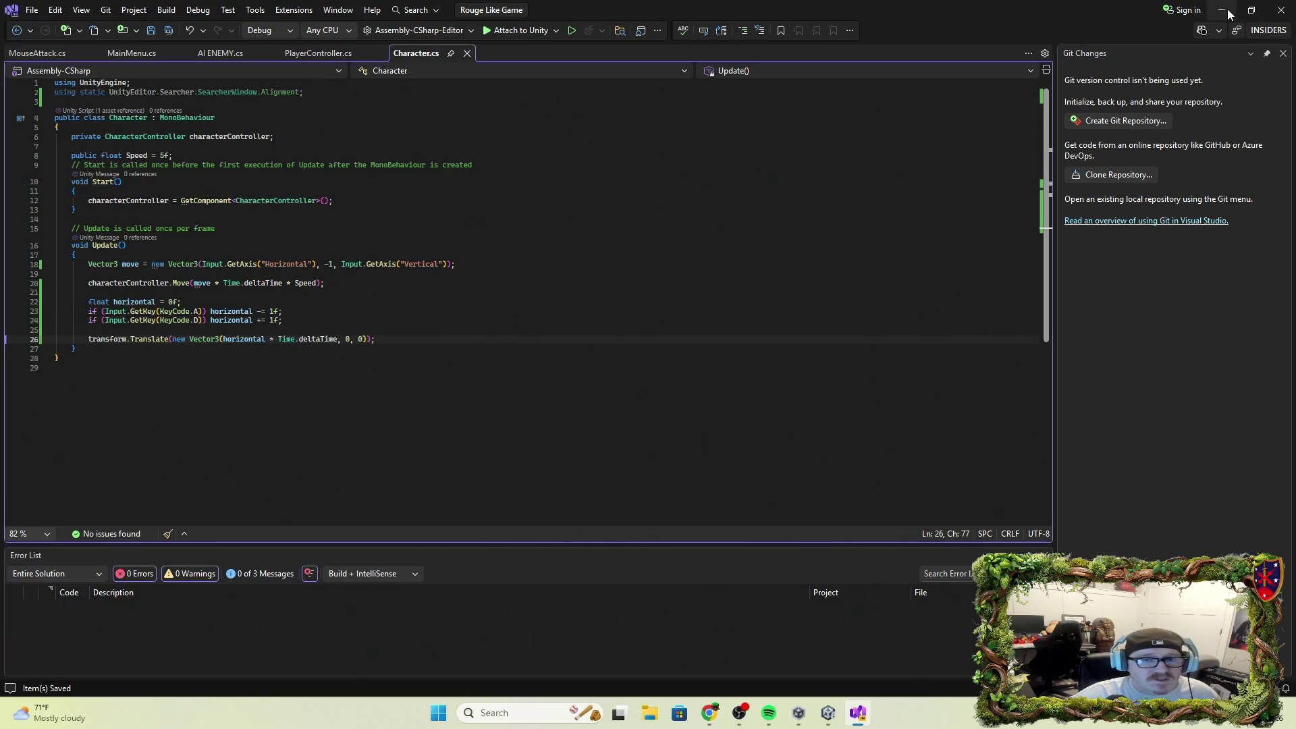
left_click(1222, 10)
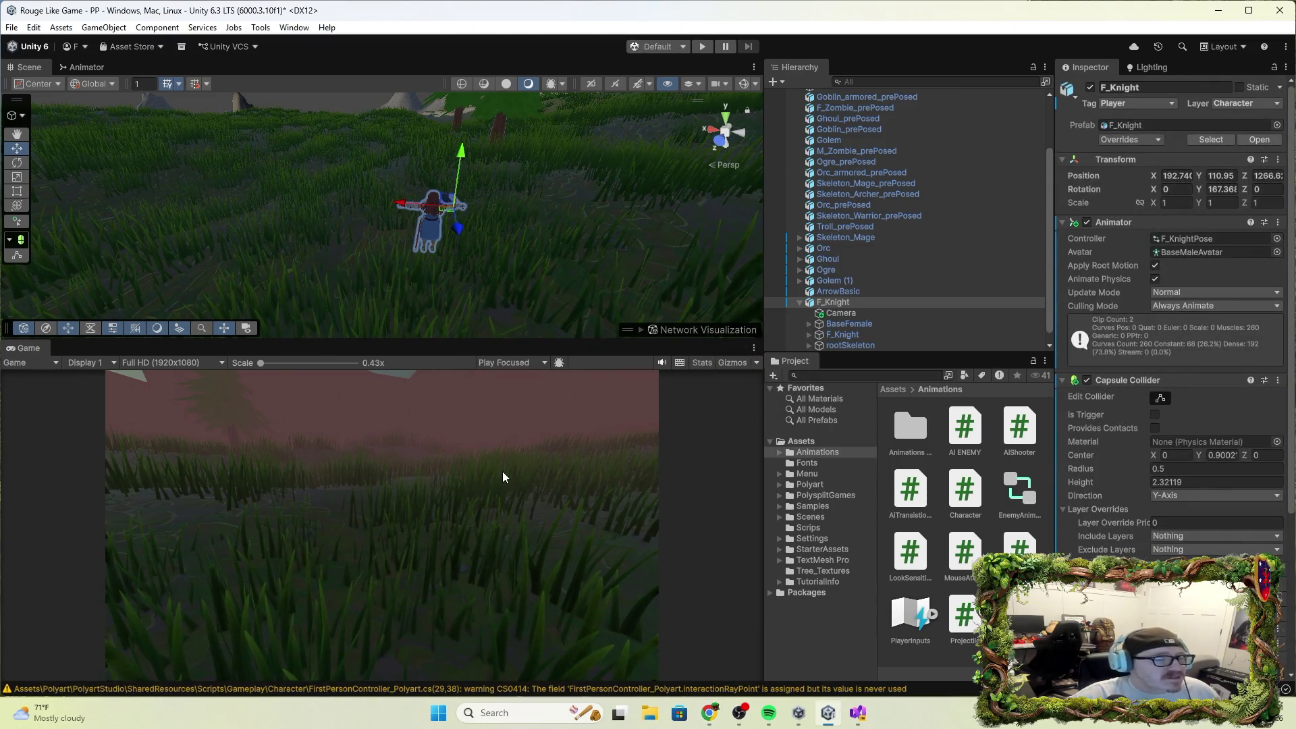
left_click(710, 39)
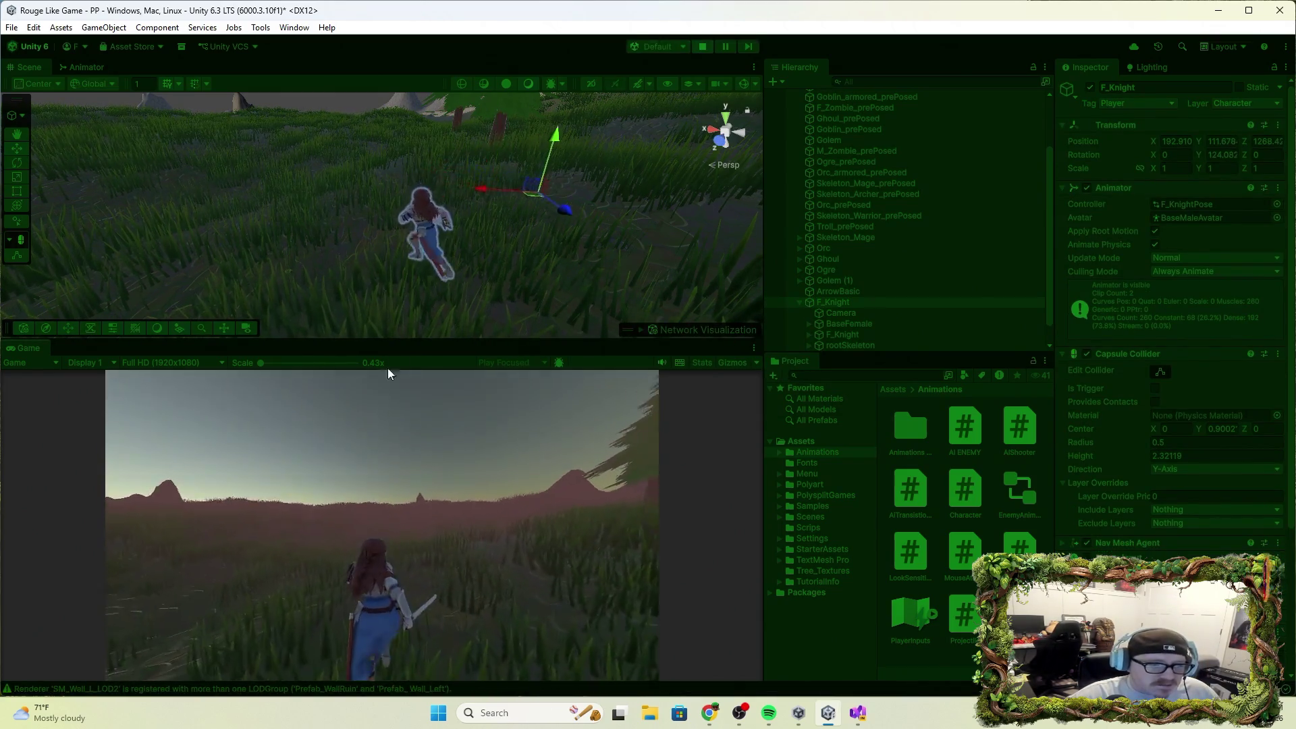
left_click(702, 48)
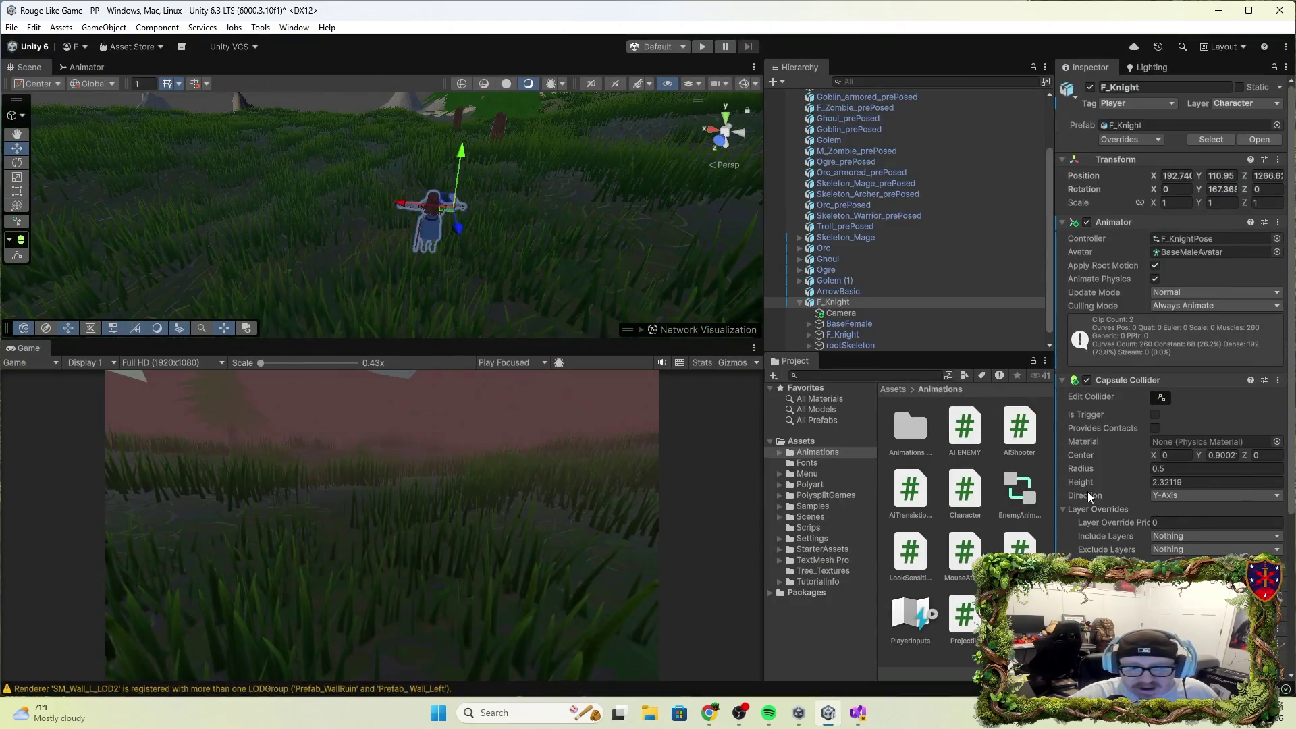
Look over the Player Input settings, then remove the Starter Assets Inputs component from F_Knight.
scroll(1092, 485, "down", 5)
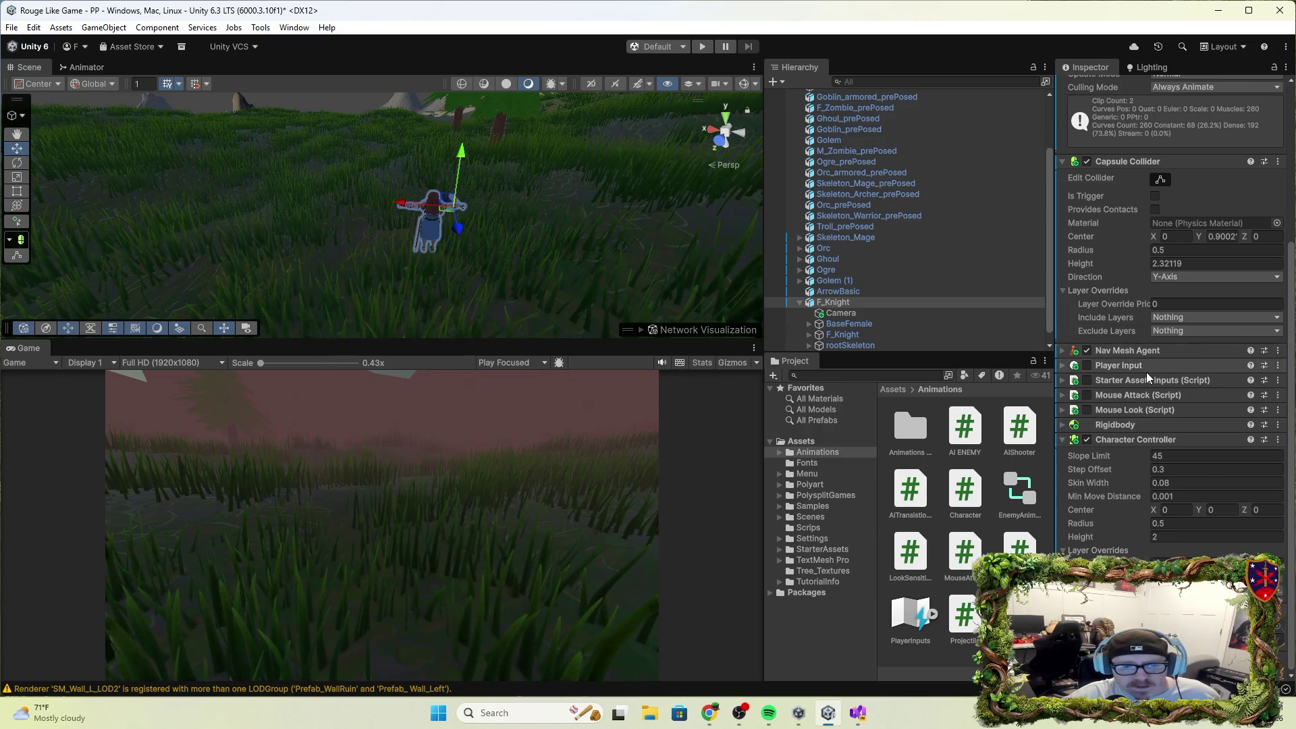
left_click(1063, 365)
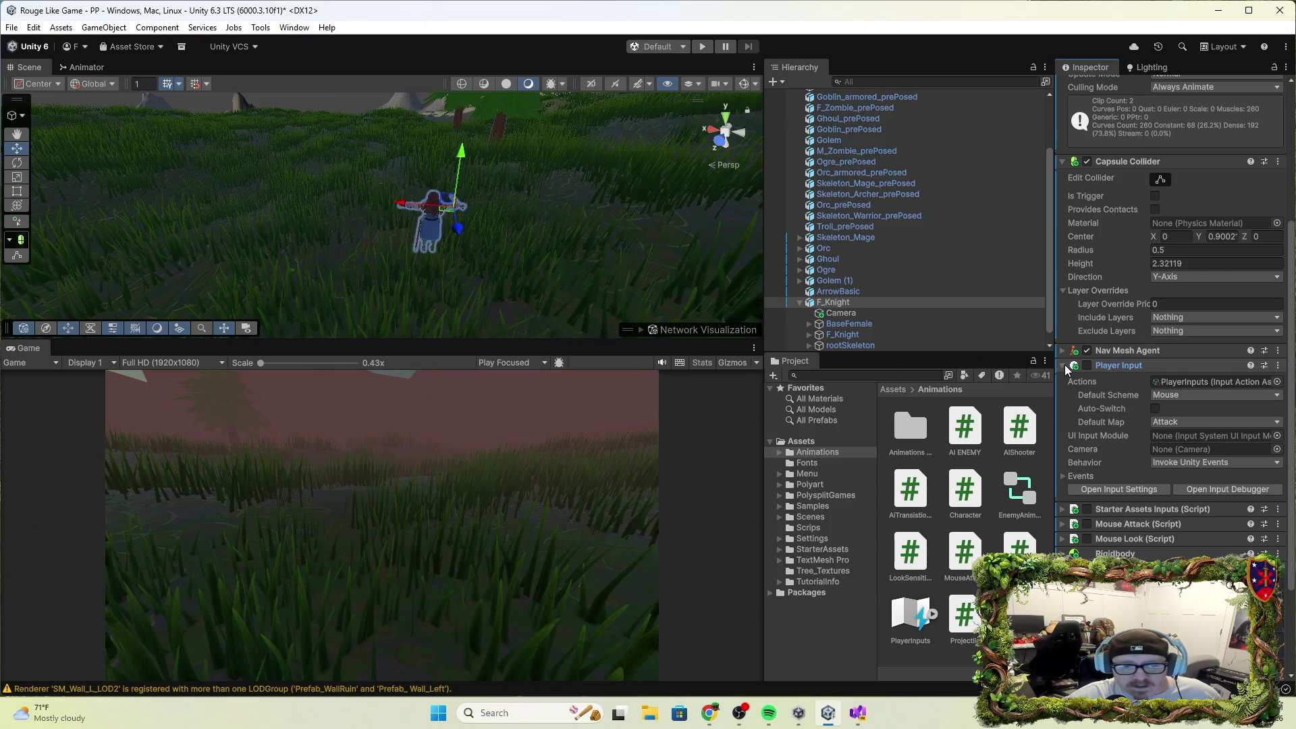
left_click(1064, 365)
left_click(1141, 365)
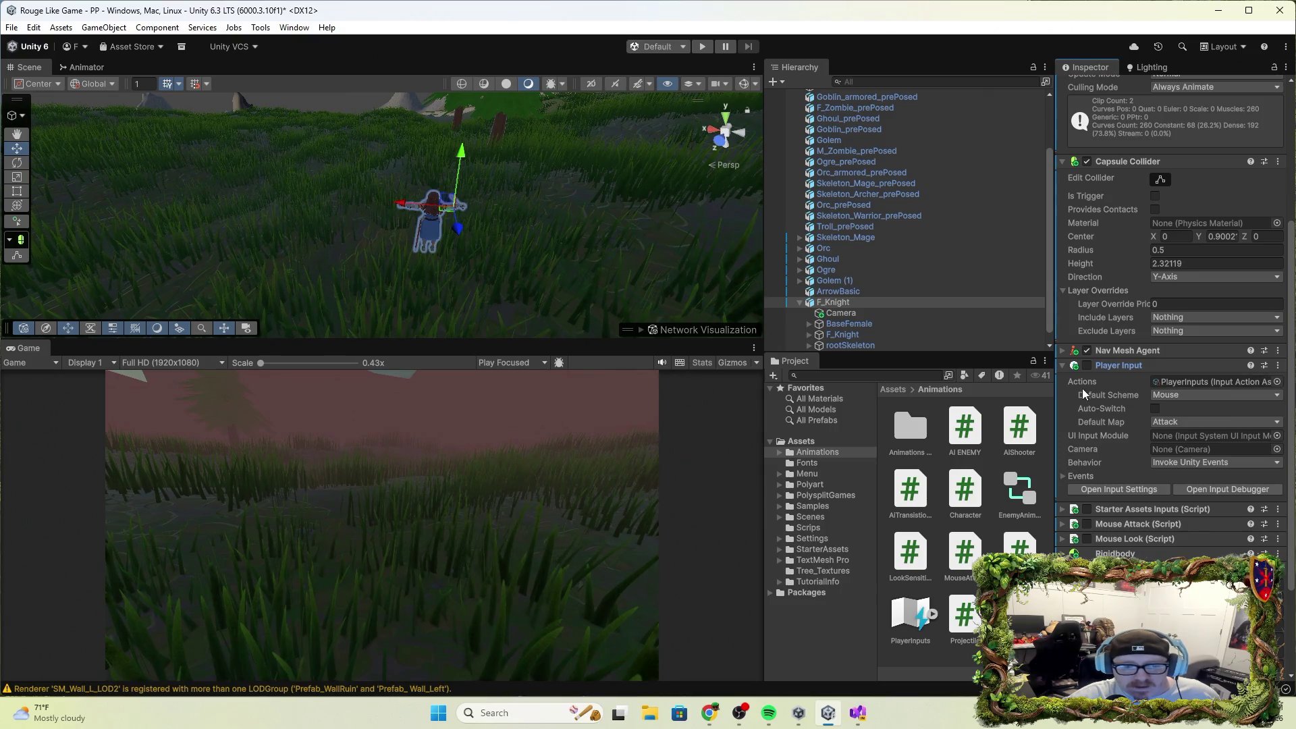
left_click(1141, 366)
left_click(1142, 381)
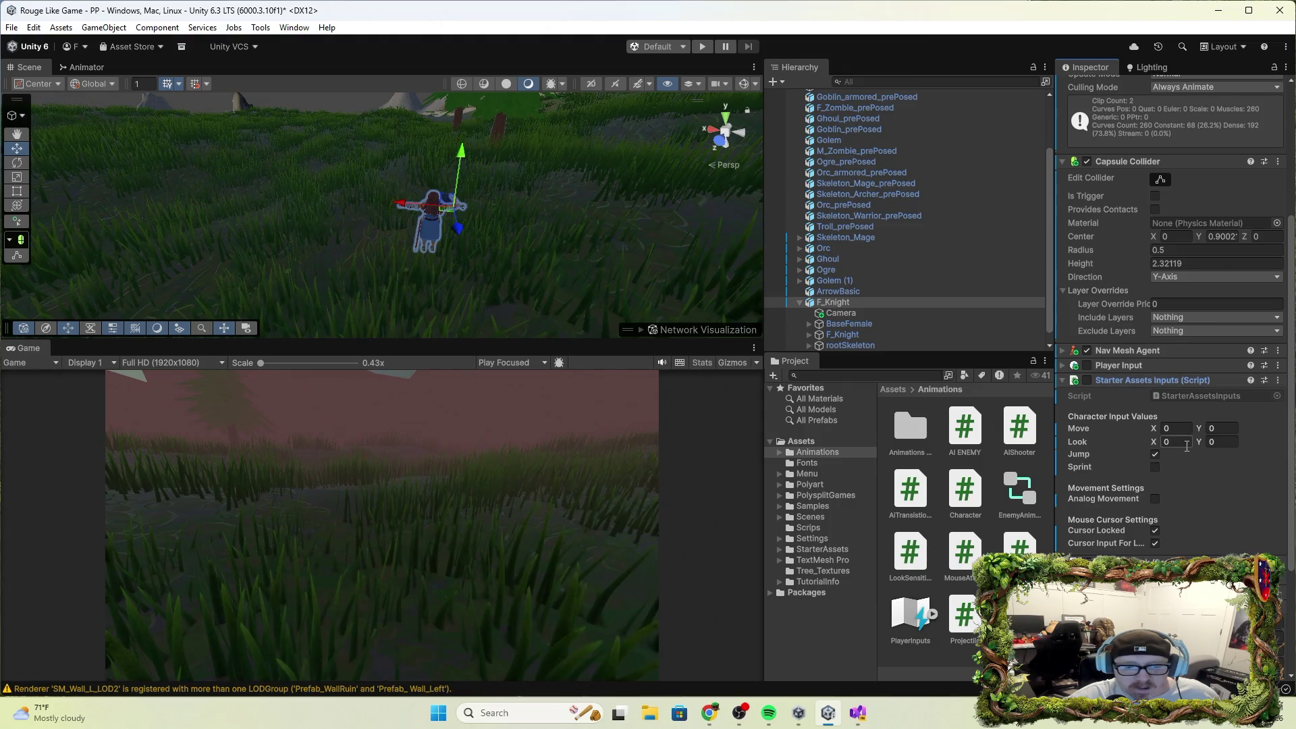
left_click(1278, 380)
left_click(1209, 430)
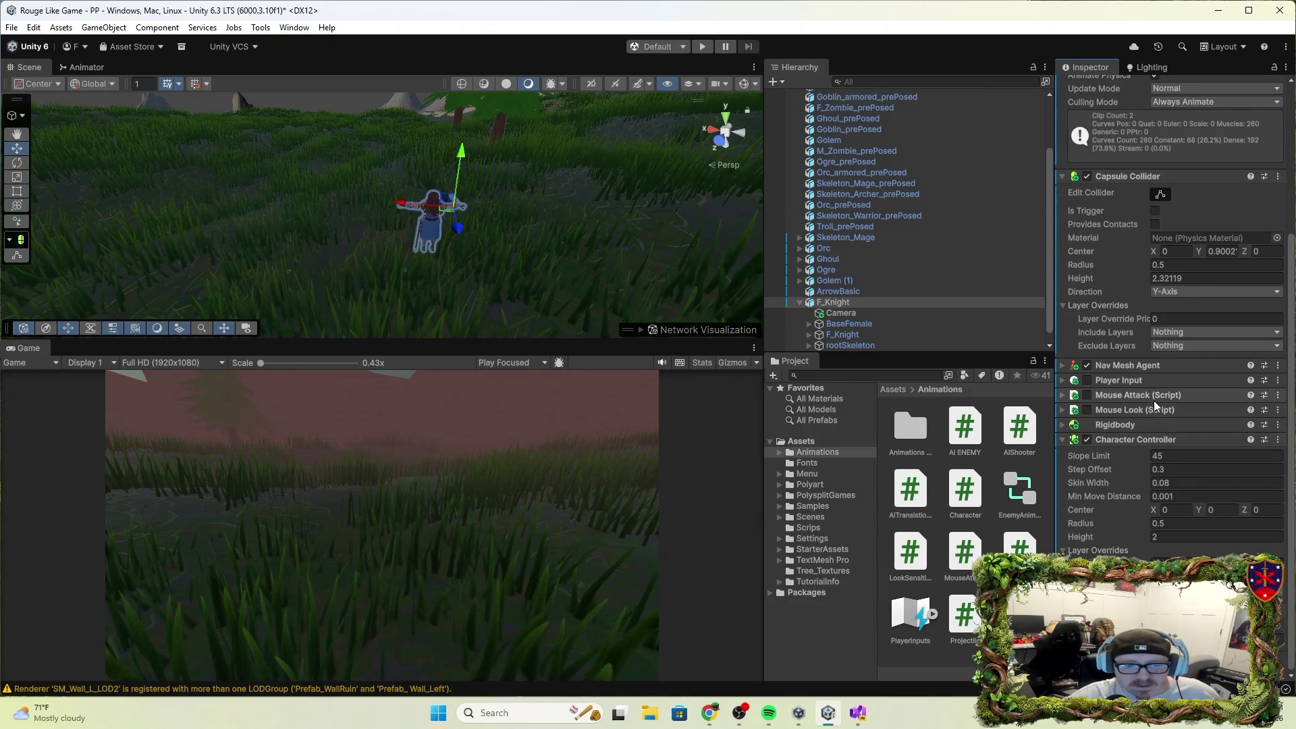
Remove the Mouse Look component from F_Knight and start a play test.
left_click(1188, 408)
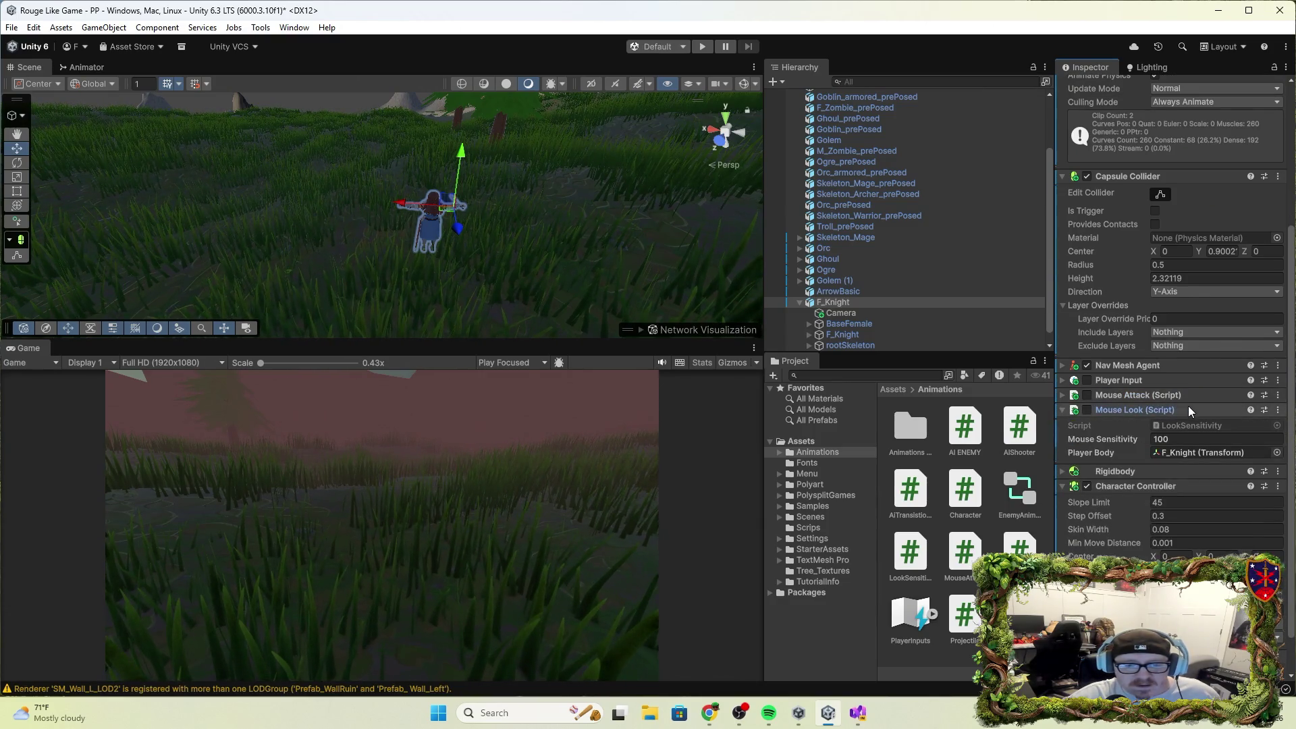
left_click(1277, 411)
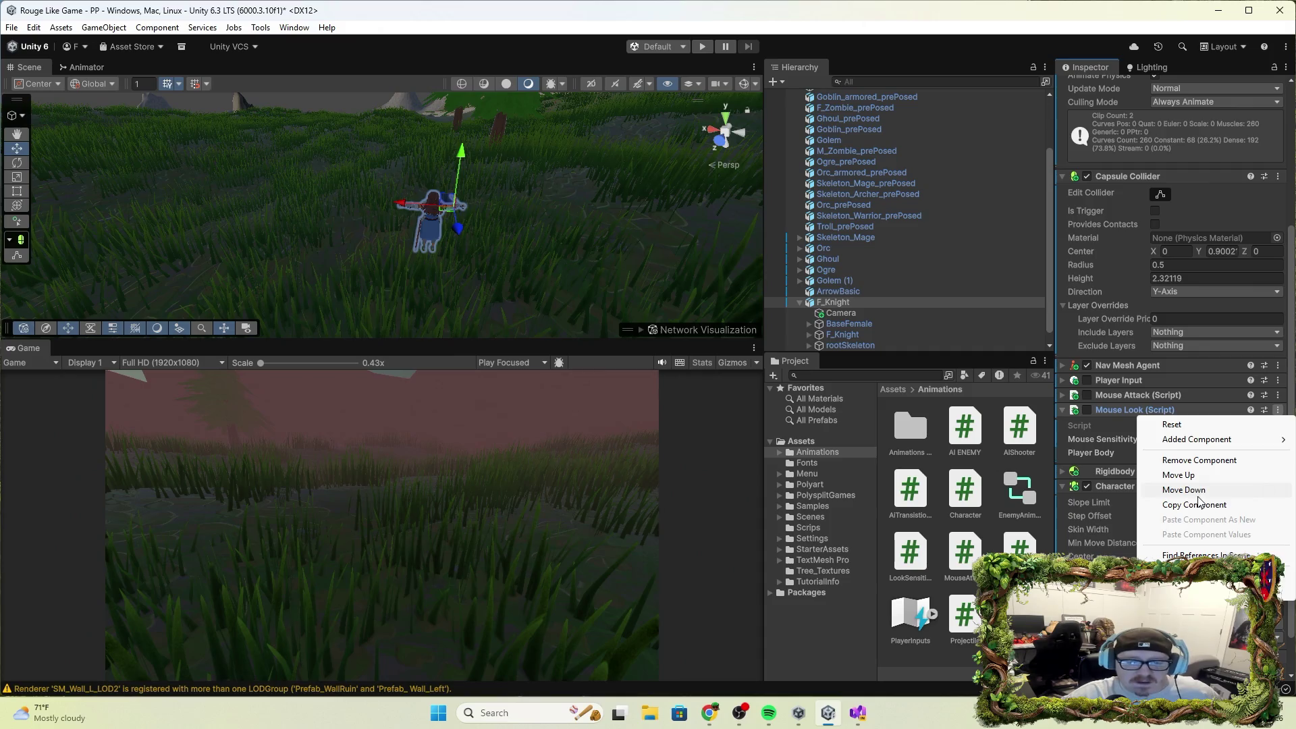
left_click(1205, 461)
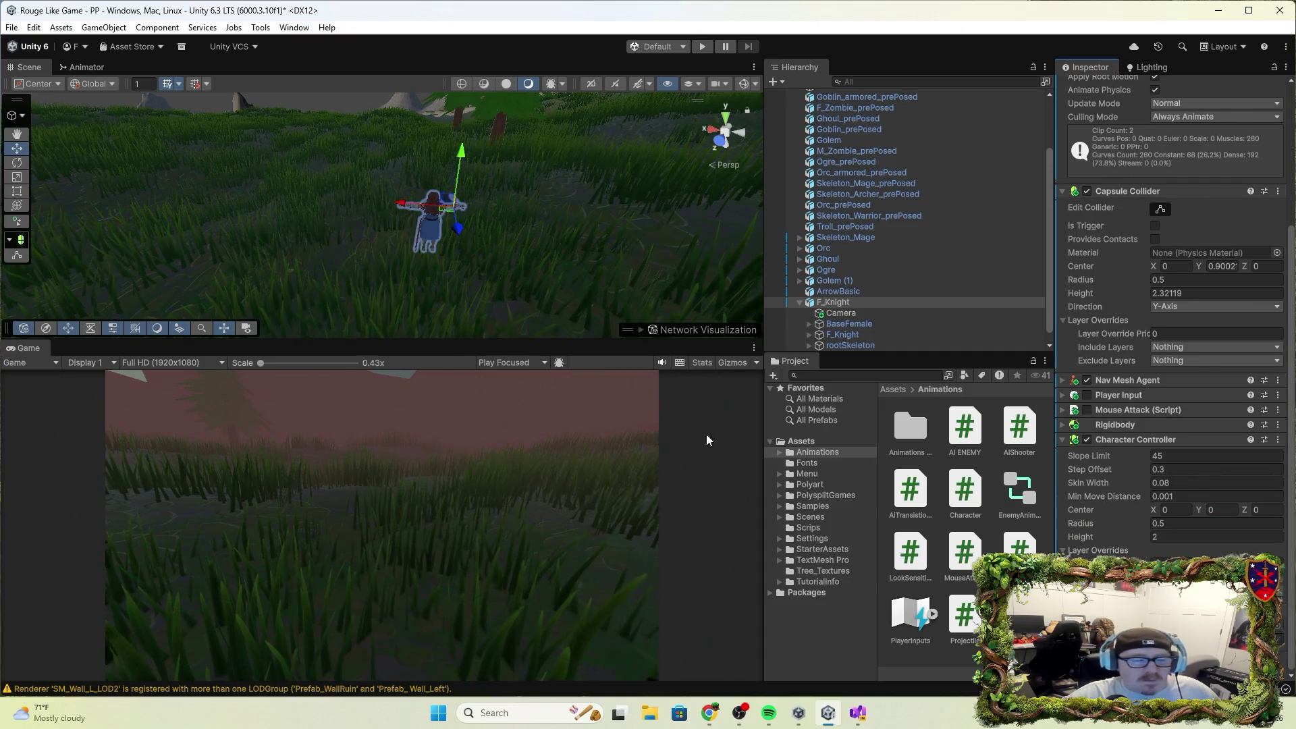
left_click(702, 46)
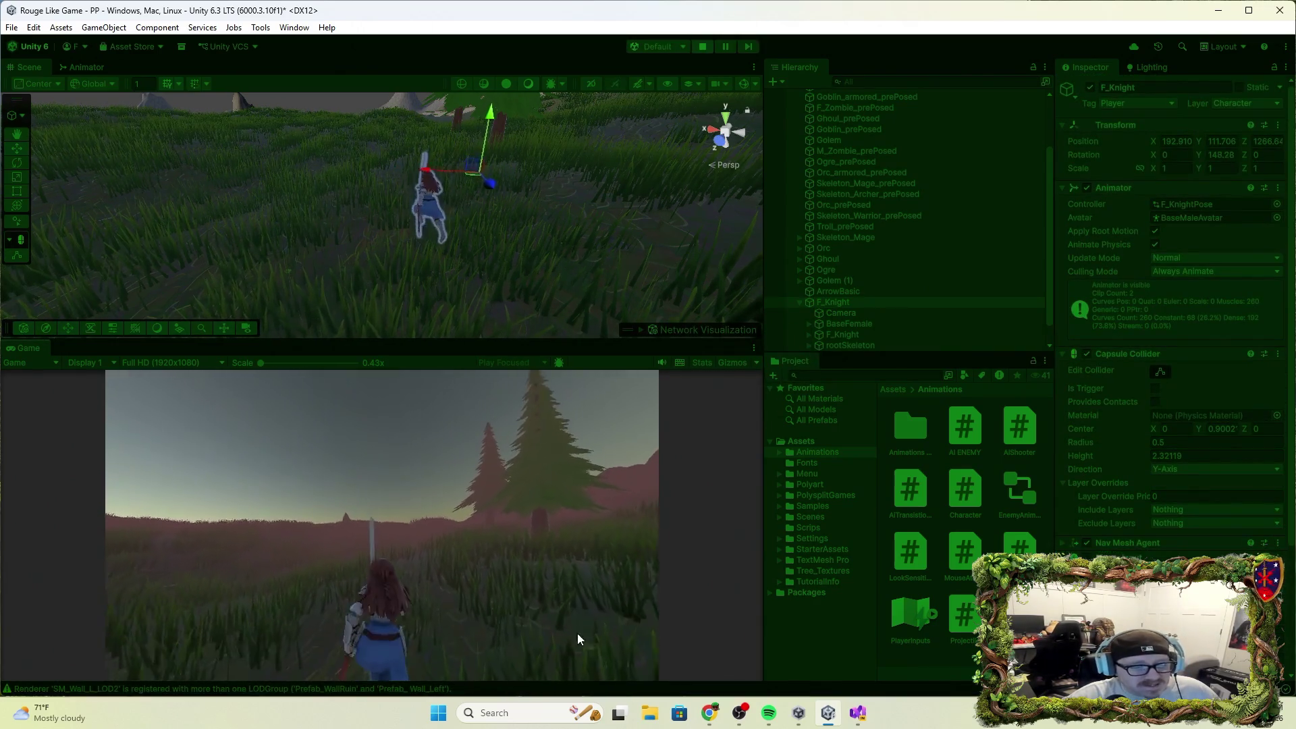
Make the knight attack in the Game view so ATTACK! is logged, then end the play test.
left_click(628, 579)
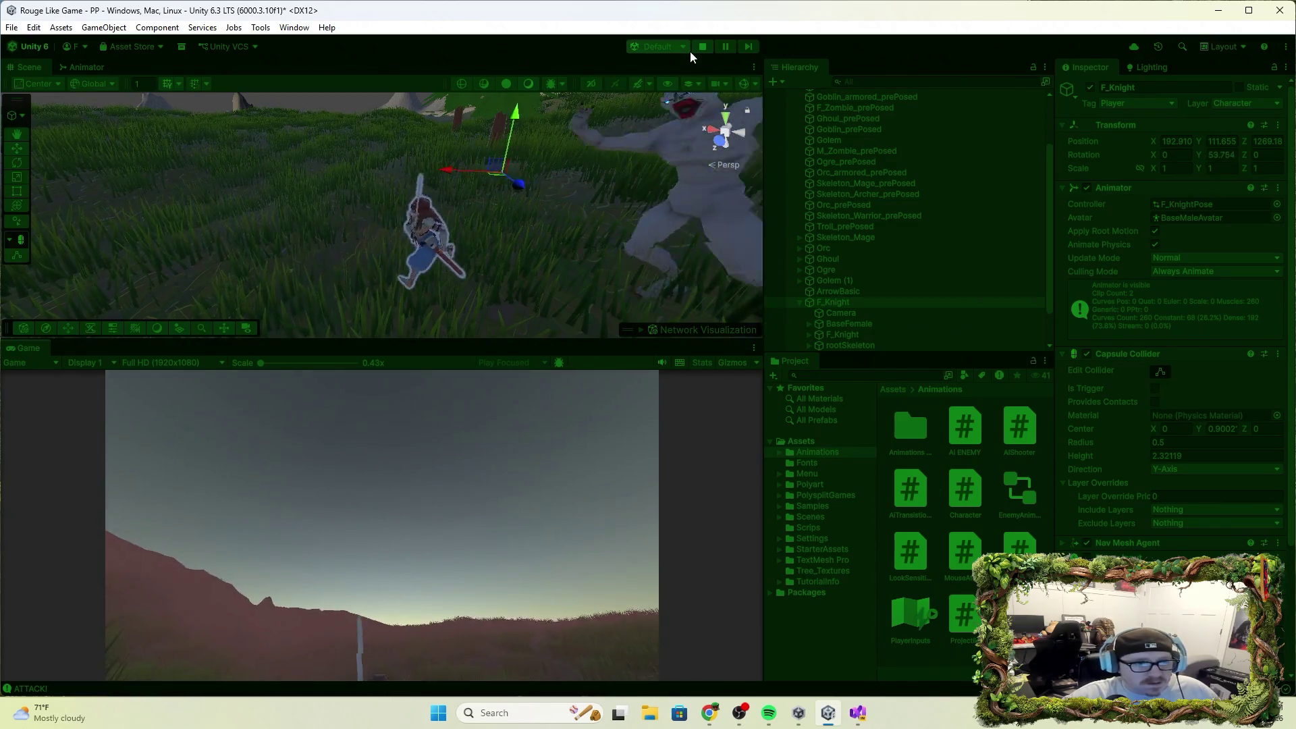
left_click(703, 46)
scroll(1168, 395, "down", 3)
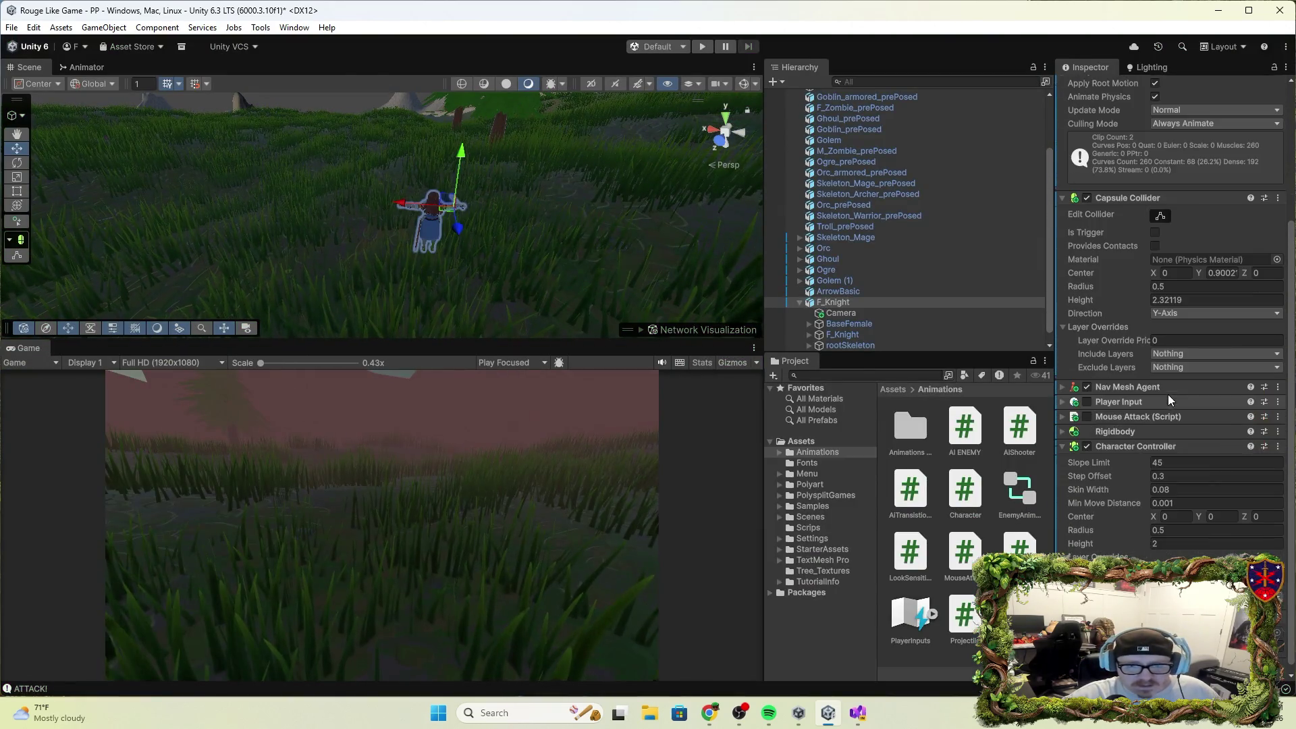
Expand F_Knight's Player Input component and review its actions and default scheme among the knight's components.
scroll(1173, 447, "down", 1)
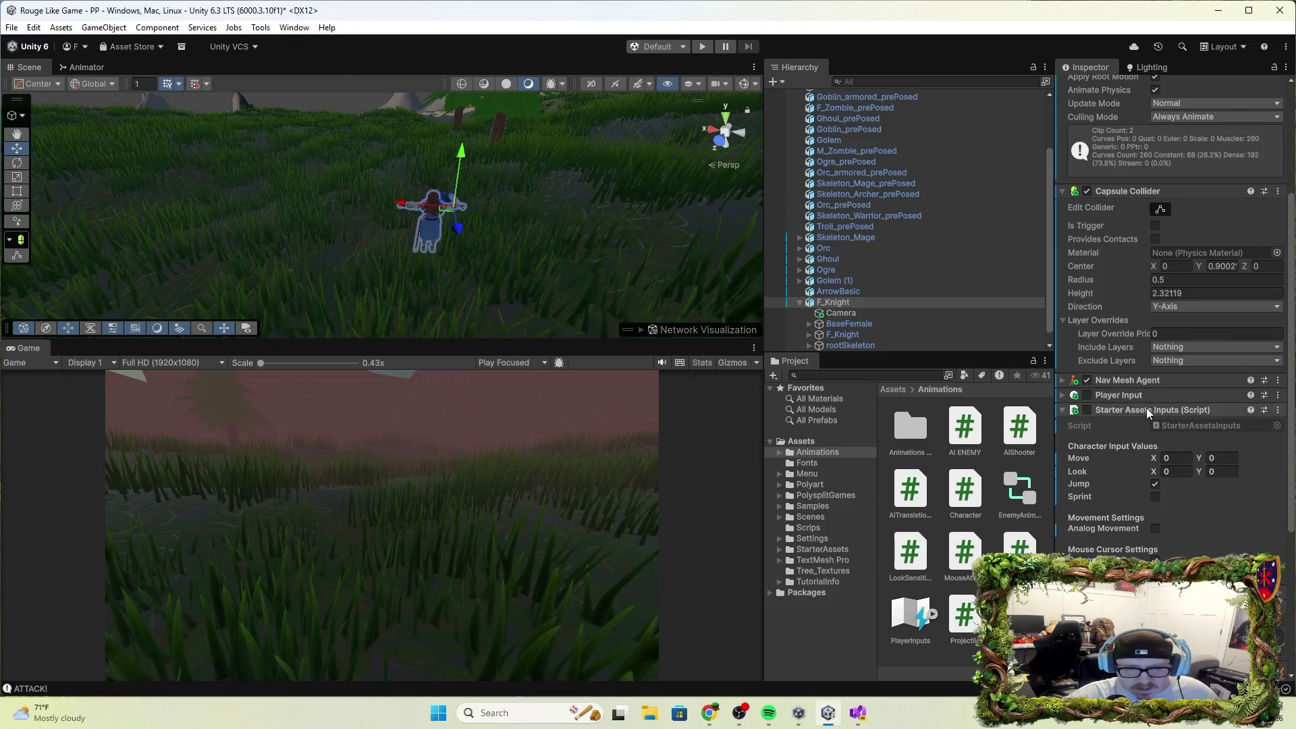
left_click(1063, 396)
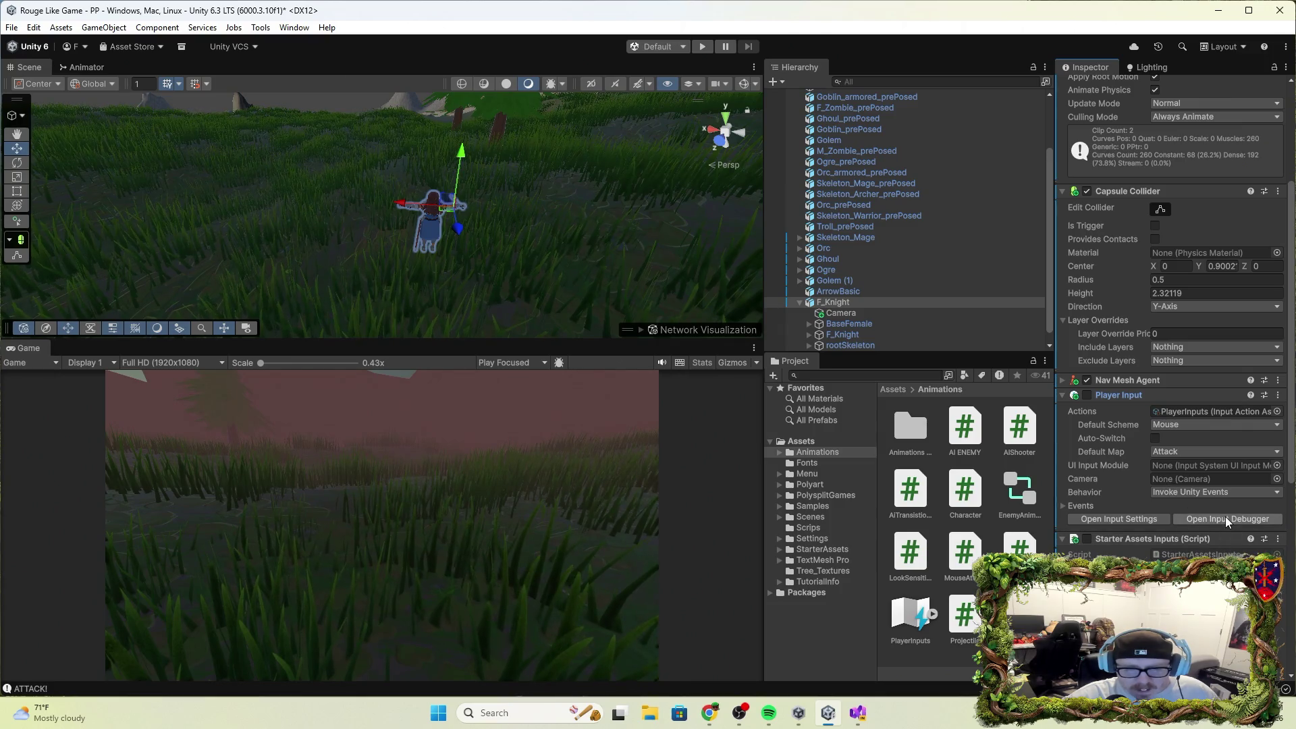
scroll(1226, 517, "down", 3)
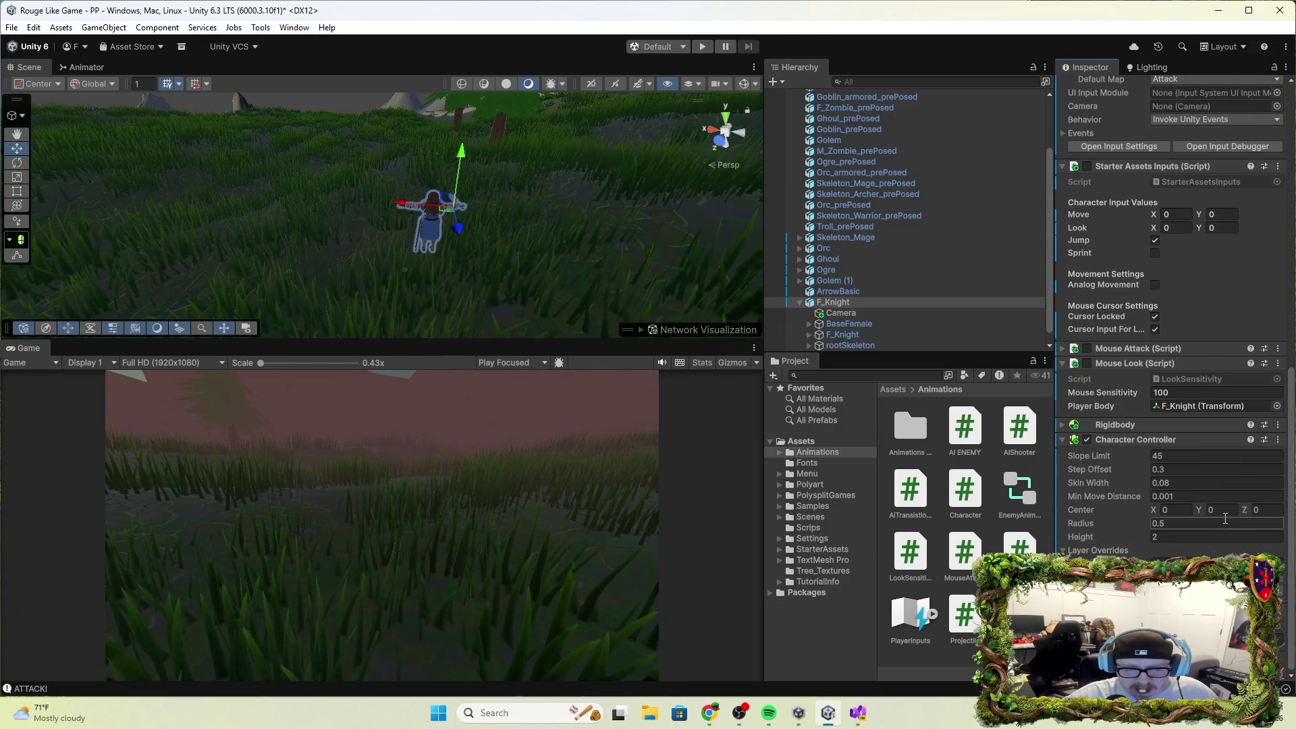
scroll(1107, 439, "up", 10)
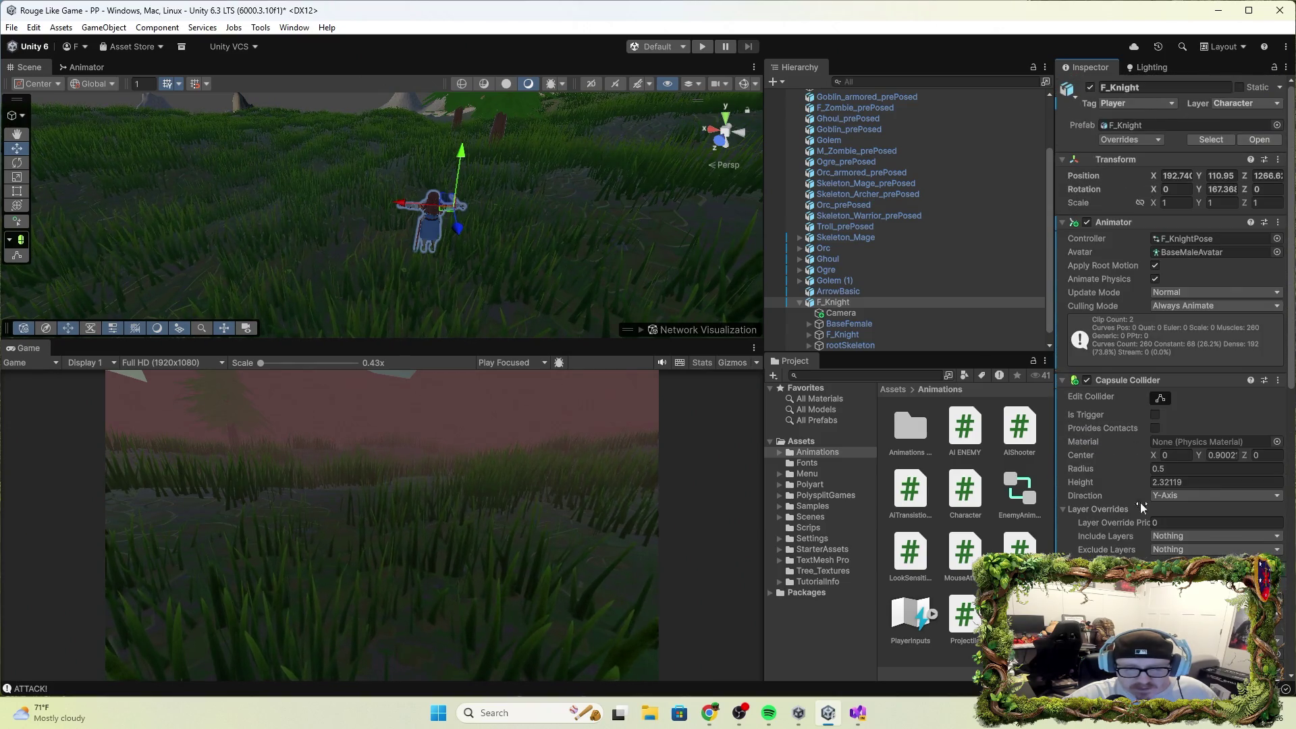
scroll(1138, 480, "down", 1)
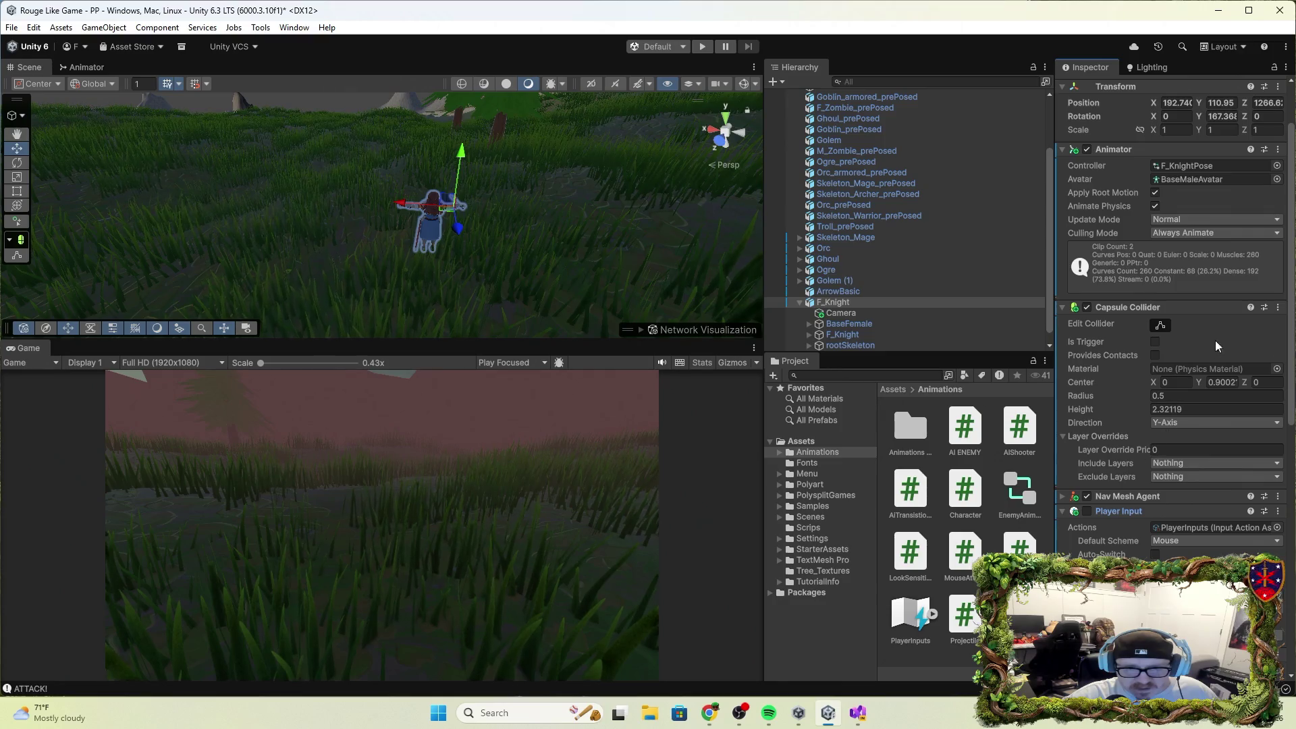
Play-test the knight running forward with W and attacking, then bring up Character.cs in Visual Studio.
left_click(702, 47)
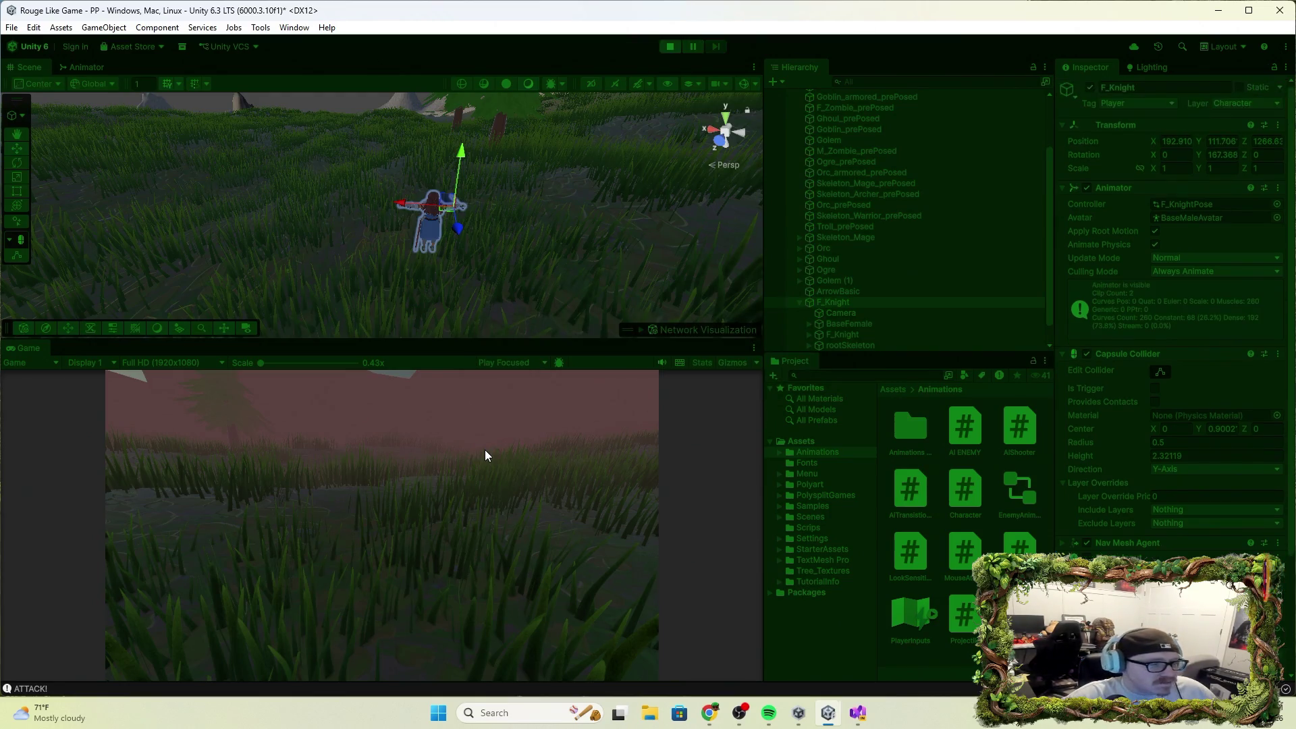
key("w")
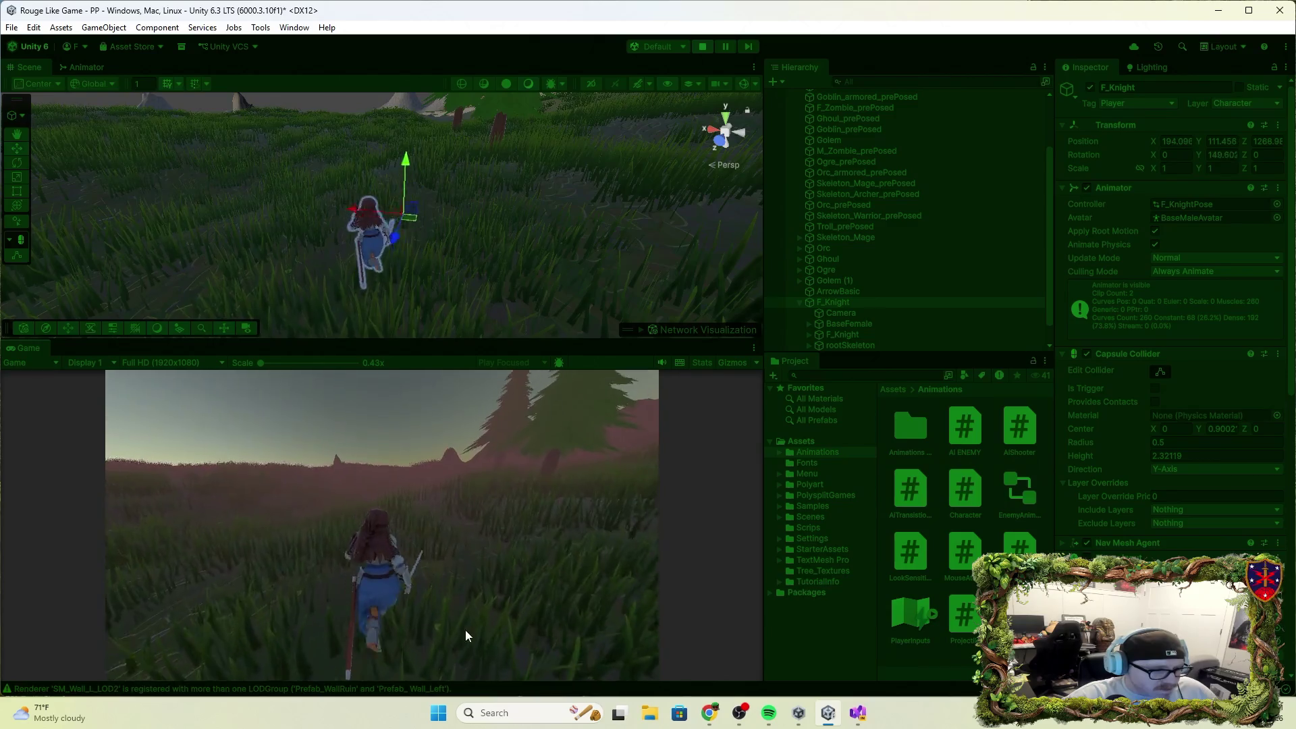
left_click(467, 621)
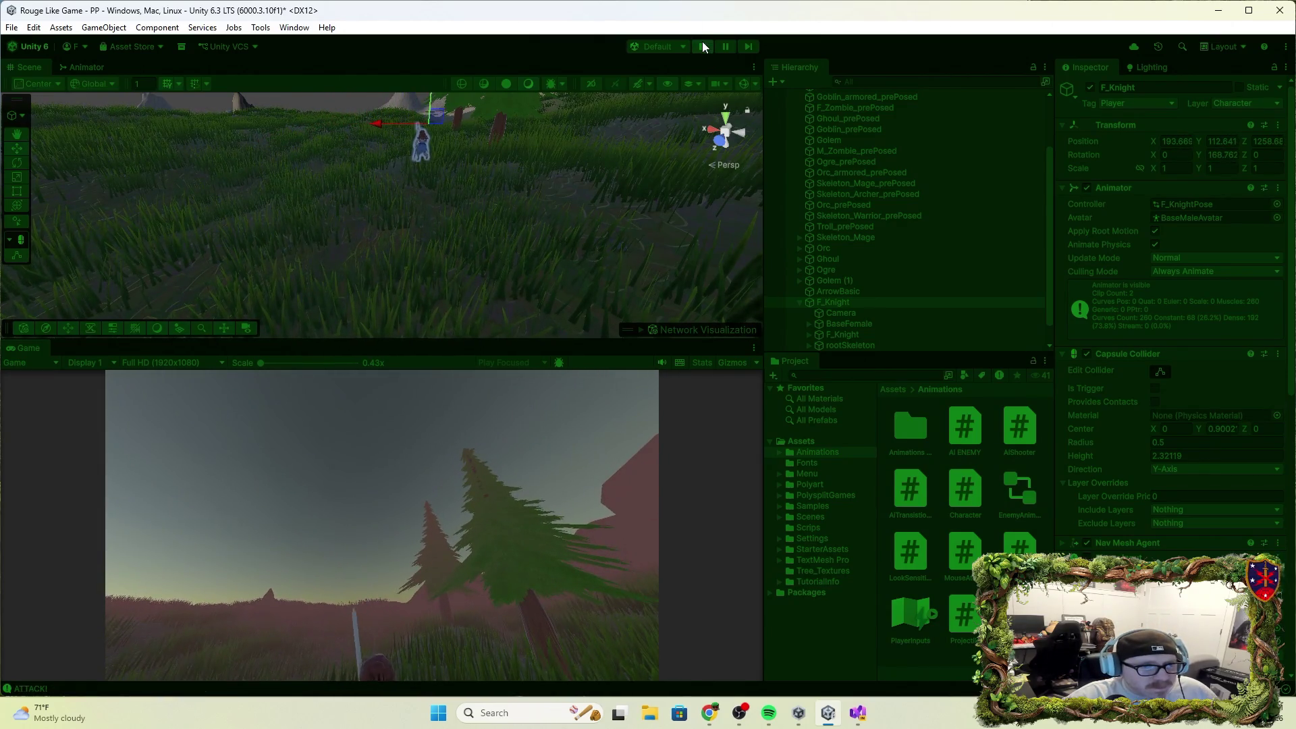
left_click(704, 46)
left_click(858, 713)
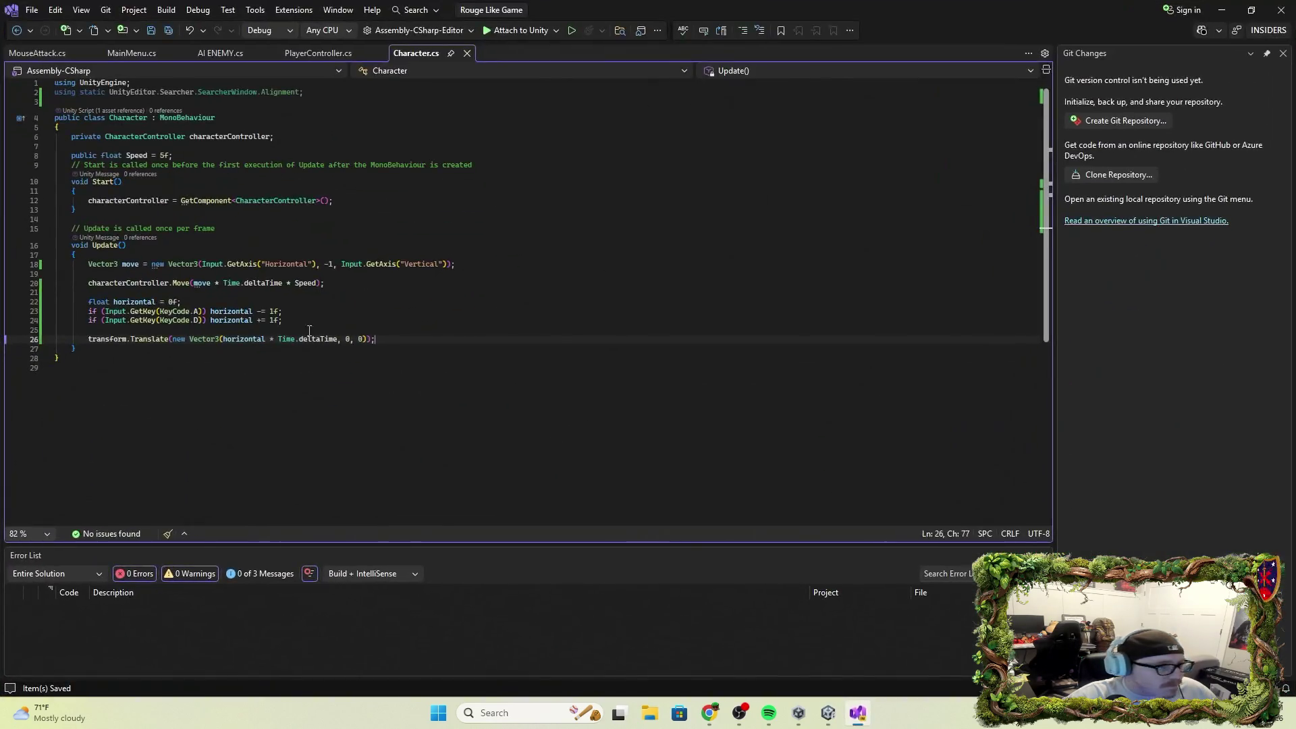
Delete the A/D horizontal transform.Translate code on lines 22–26 of Character.cs.
mouse_move(393, 343)
left_mouse_down()
mouse_move(59, 331)
mouse_move(68, 304)
left_mouse_up()
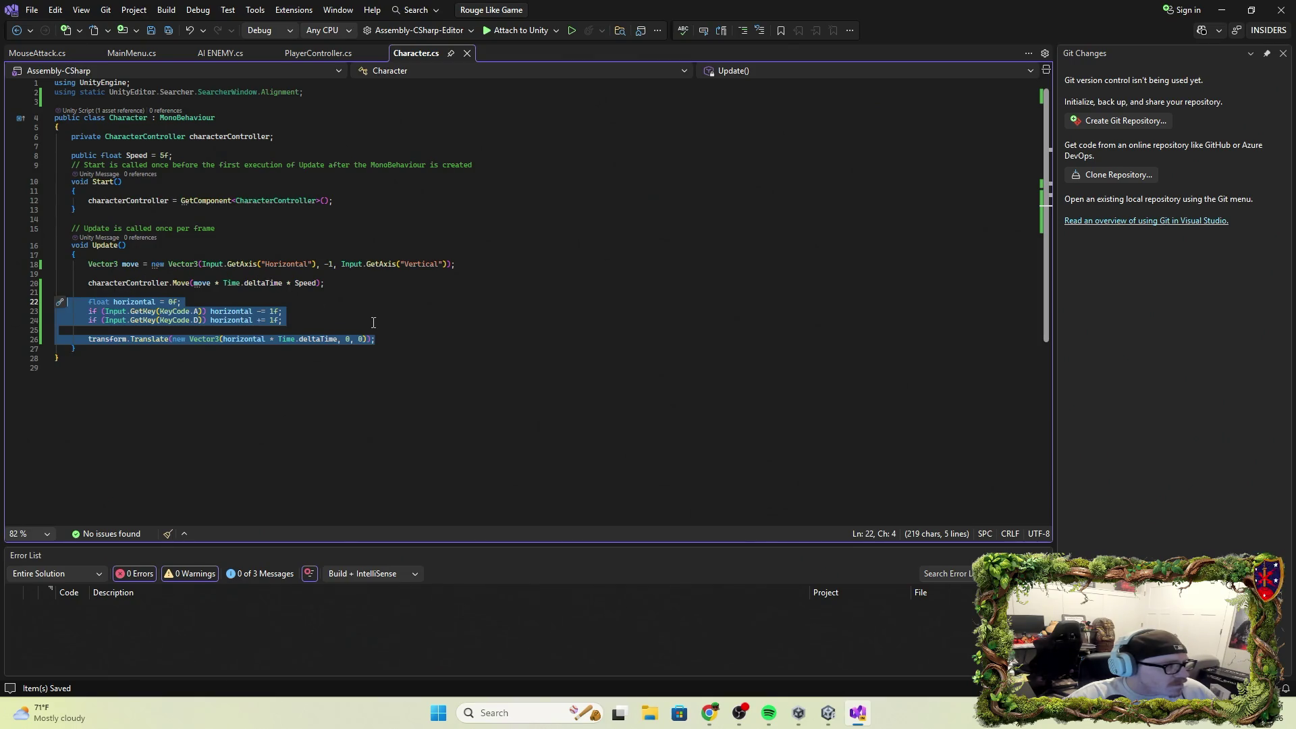
key("Delete")
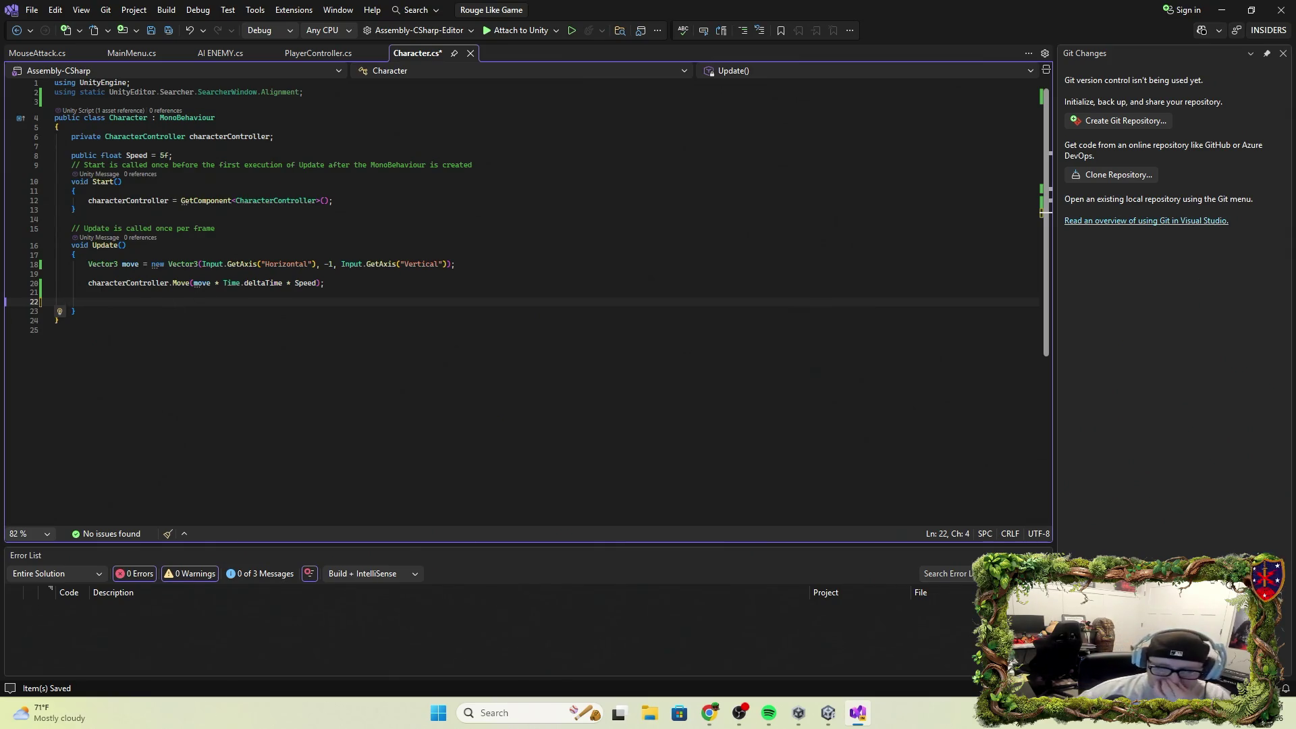
key("alt+Tab")
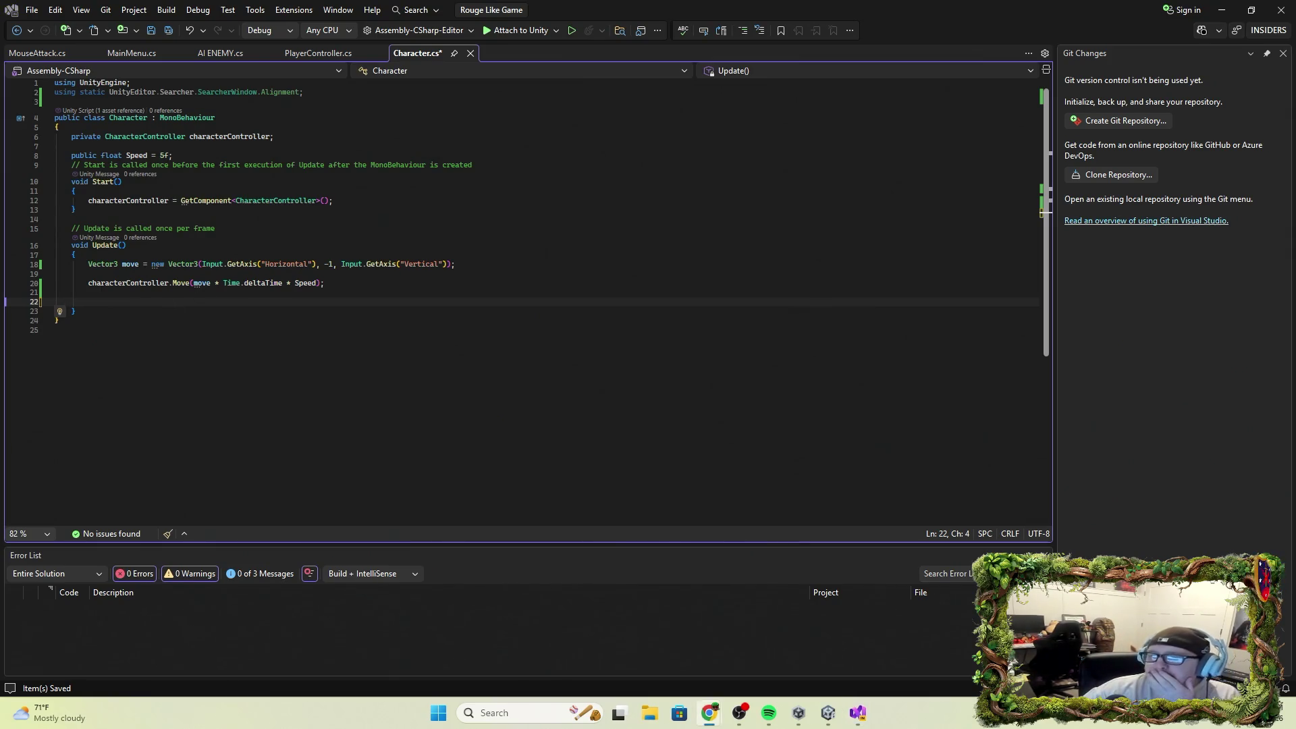
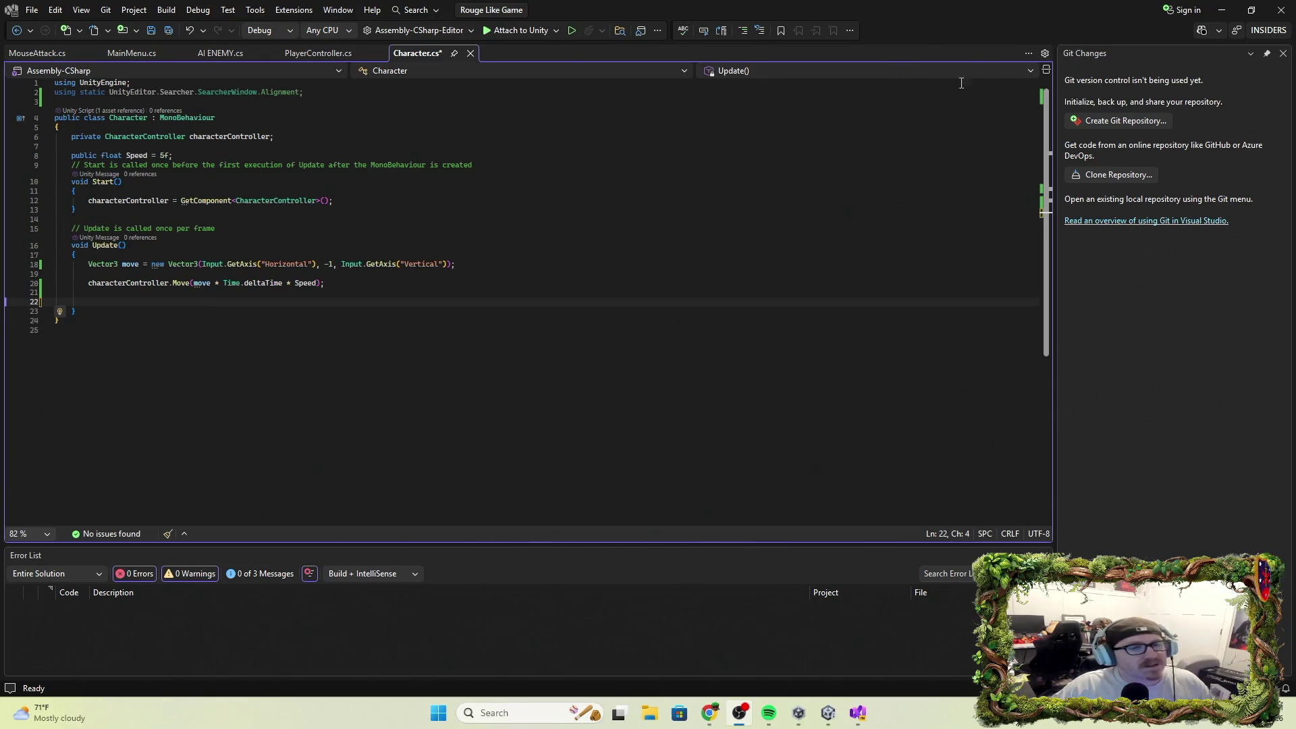
Minimize Visual Studio, maximize Unity's Game view with Shift+Space, and start play mode.
left_click(1222, 11)
key("shift+space")
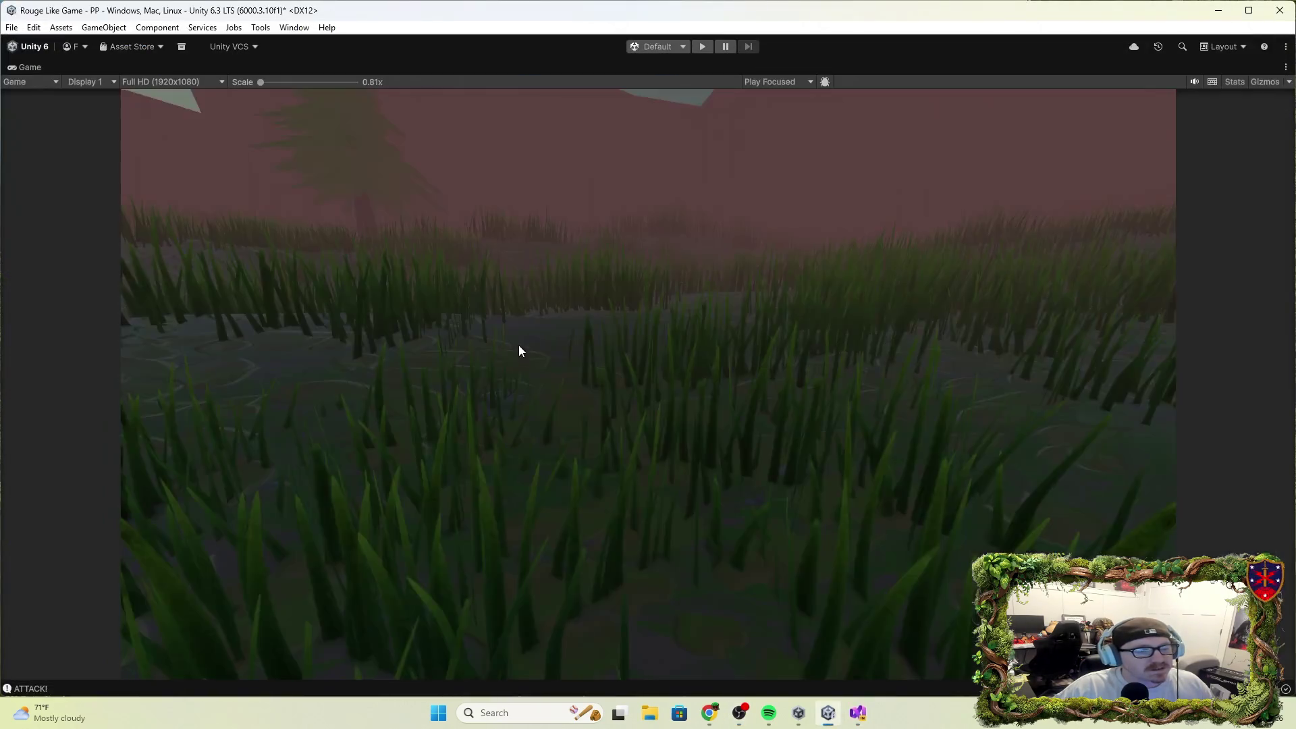
left_click(706, 46)
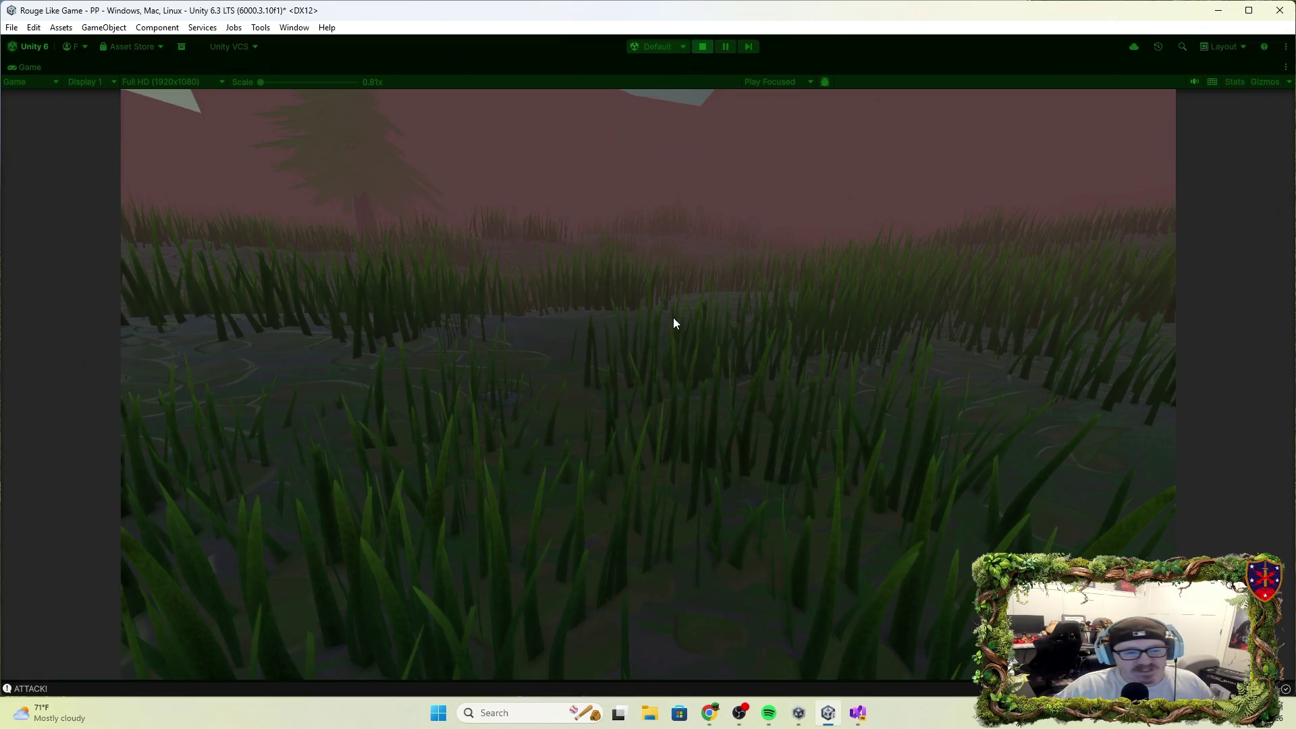
Run the knight forward with W, swing her sword, then stop play mode.
key("w")
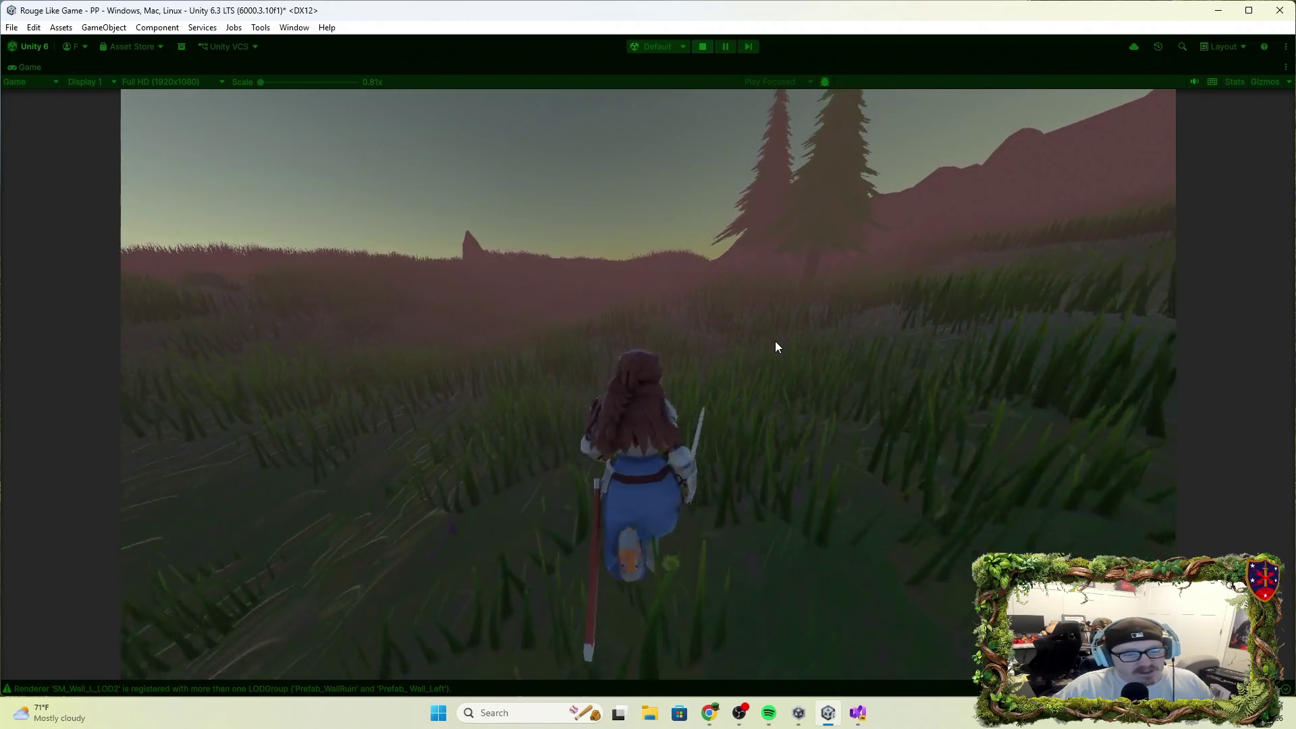
left_click(775, 341)
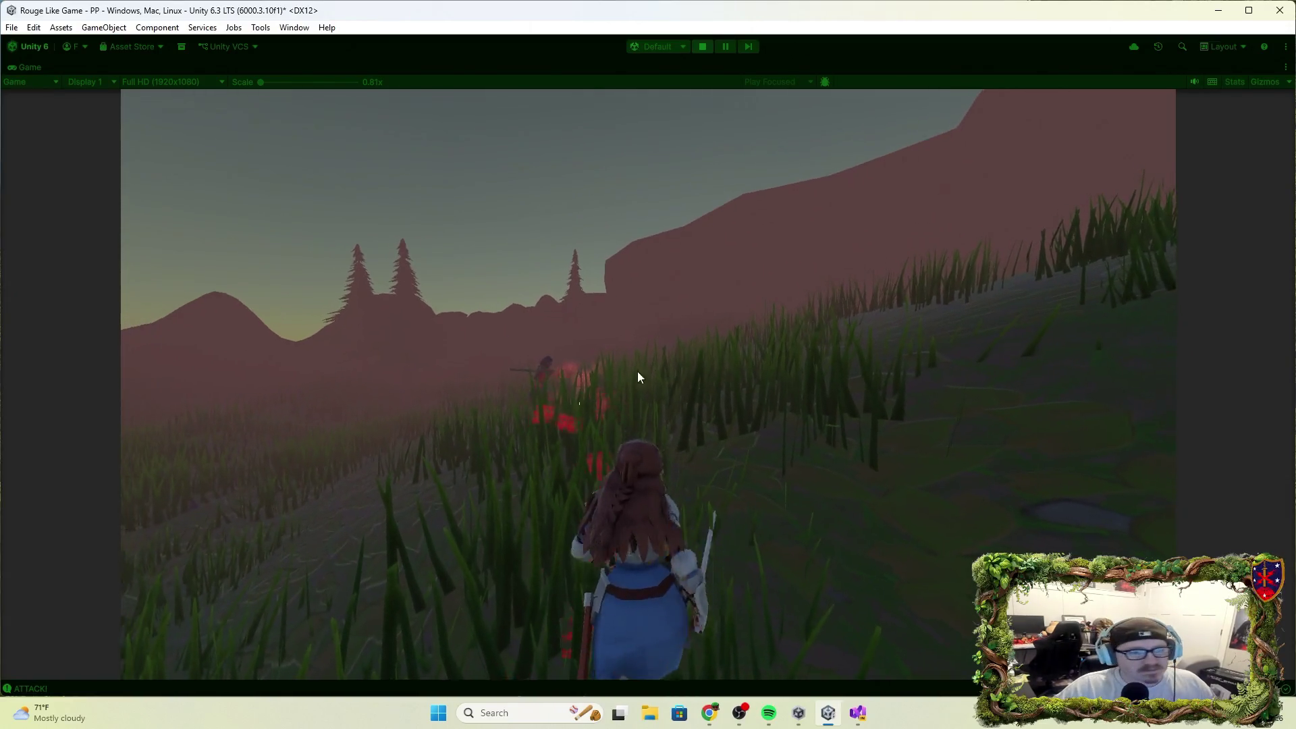
left_click(706, 49)
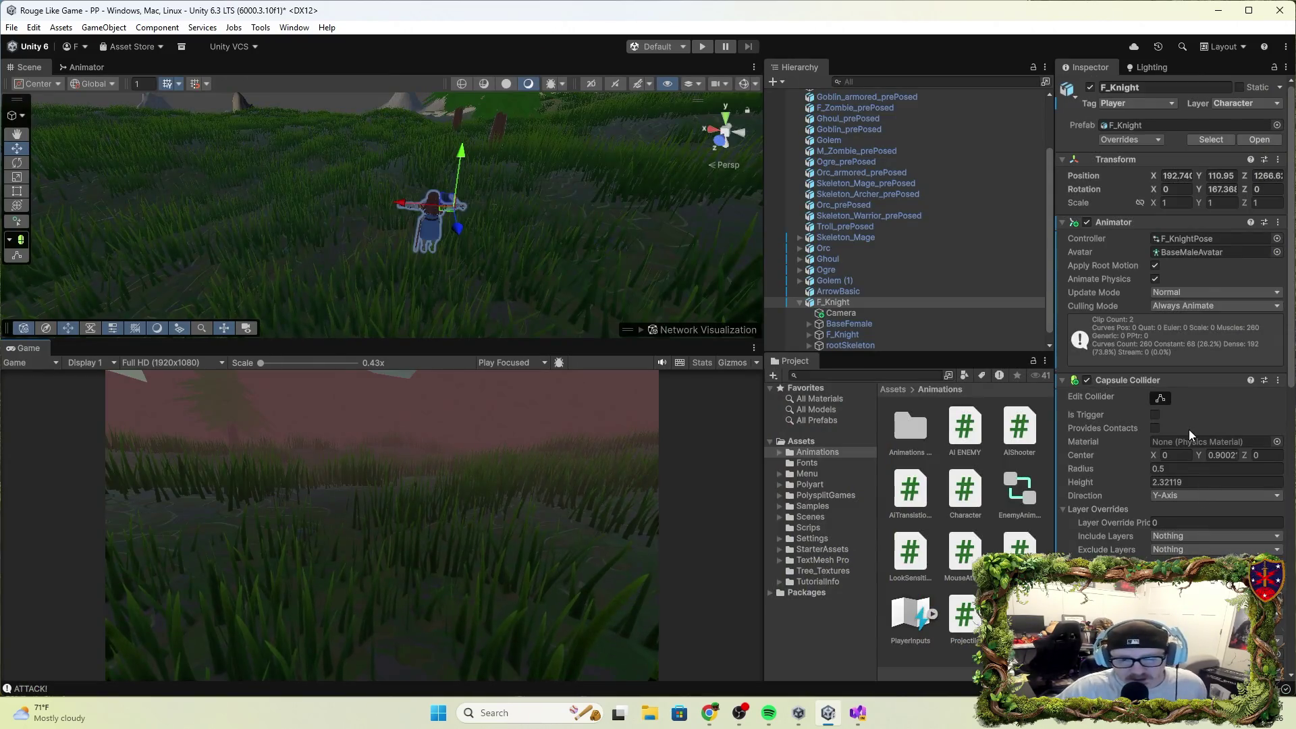
scroll(1189, 429, "down", 5)
left_click(1174, 312)
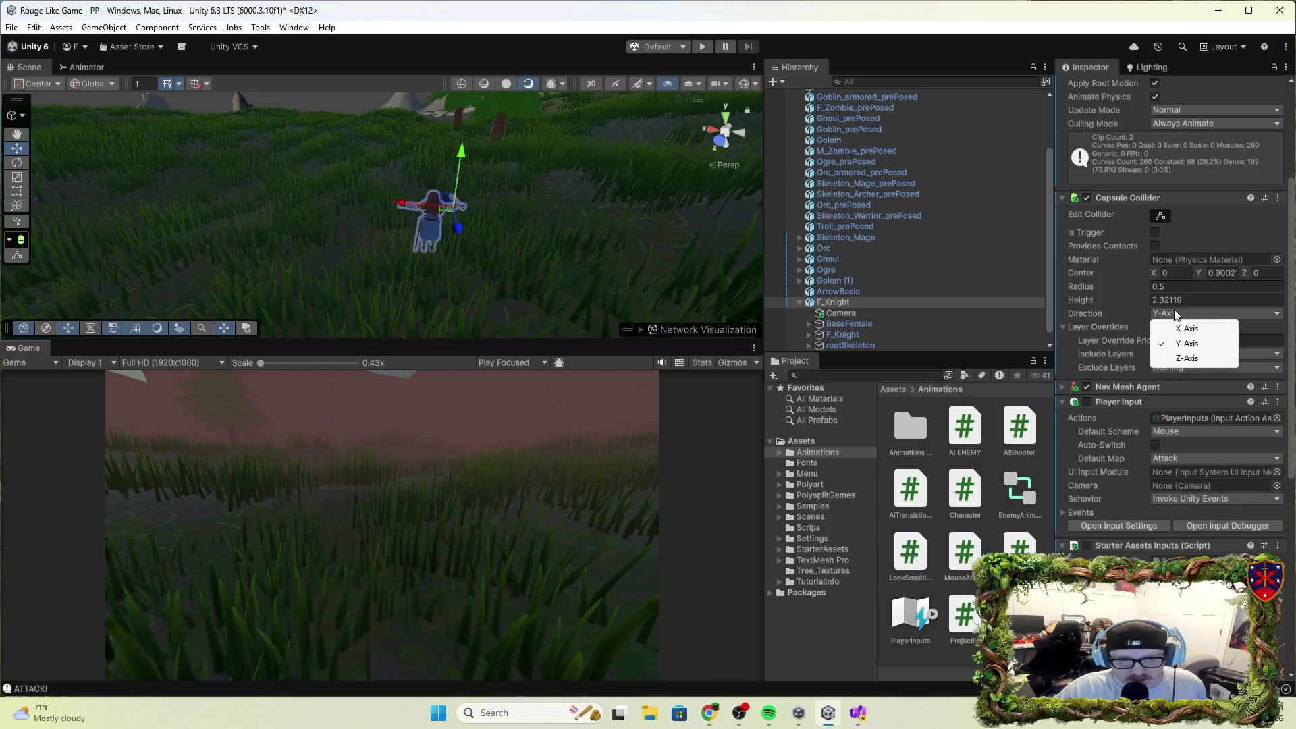
left_click(1205, 212)
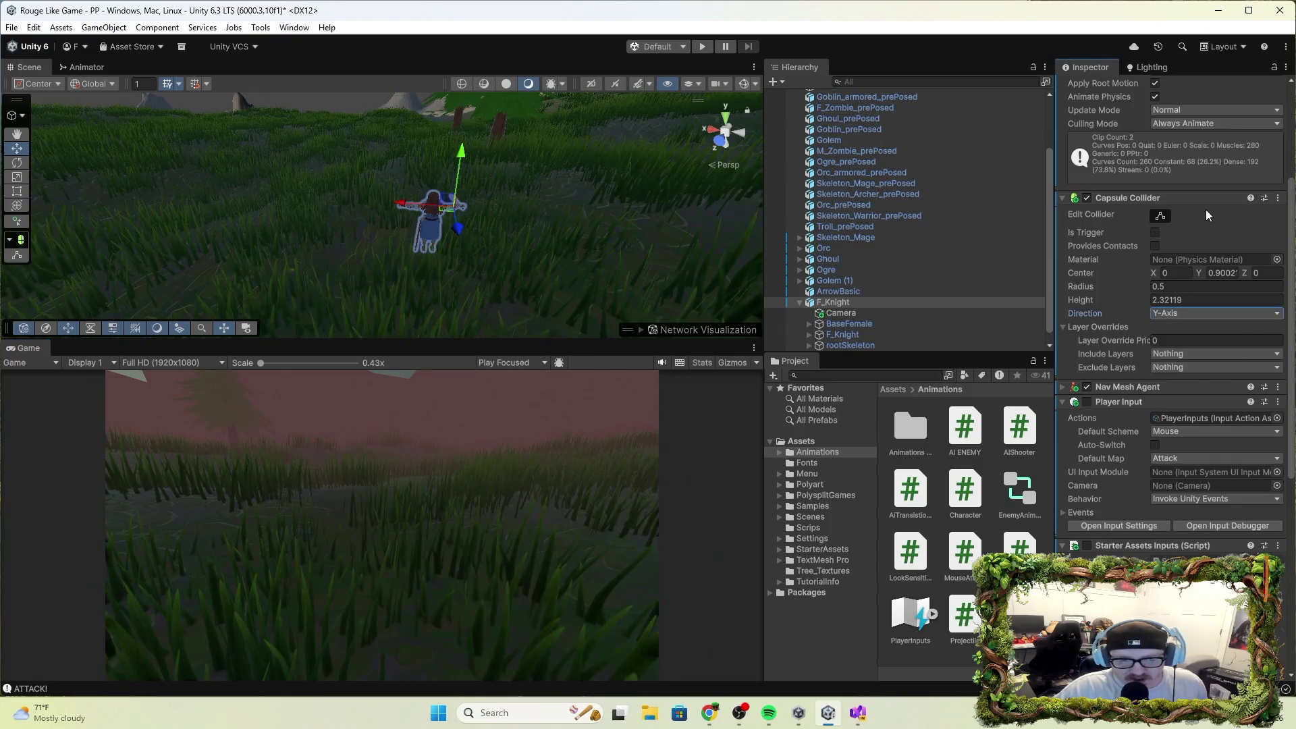
scroll(1154, 436, "down", 4)
scroll(1140, 451, "down", 6)
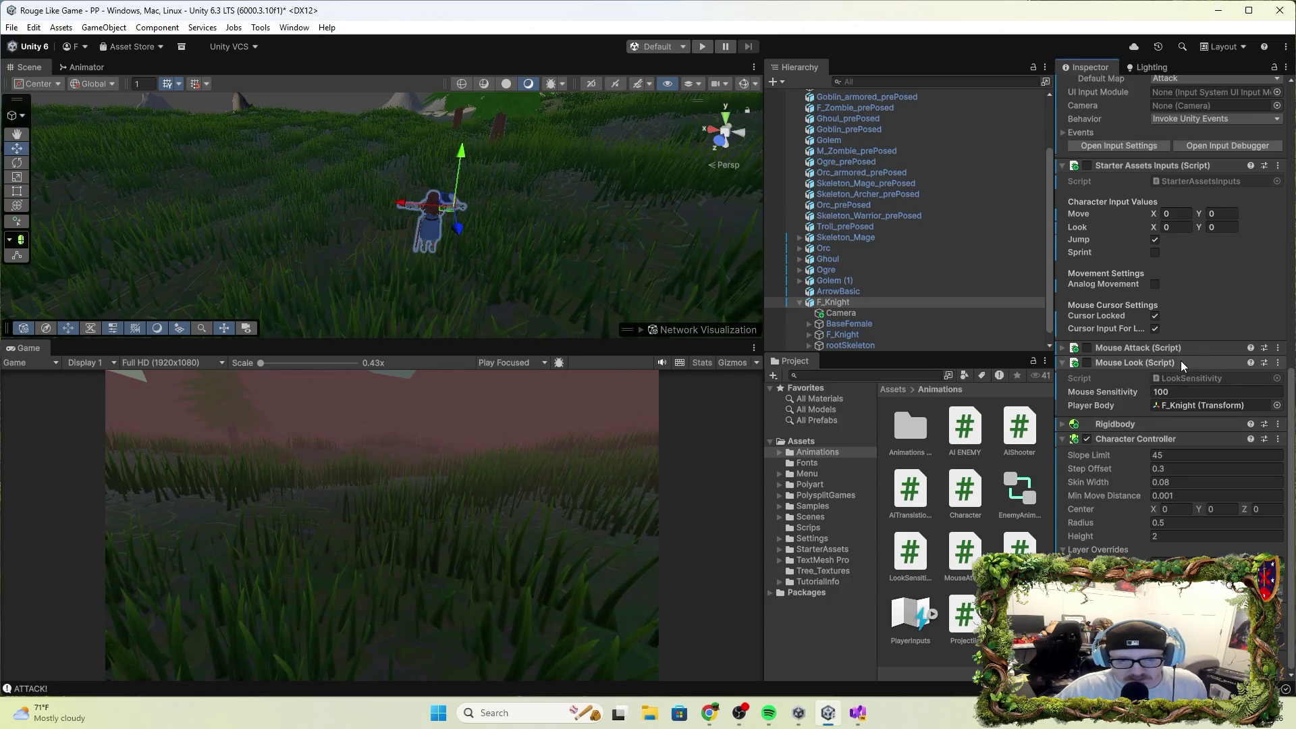
scroll(1181, 364, "up", 10)
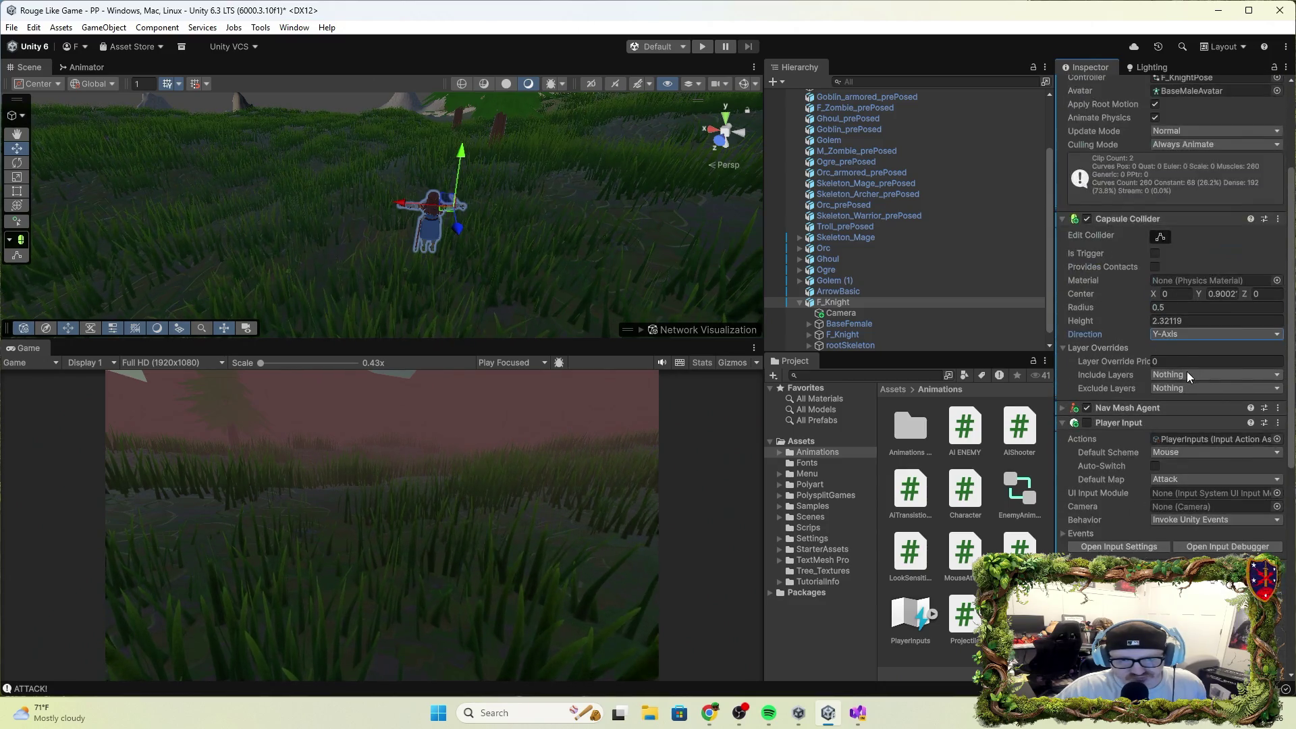
scroll(1187, 371, "up", 4)
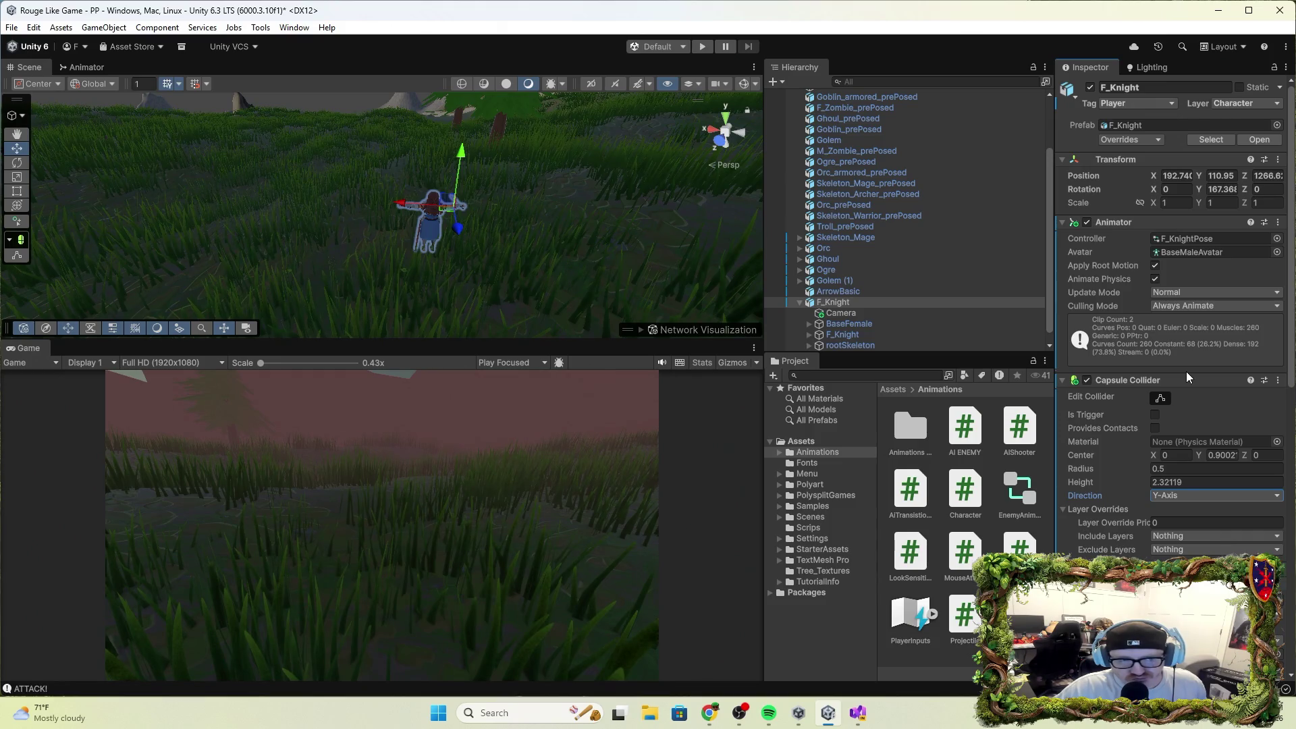
scroll(1186, 371, "down", 4)
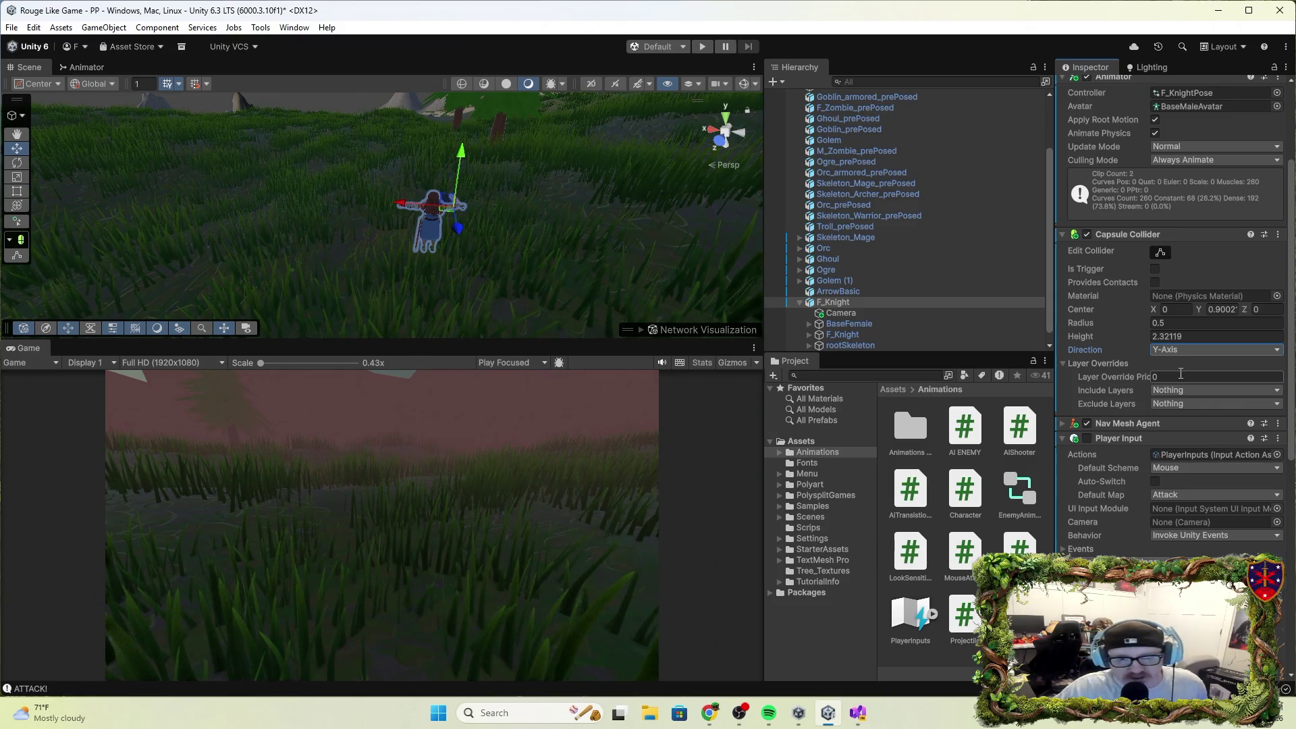
scroll(1180, 425, "down", 2)
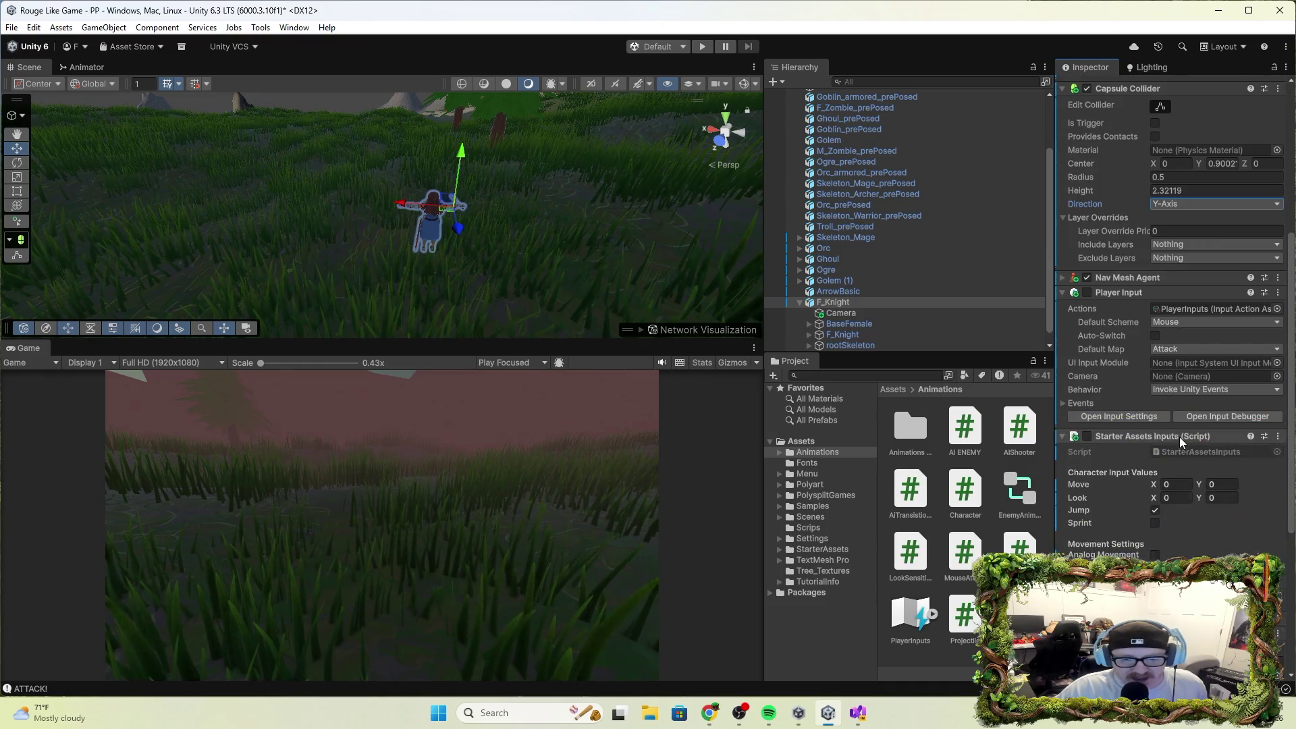
scroll(1181, 472, "down", 2)
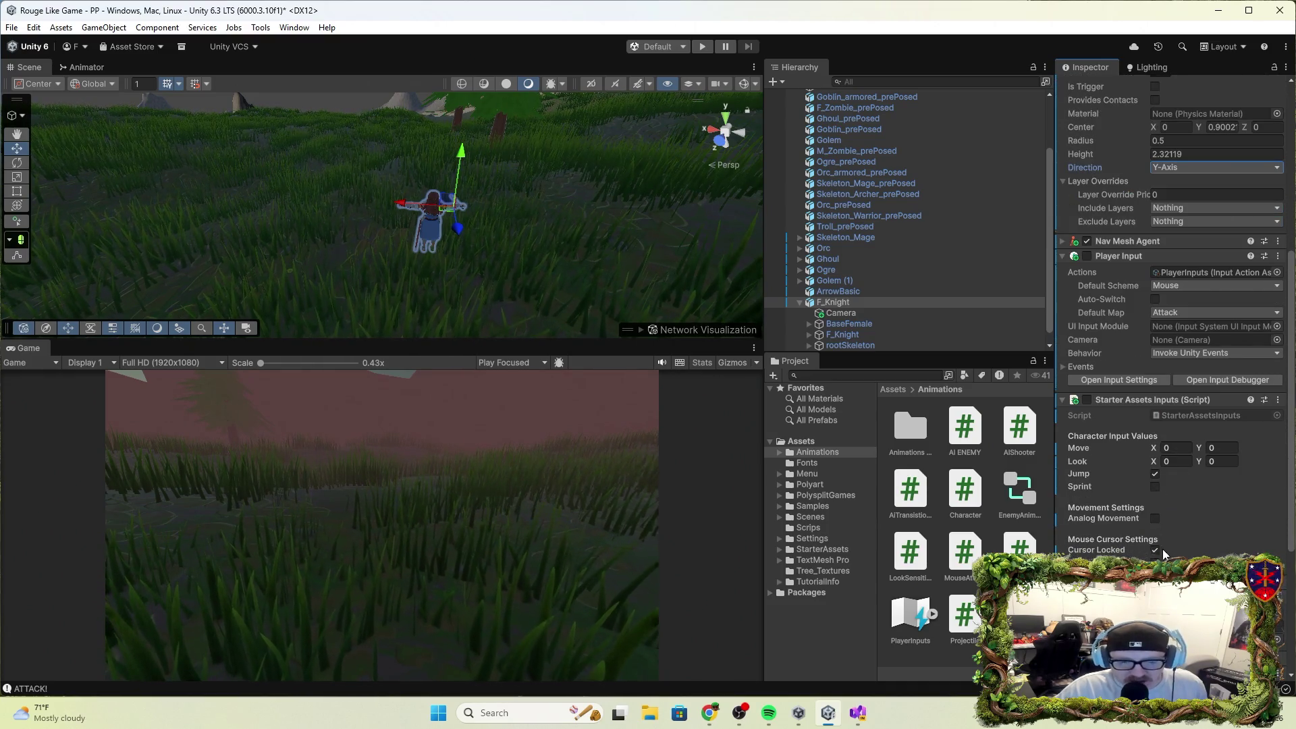
scroll(1156, 513, "down", 2)
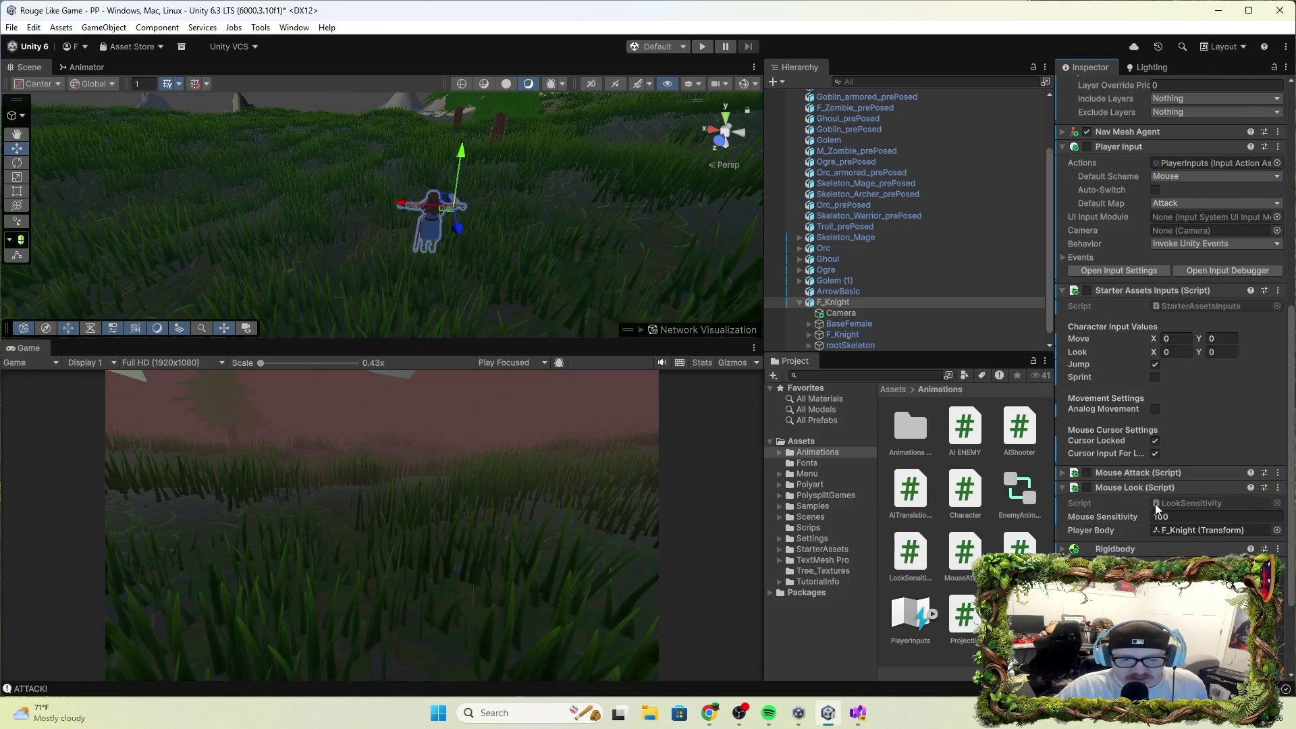
scroll(1156, 504, "down", 2)
scroll(1158, 517, "down", 2)
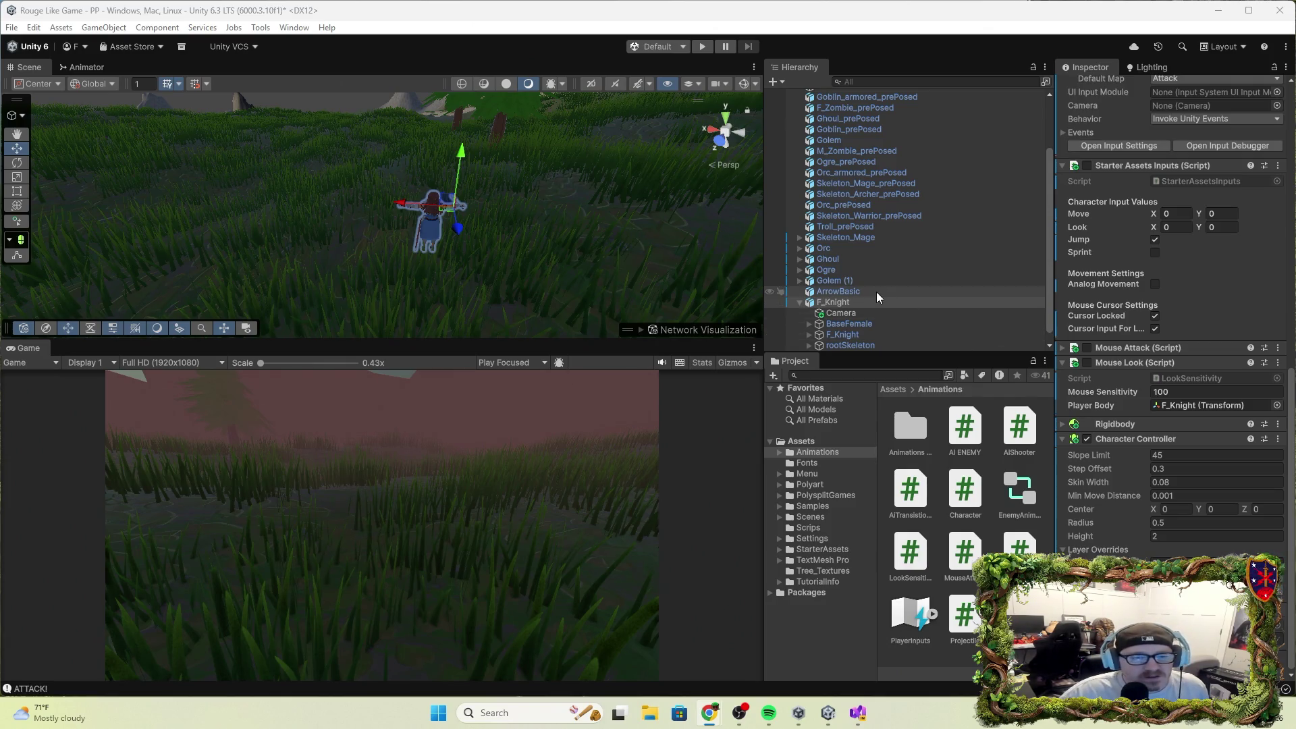
left_click(855, 303)
scroll(1269, 340, "up", 6)
scroll(1268, 339, "up", 10)
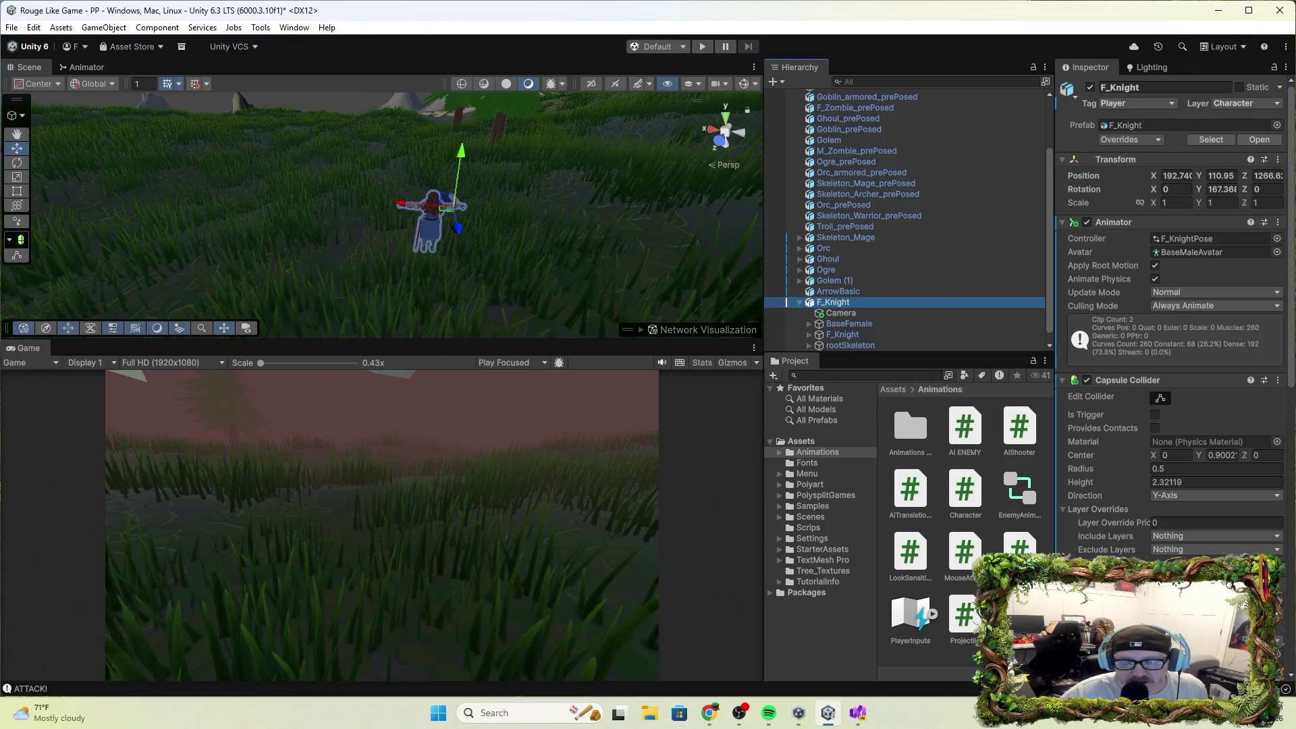
Review the Camera under F_Knight in the Inspector, then preview the AI ENEMY script's code.
left_click(840, 313)
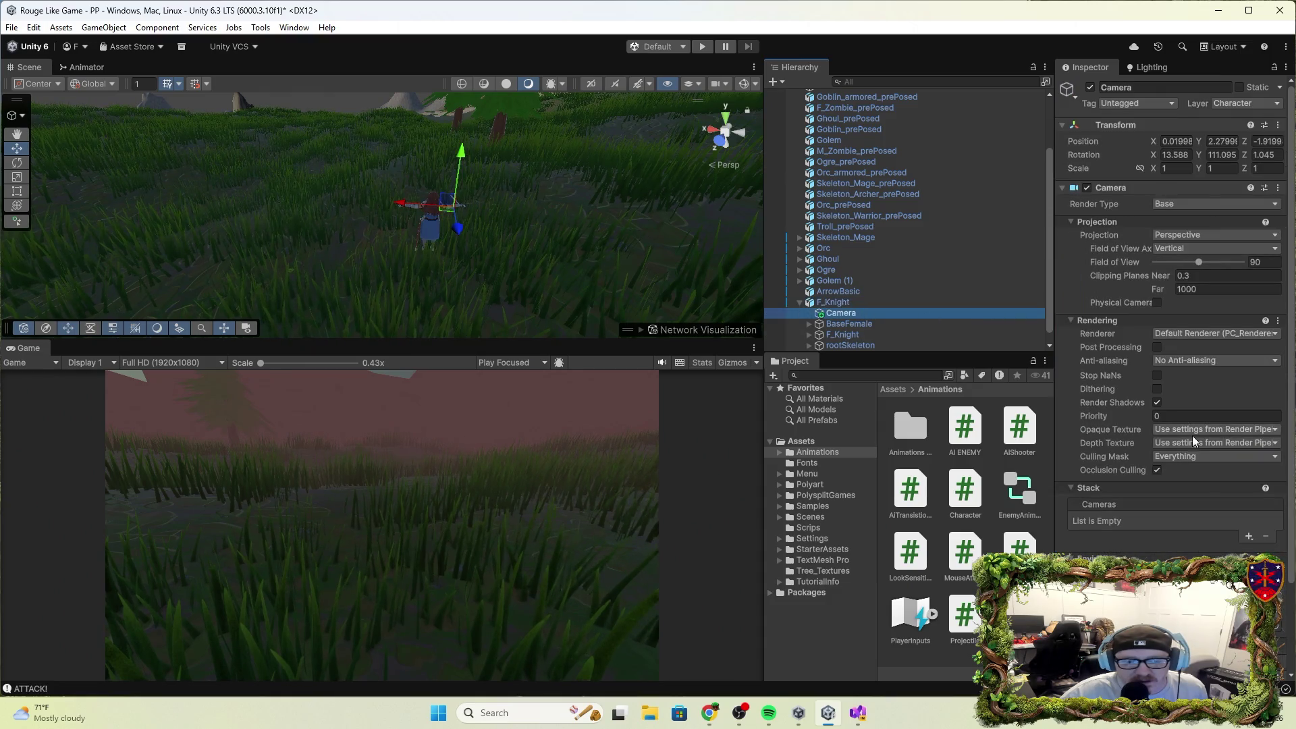
scroll(1202, 436, "down", 3)
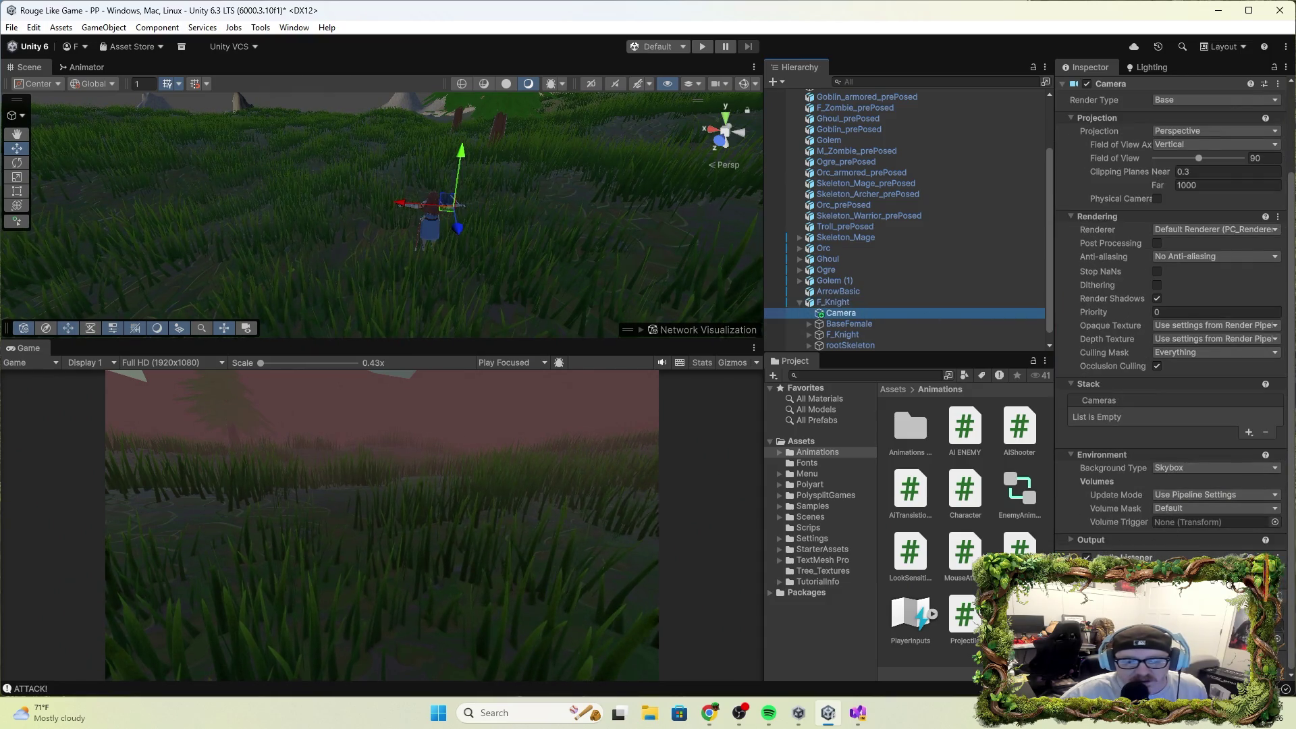
scroll(1175, 337, "up", 2)
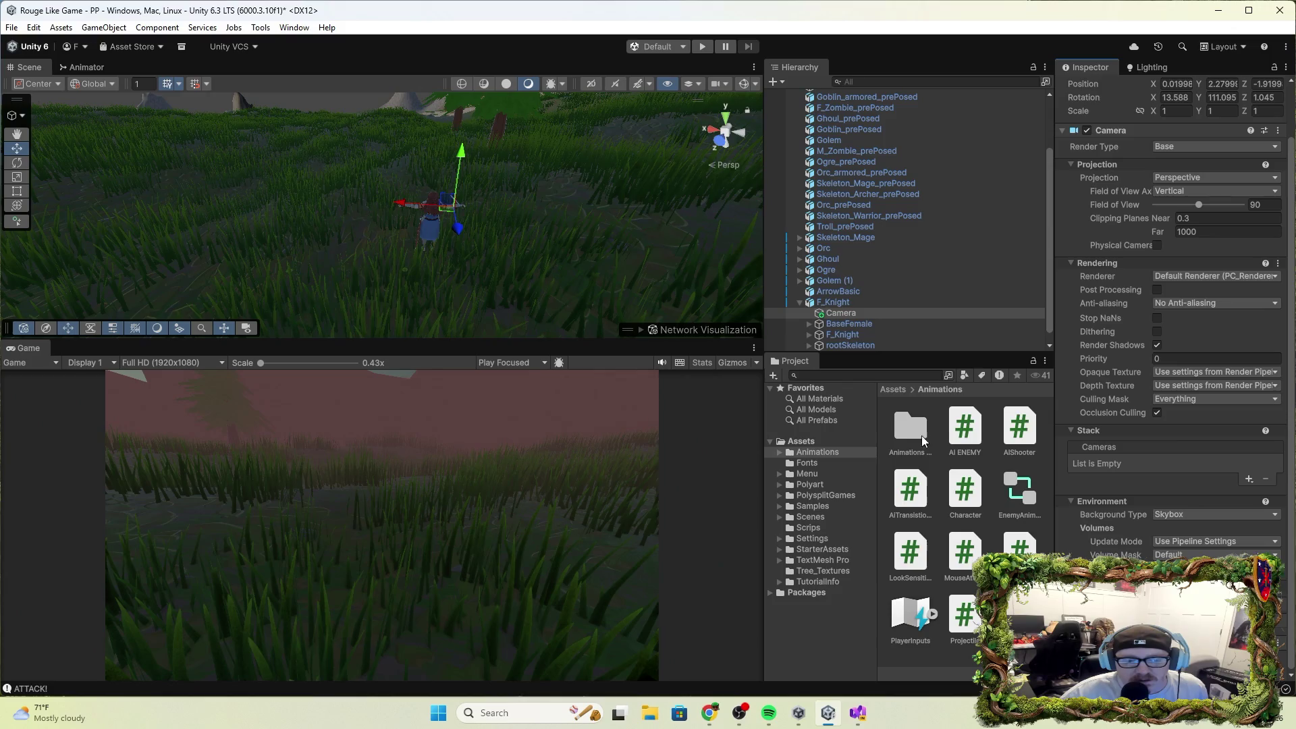
left_click(910, 489)
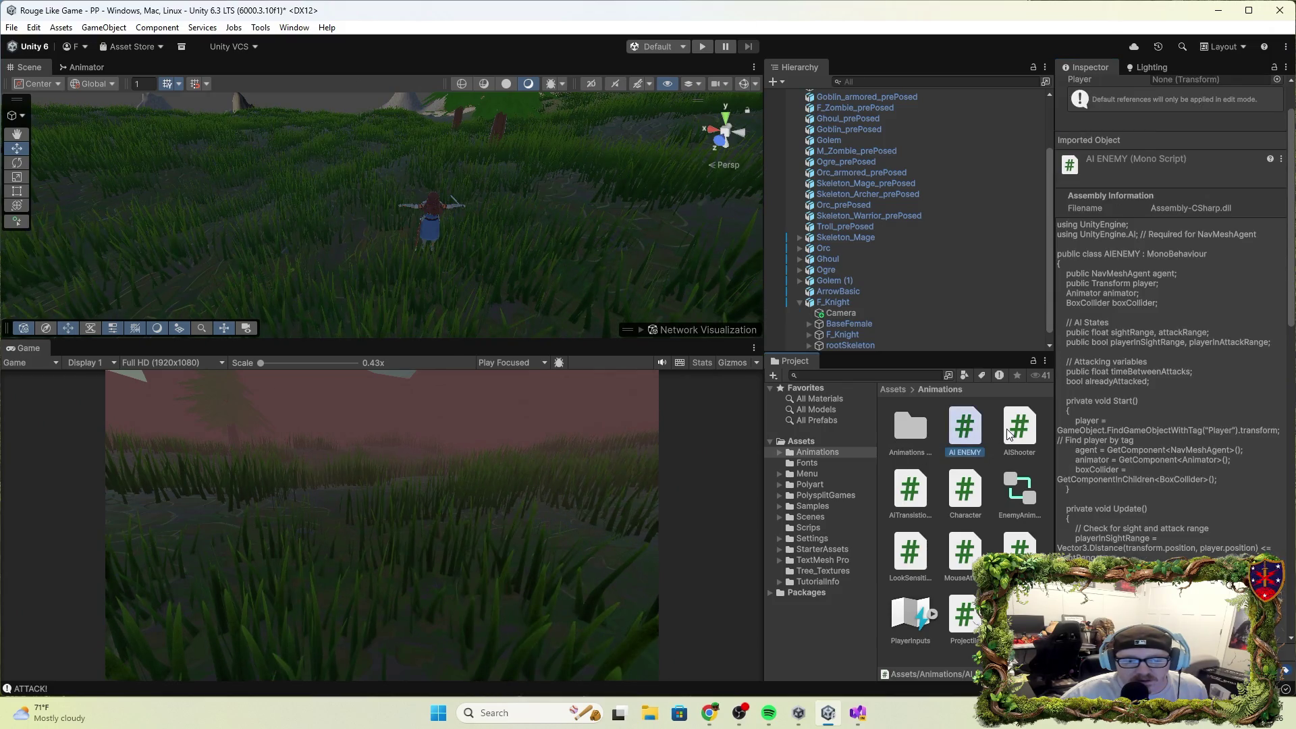
Preview the Character and LookSensitivity scripts, then reselect F_Knight in the Hierarchy.
left_click(969, 511)
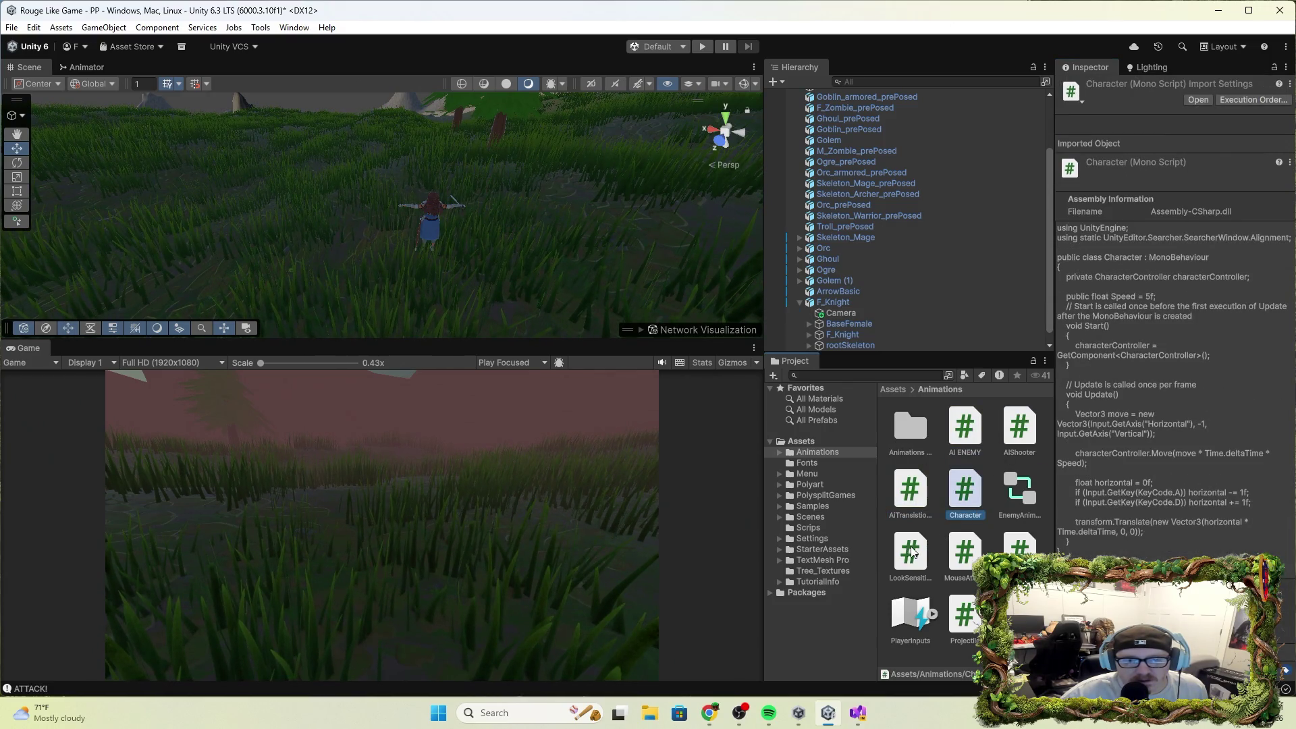
left_click(921, 555)
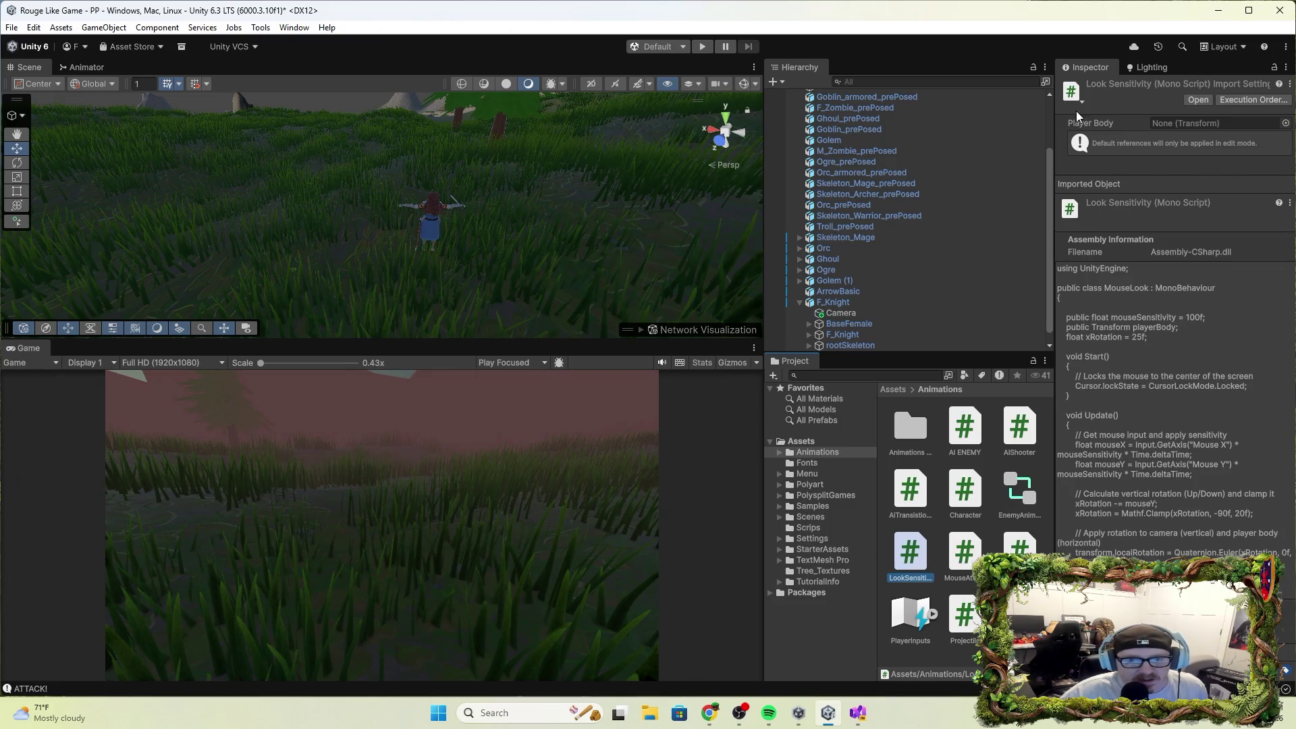
left_click(861, 303)
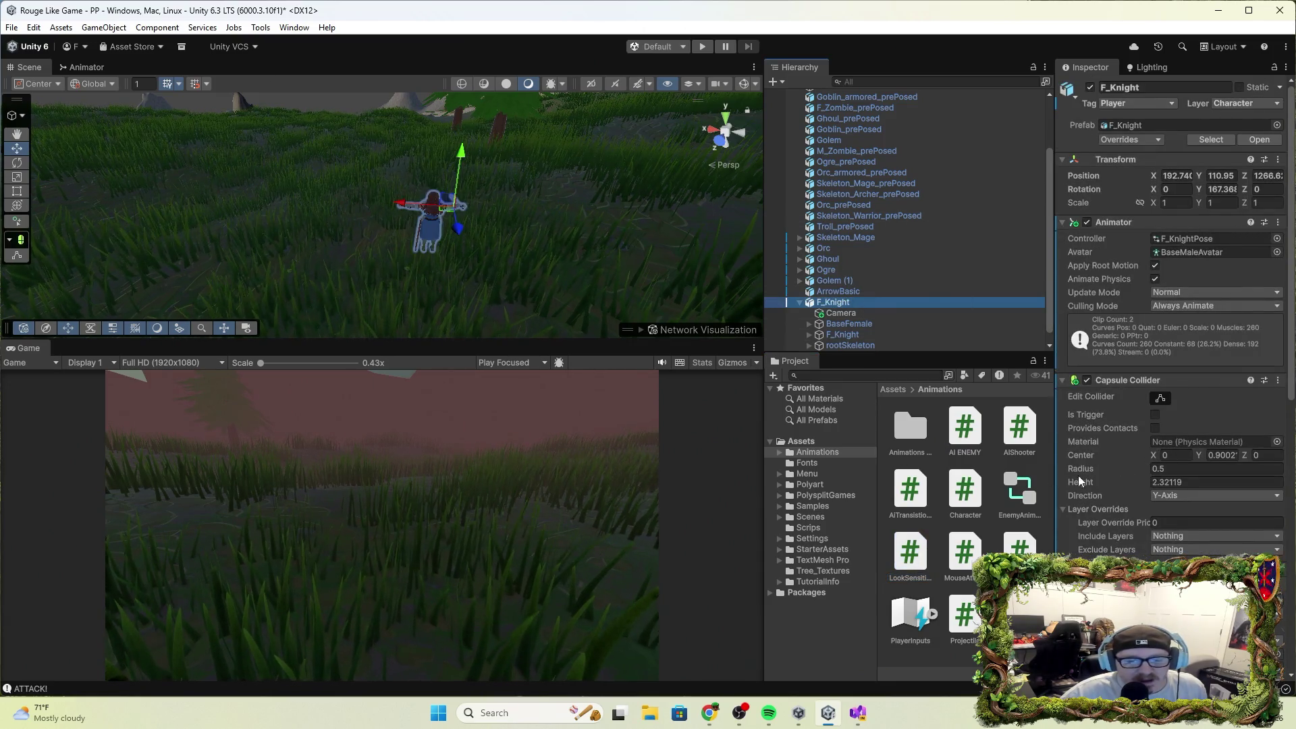
Expand F_Knight's Mouse Look component and open its LookSensitivity script in Visual Studio.
scroll(1077, 476, "down", 3)
scroll(1098, 507, "down", 4)
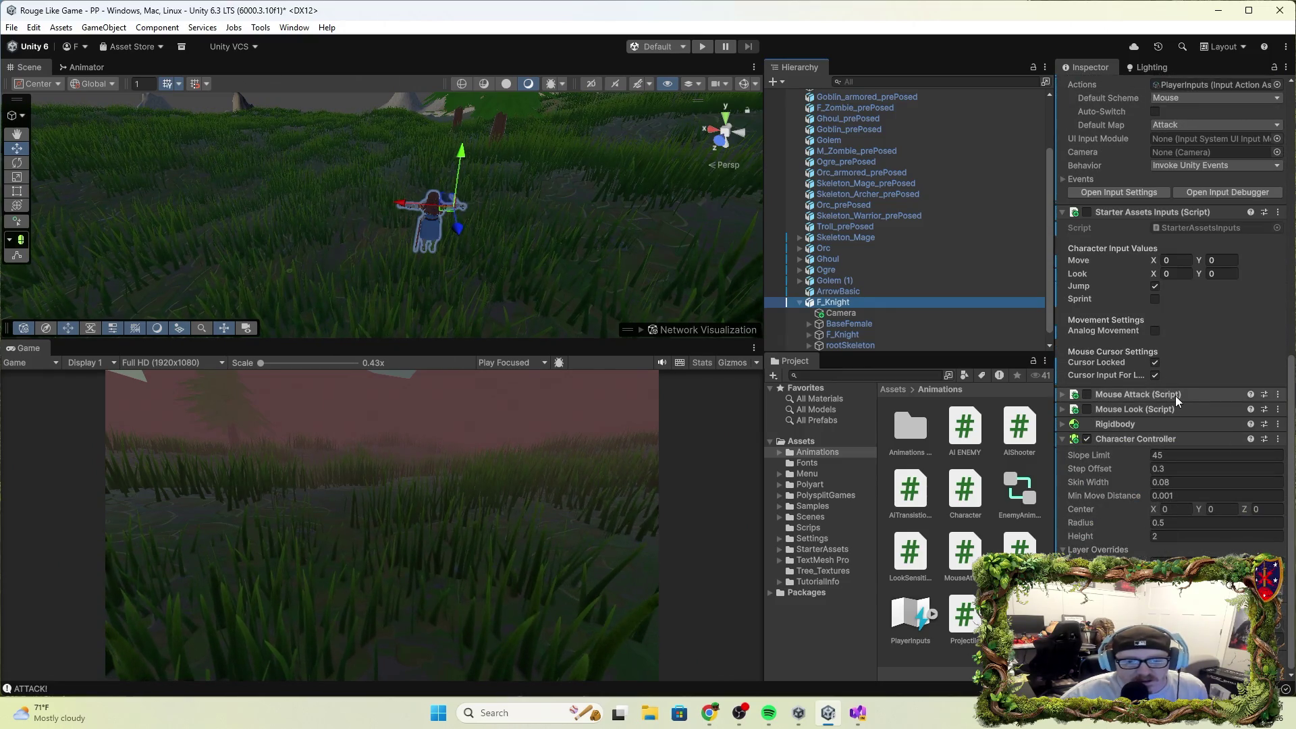
left_click(1171, 409)
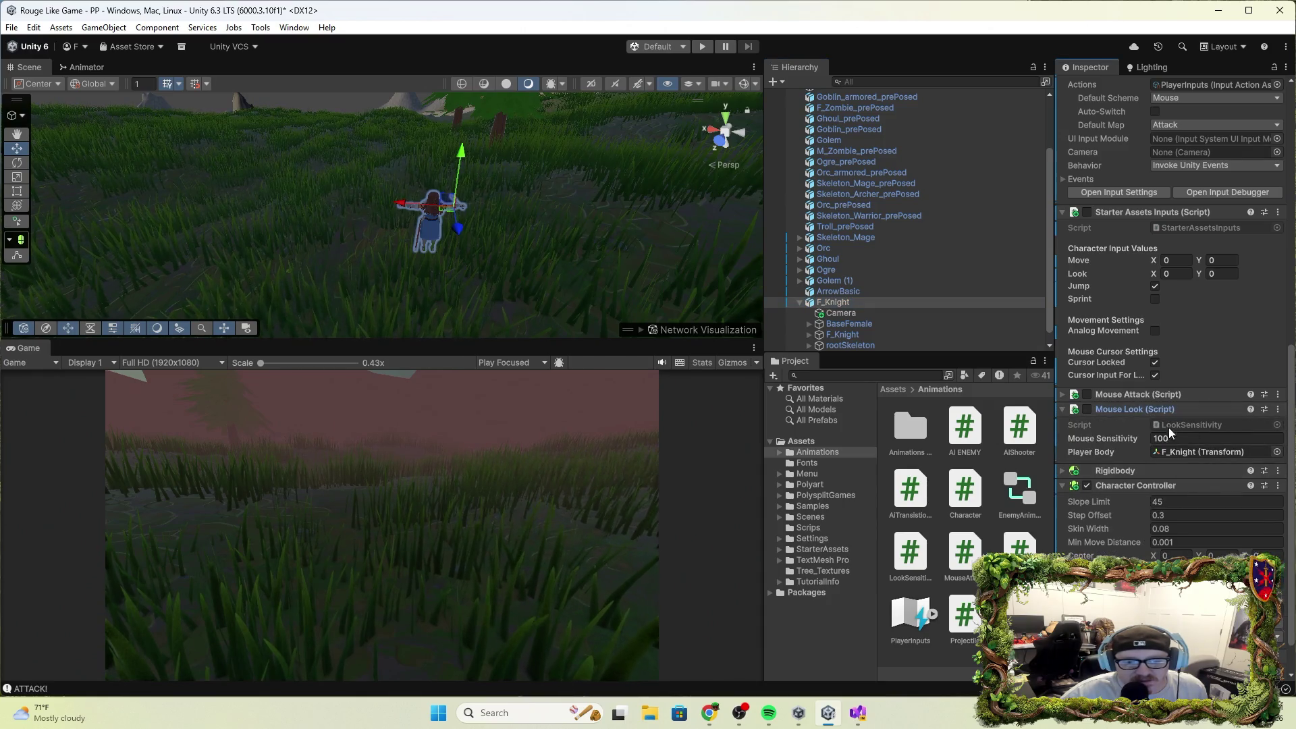
double_click(911, 544)
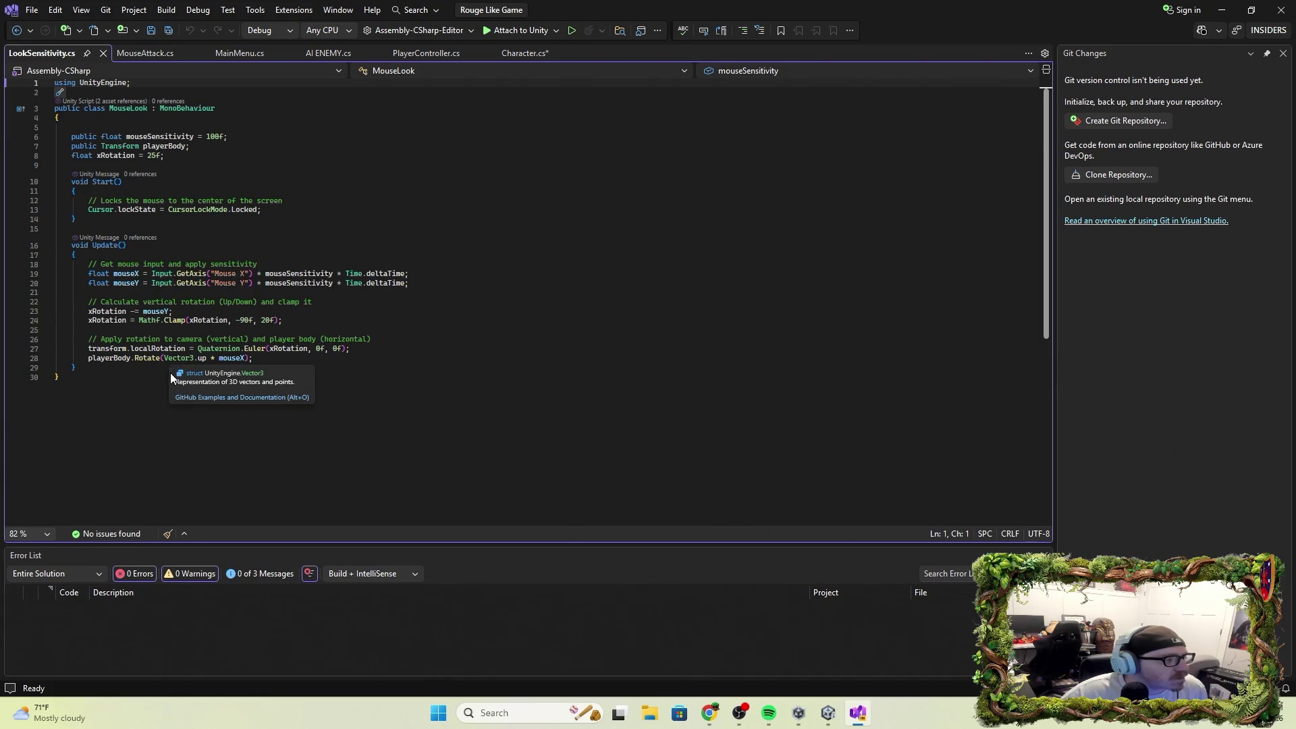
Read LookSensitivity.cs's cursor lock and -90 to 20 rotation clamp, then minimize Visual Studio.
key("alt+Tab")
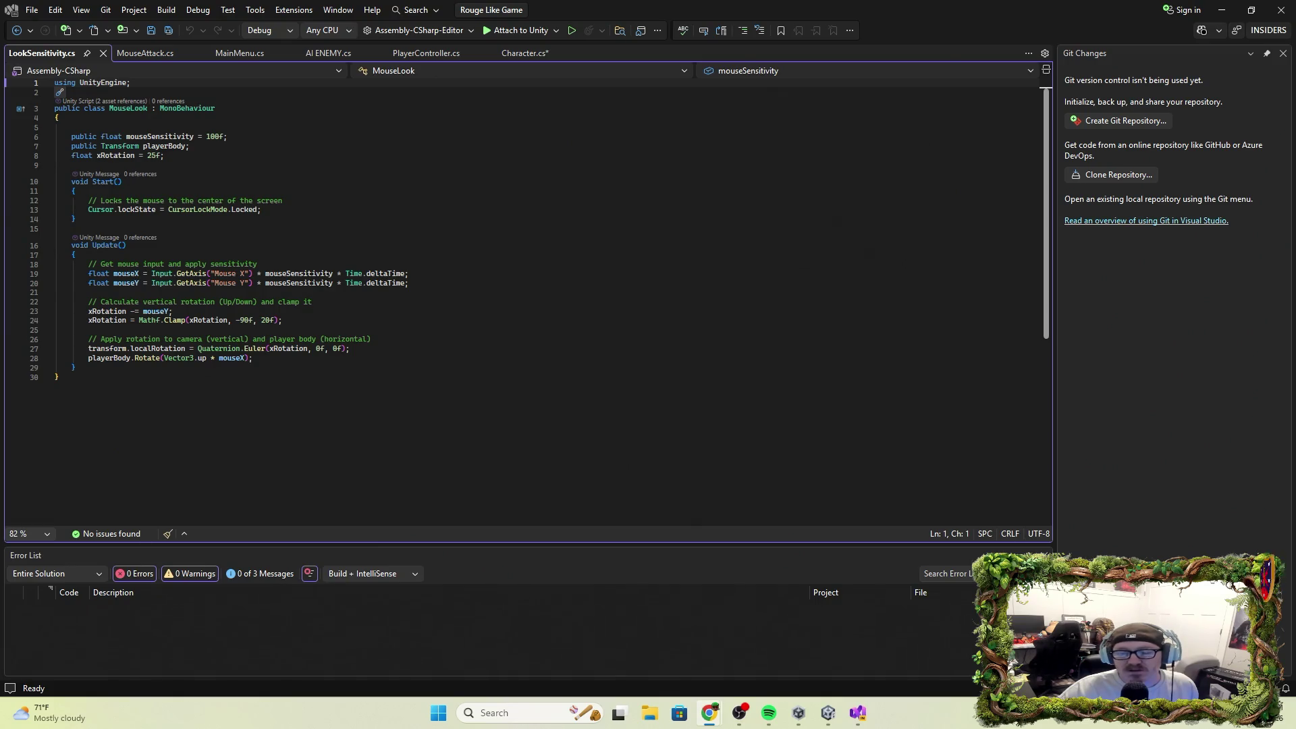
left_click(1222, 10)
Select F_Knight and expand its Mouse Attack component in the Inspector.
left_click(836, 302)
scroll(1191, 428, "down", 5)
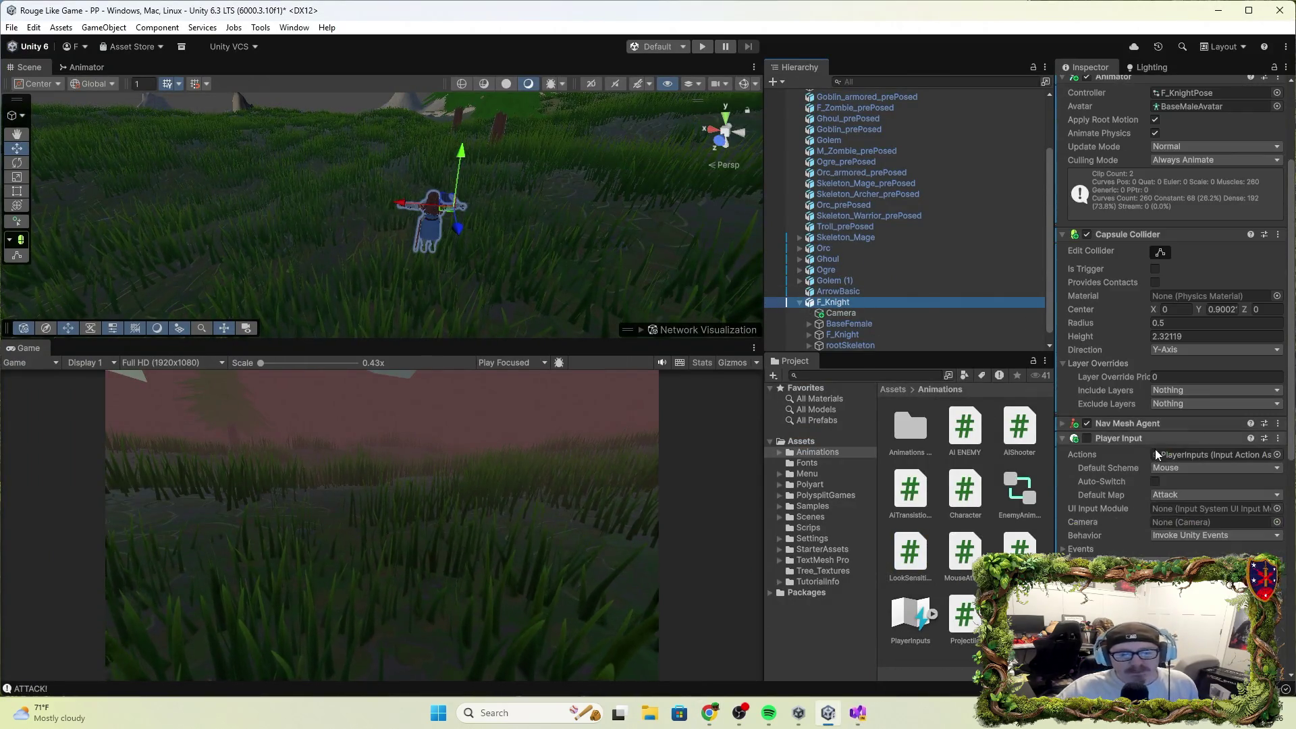
scroll(1166, 467, "down", 6)
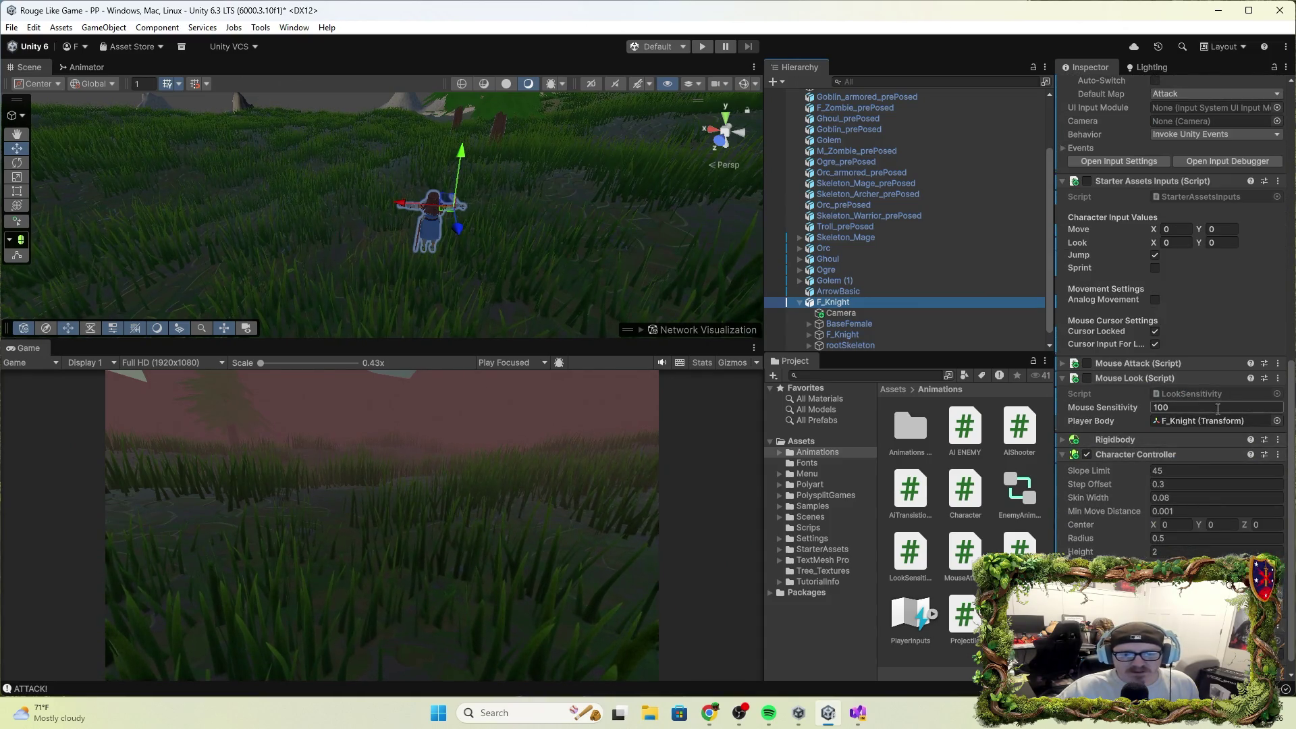
left_click(1200, 362)
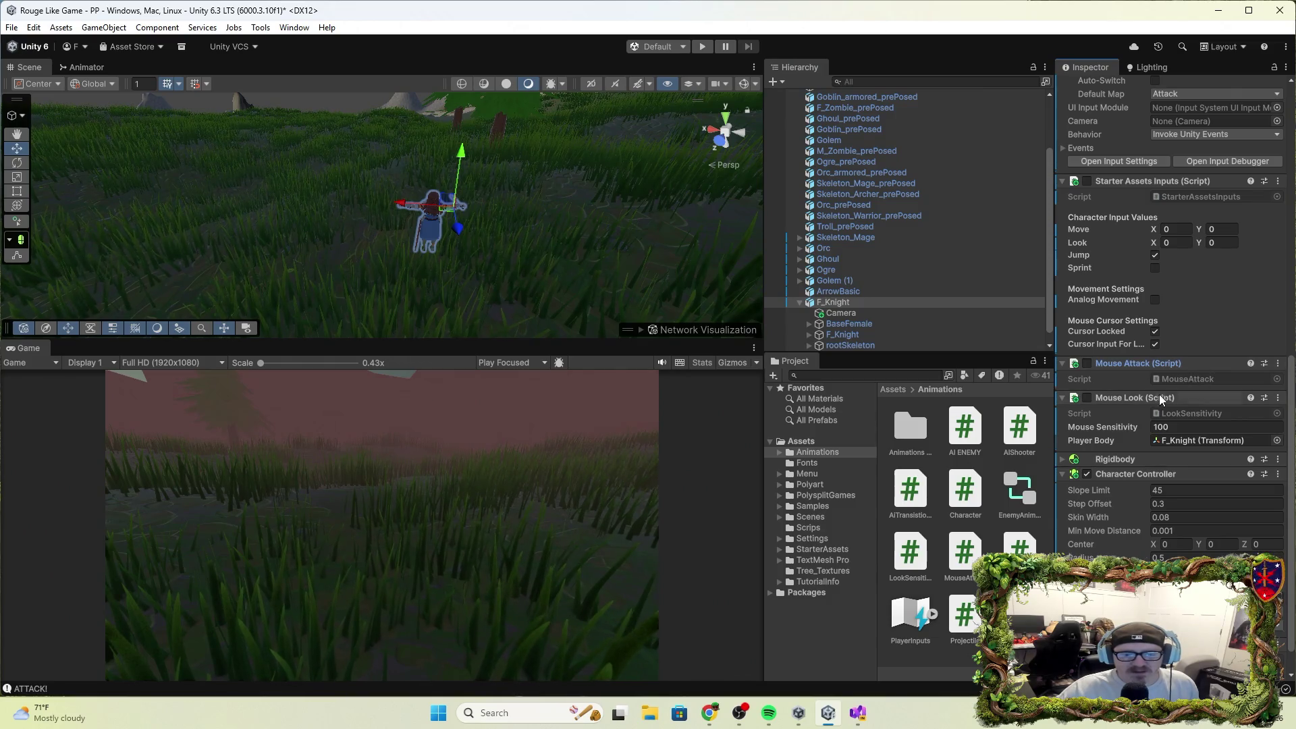
scroll(1145, 514, "down", 1)
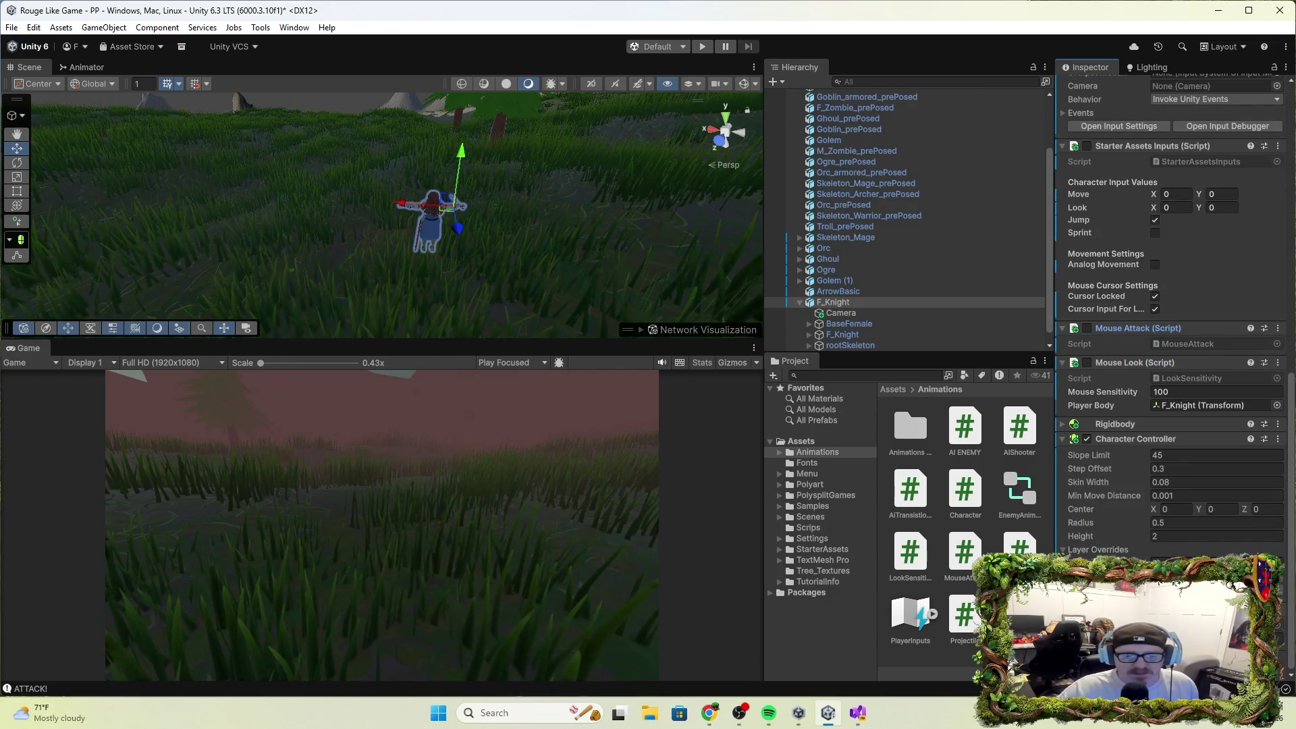
scroll(1163, 403, "up", 2)
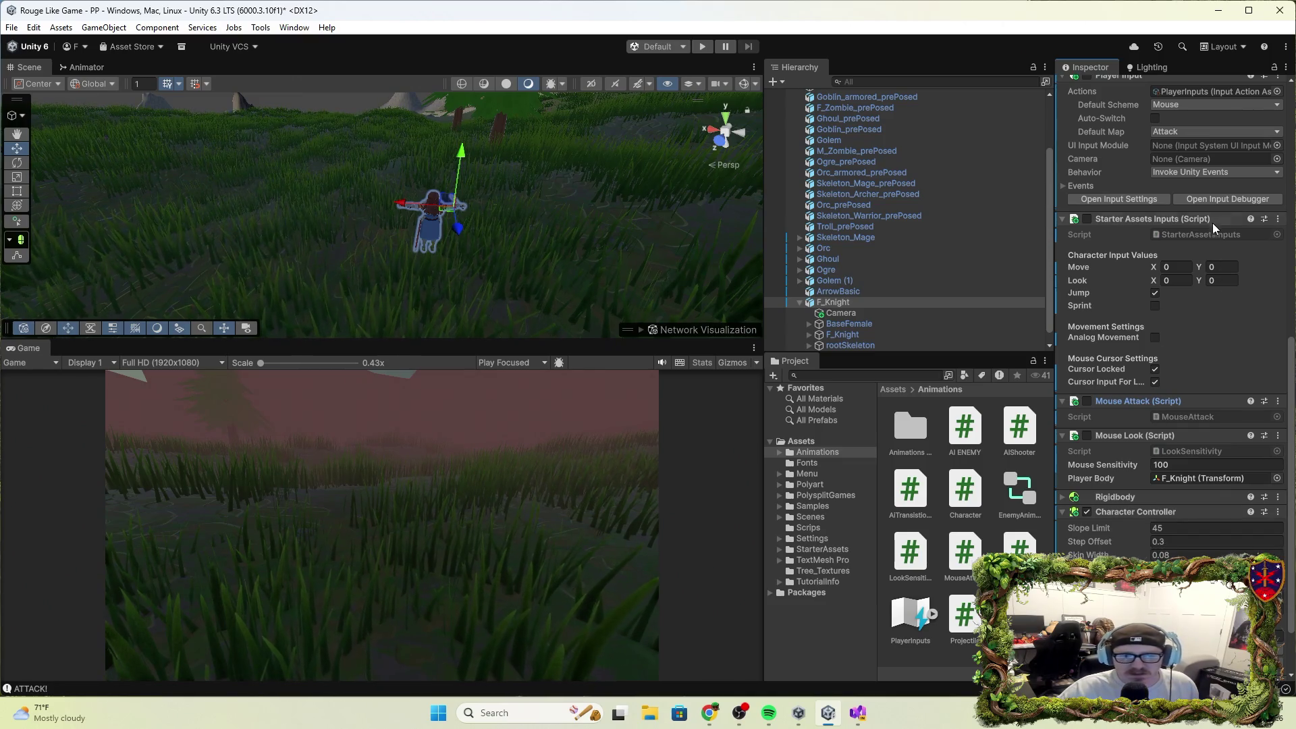
scroll(1217, 225, "up", 2)
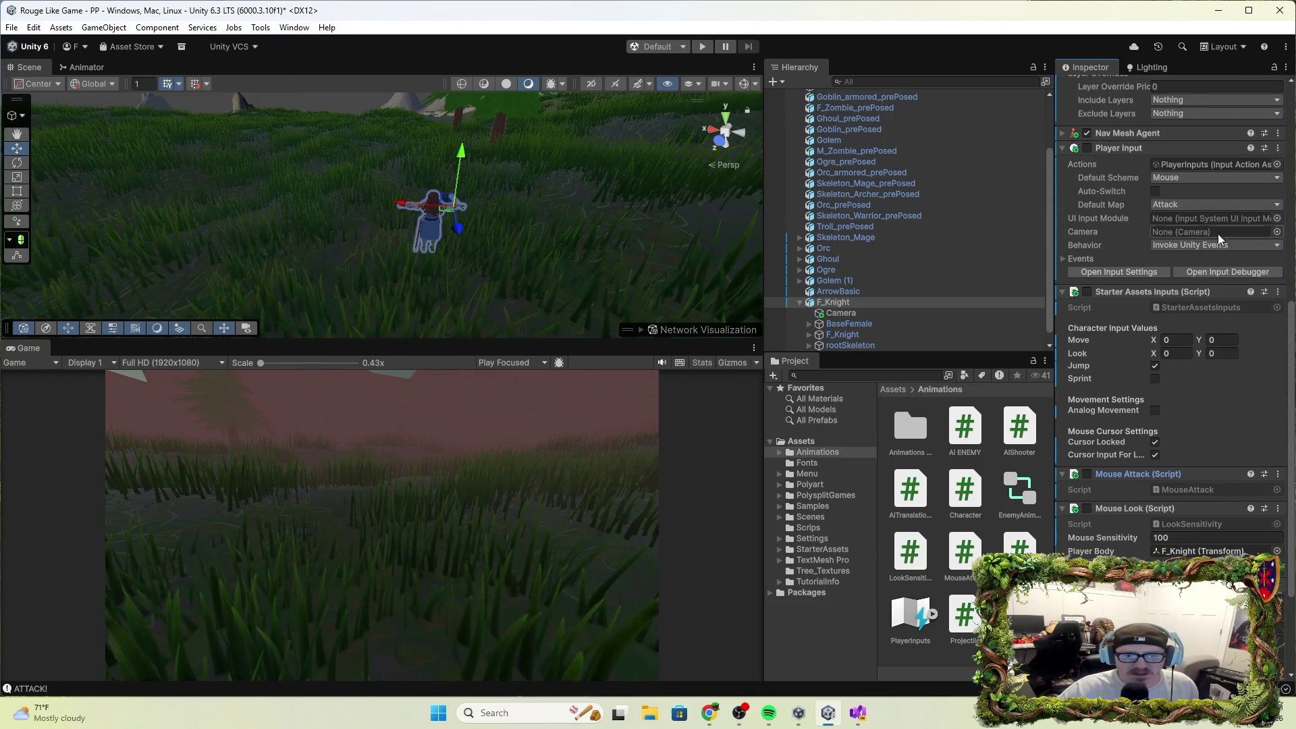
Remove the Player Input component from F_Knight and clear the selection.
left_click(1168, 146)
left_click(1279, 147)
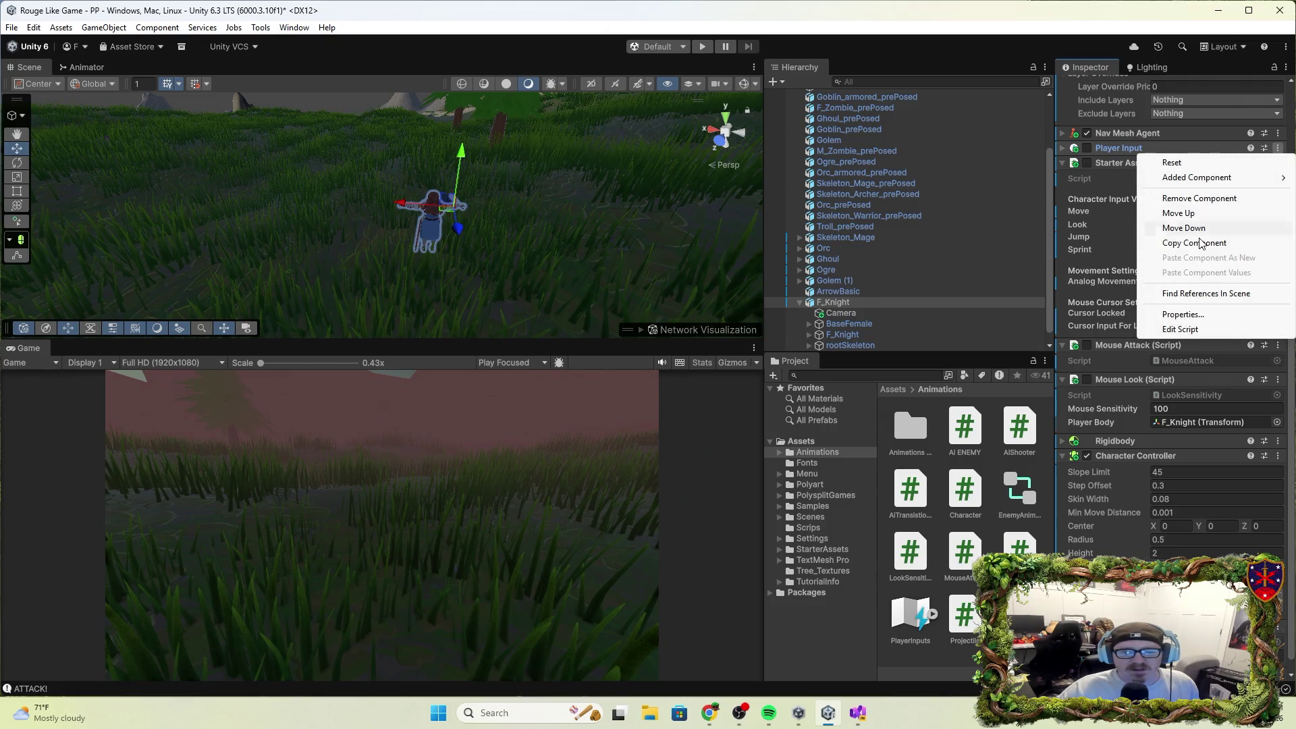
left_click(1199, 199)
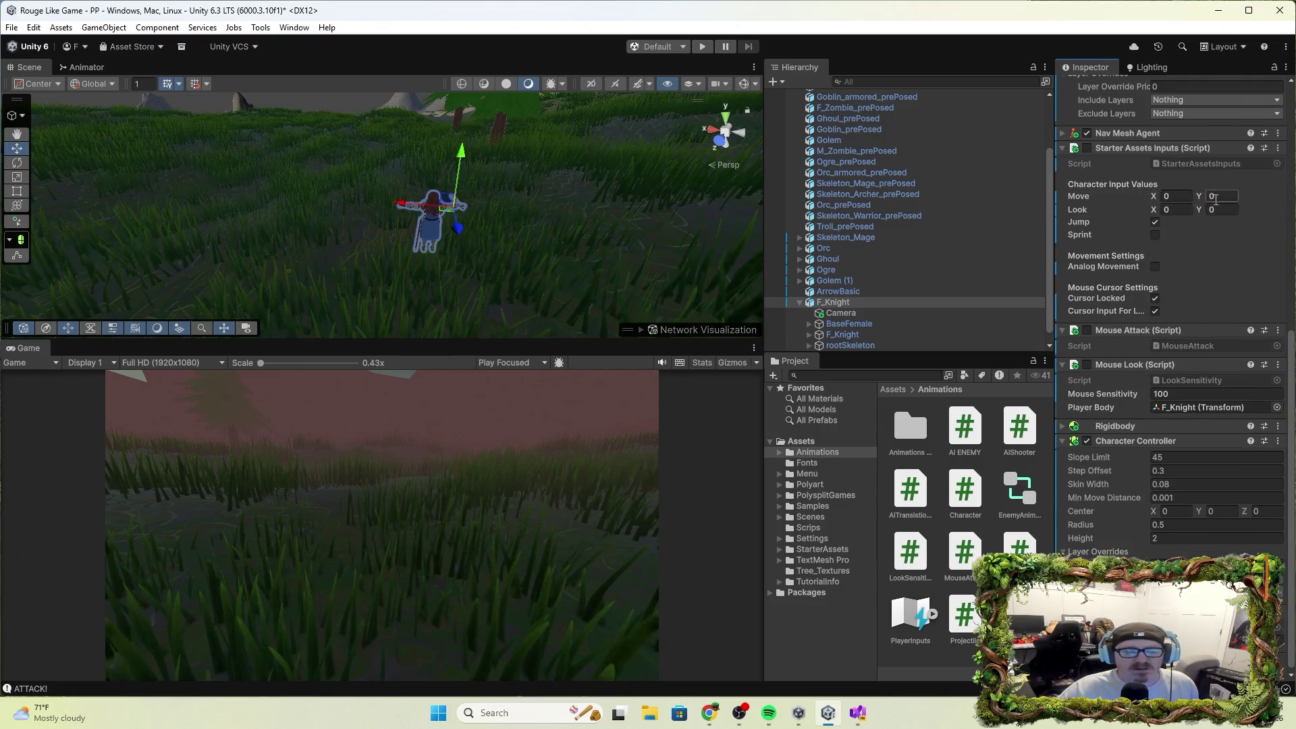
left_click(577, 218)
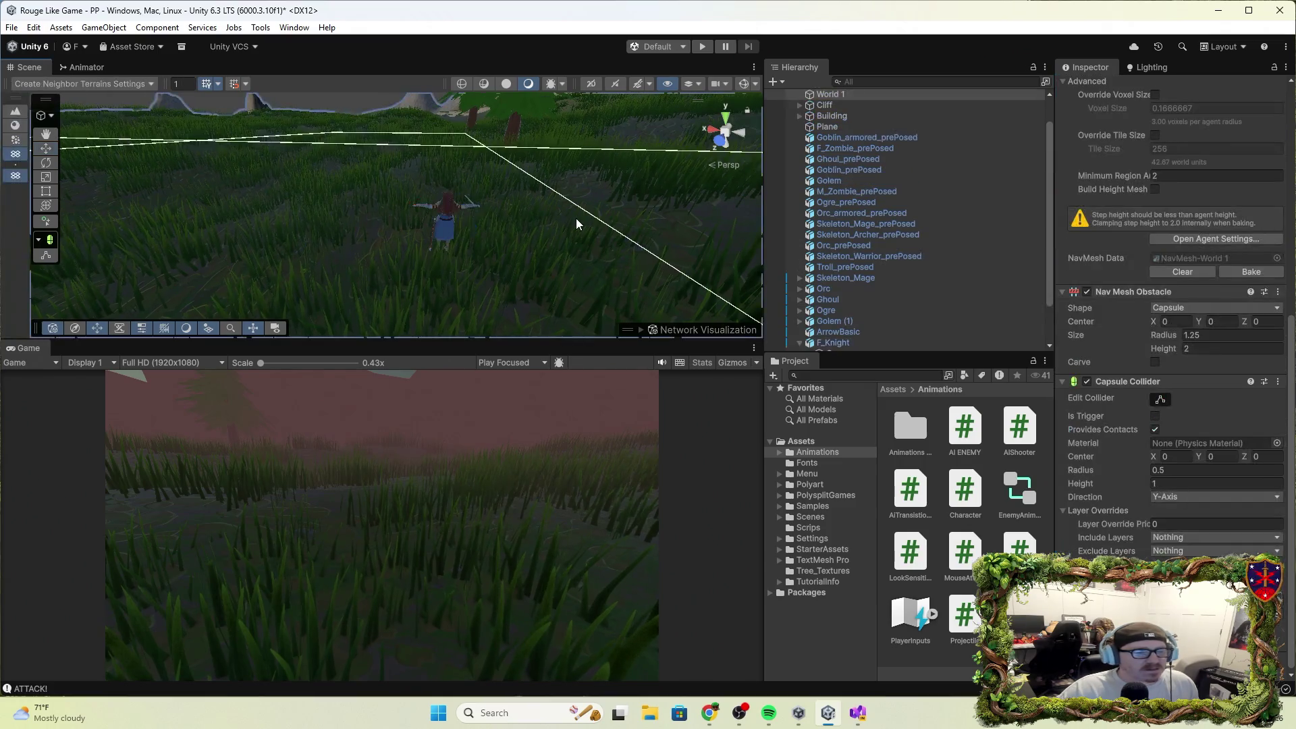
left_click(355, 99)
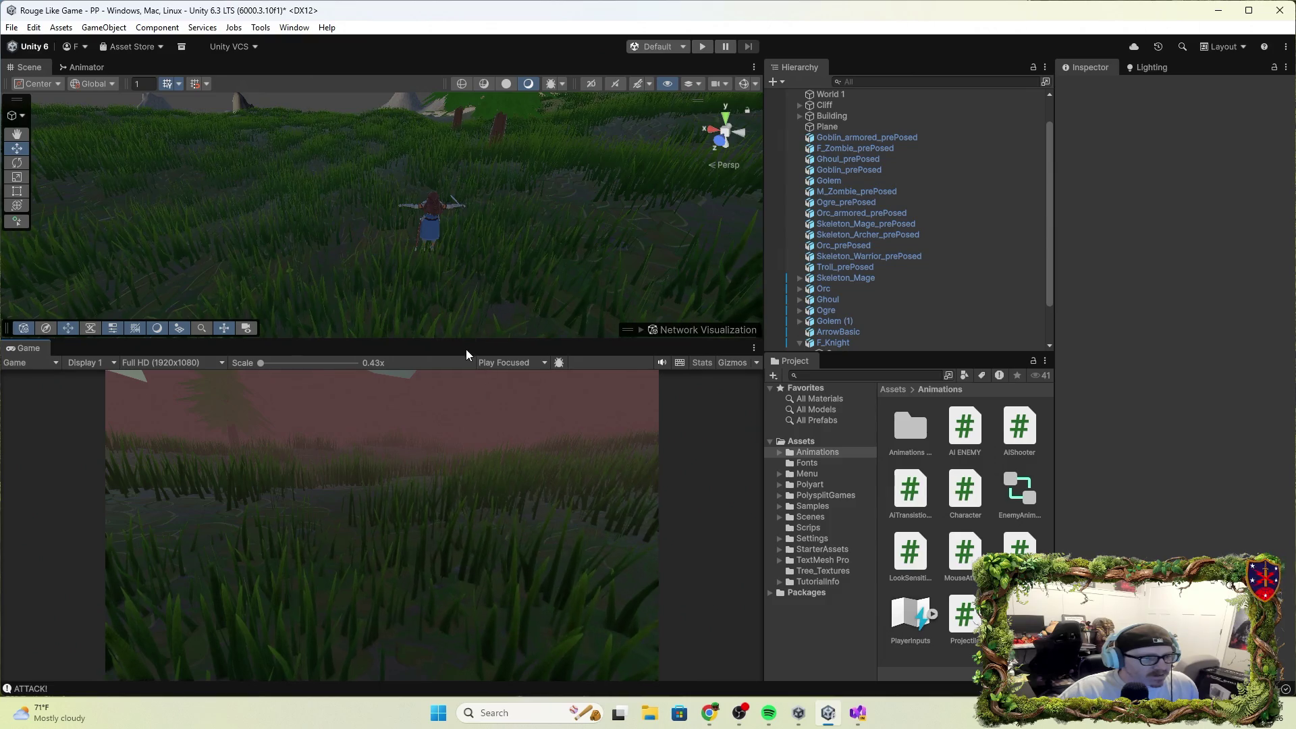
Select the Camera under F_Knight to show its Base, Perspective, 90° field-of-view settings.
scroll(902, 310, "down", 2)
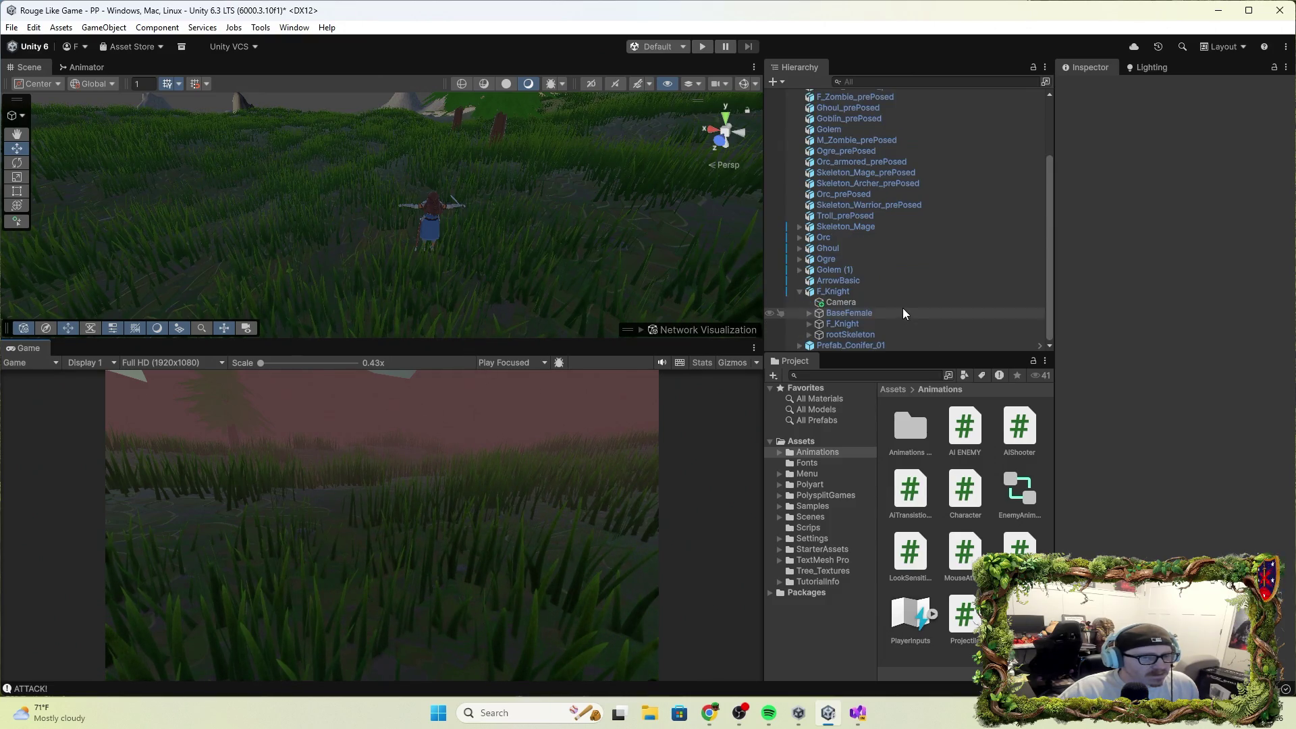
left_click(845, 302)
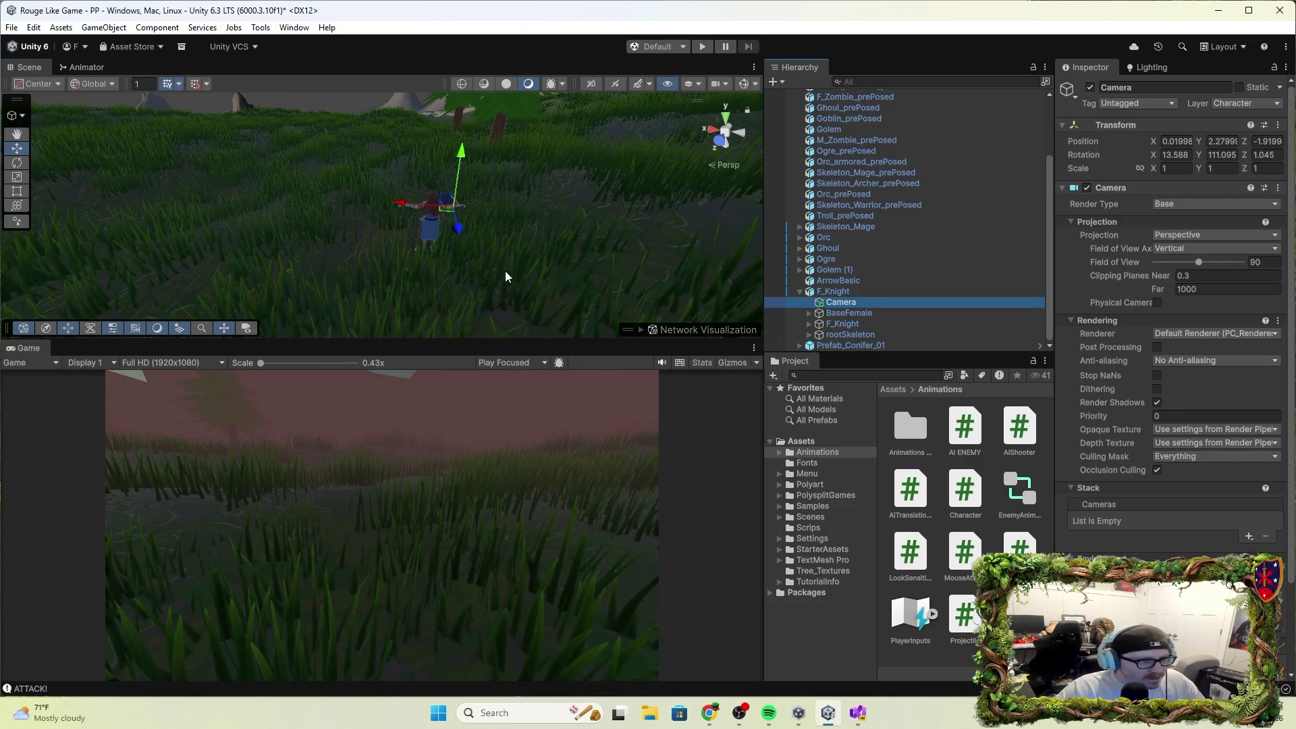
right_click(904, 309)
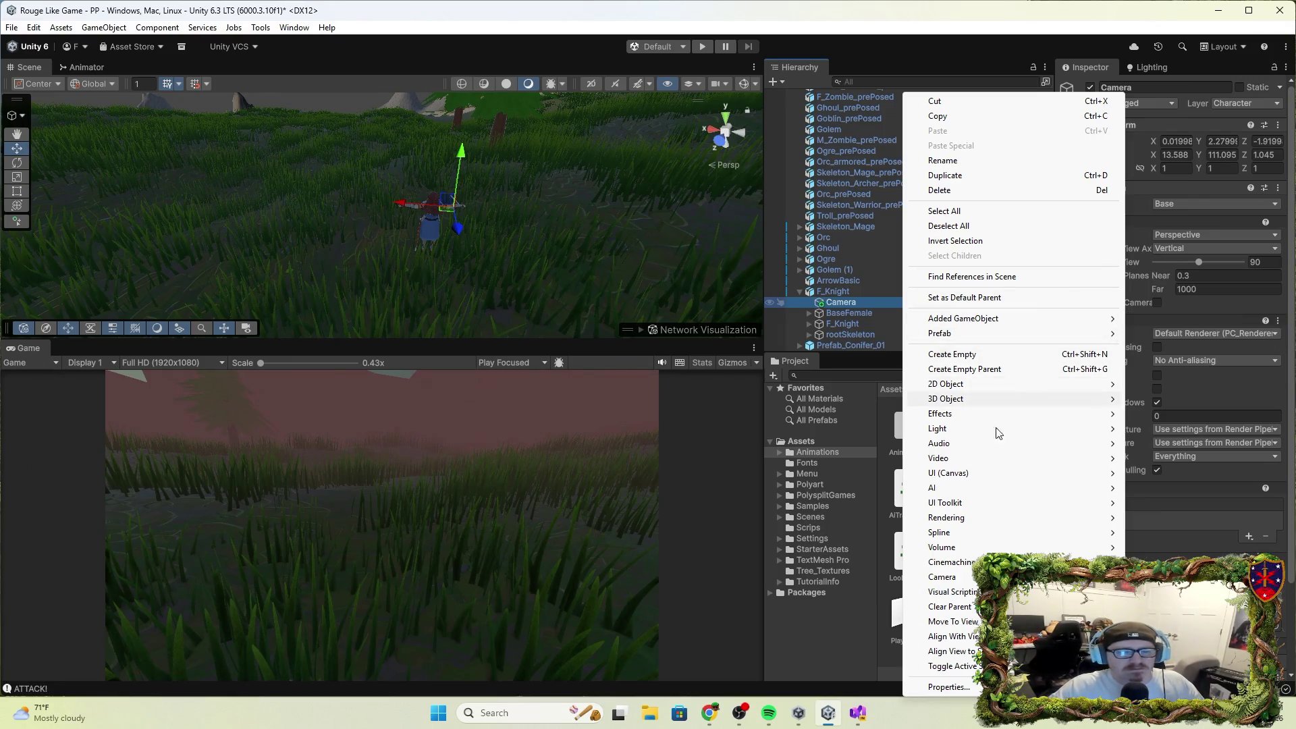
left_click(922, 702)
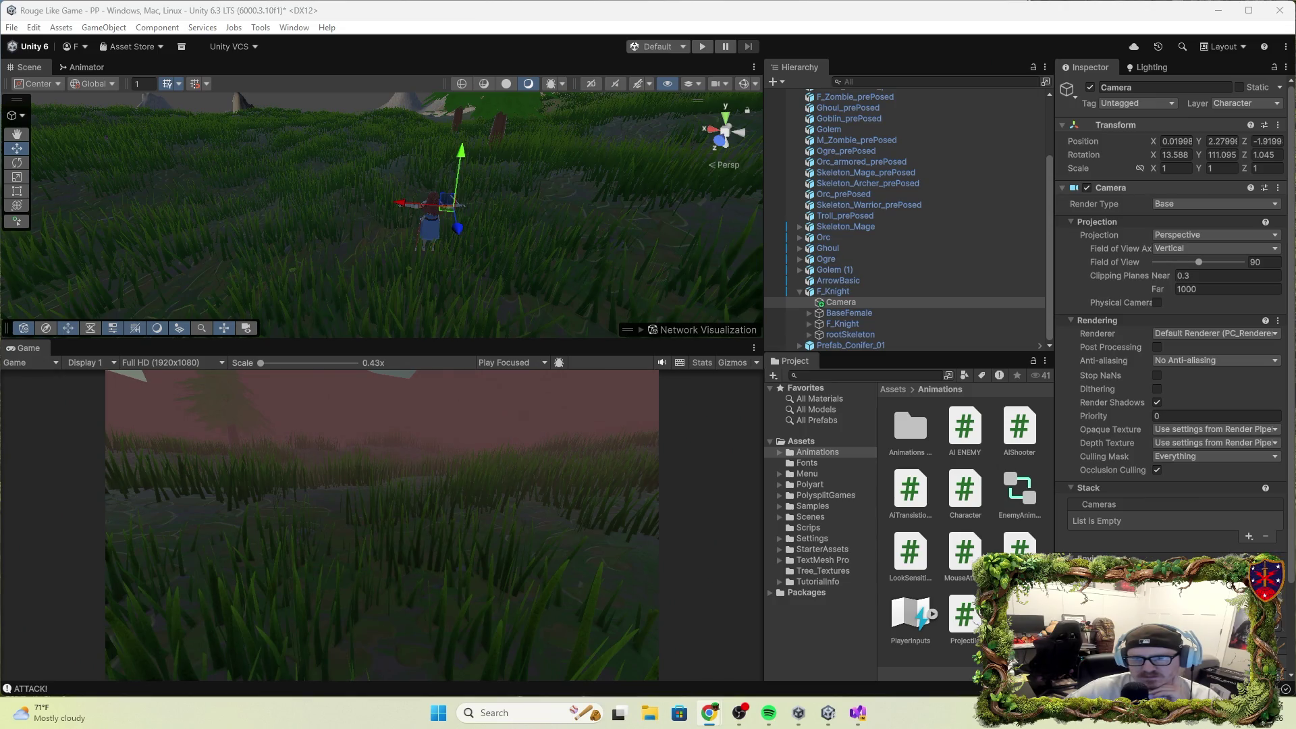
left_click(1195, 236)
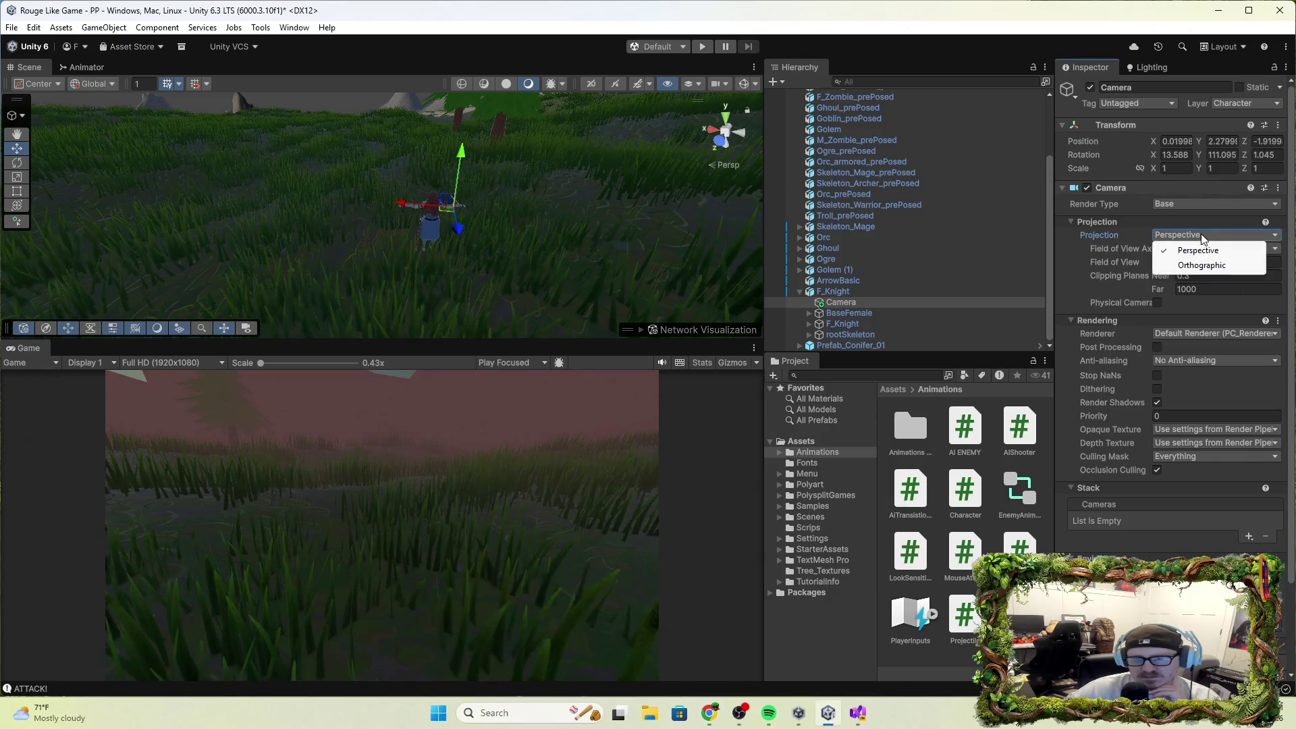
left_click(1181, 266)
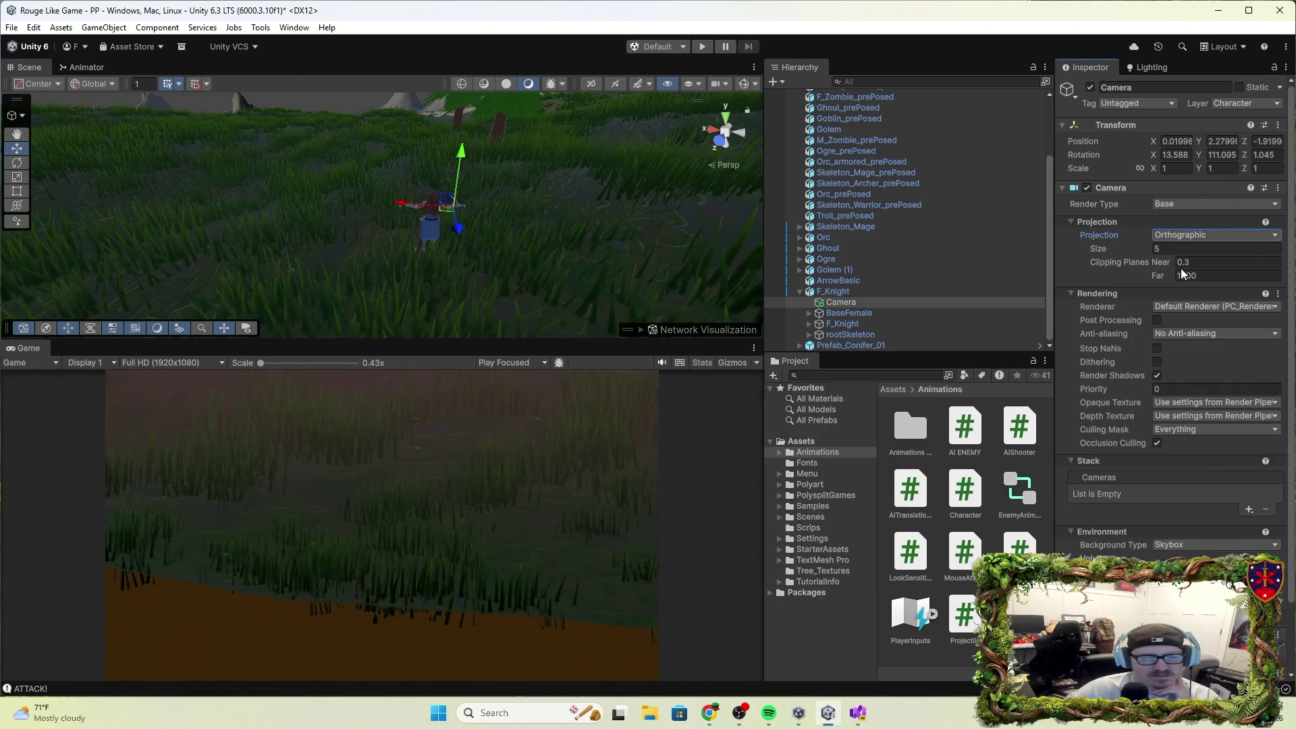
left_click(1203, 237)
left_click(1200, 252)
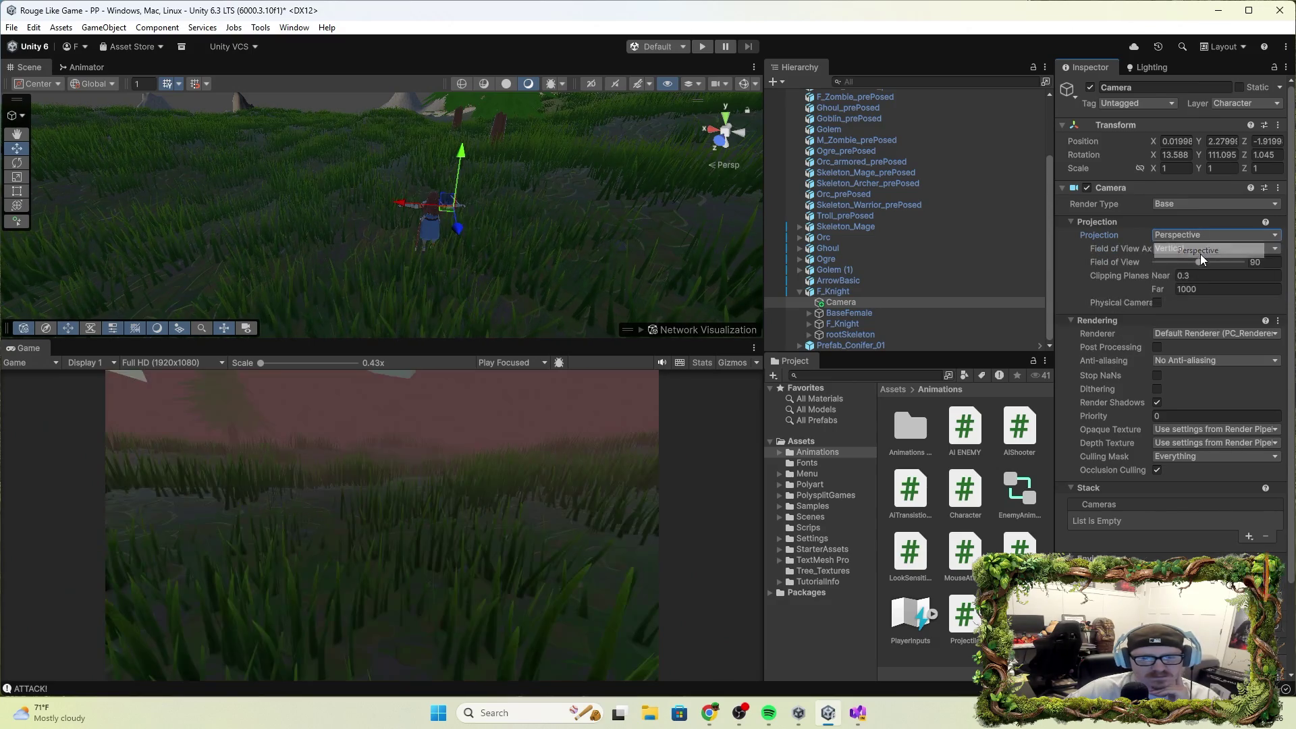
left_click(1196, 249)
left_click(1195, 278)
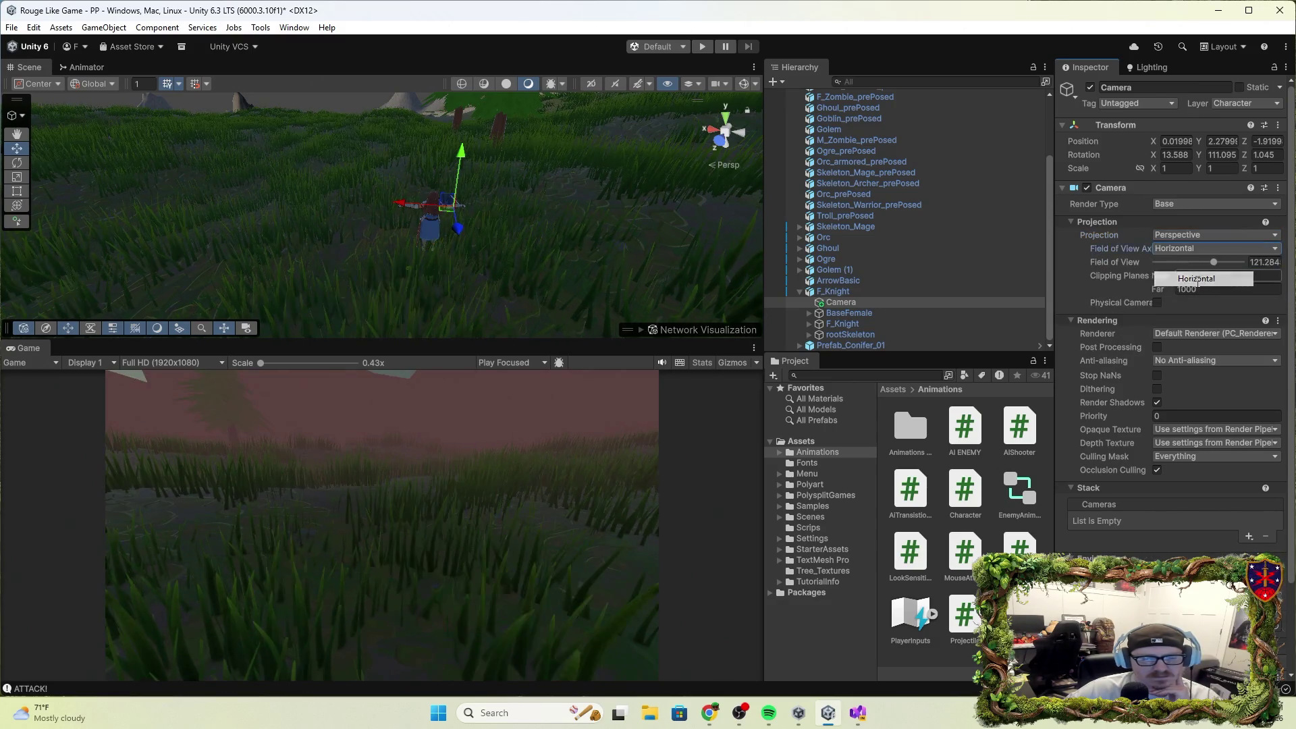
left_click(1184, 249)
left_click(1199, 262)
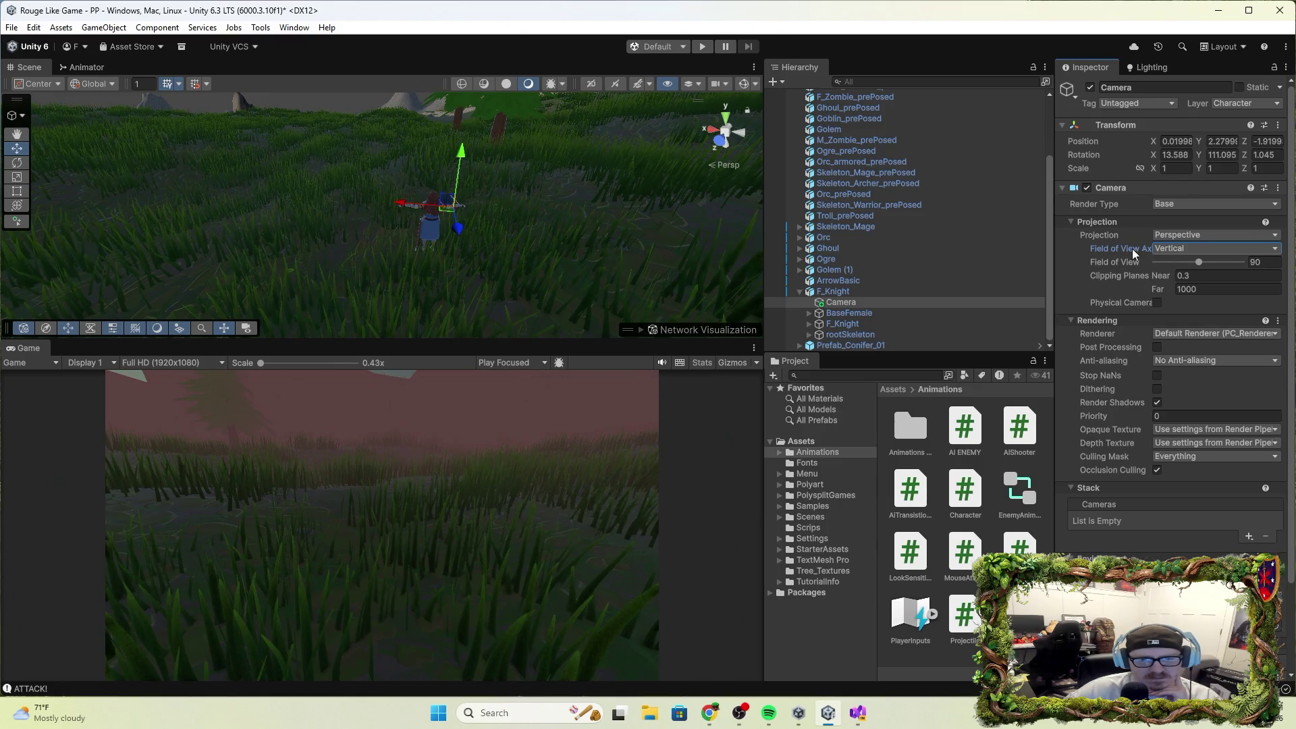
left_click(1187, 202)
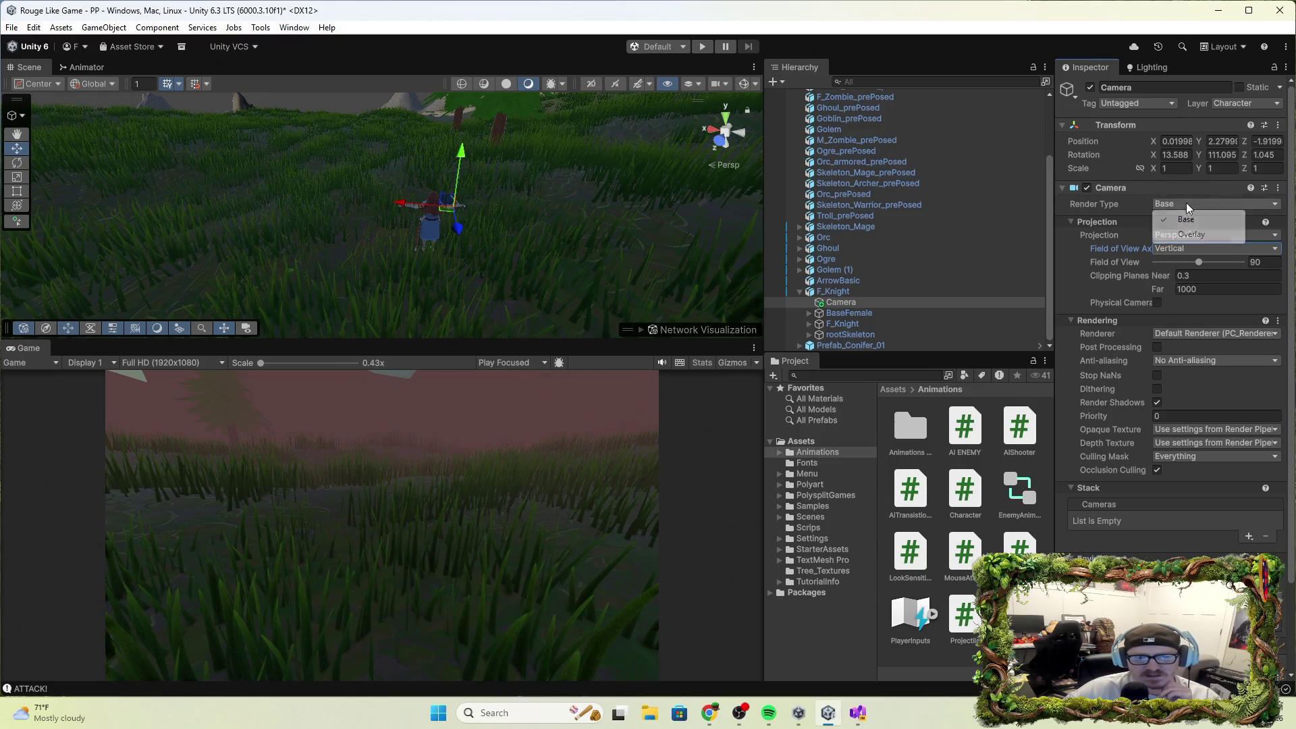
left_click(1207, 236)
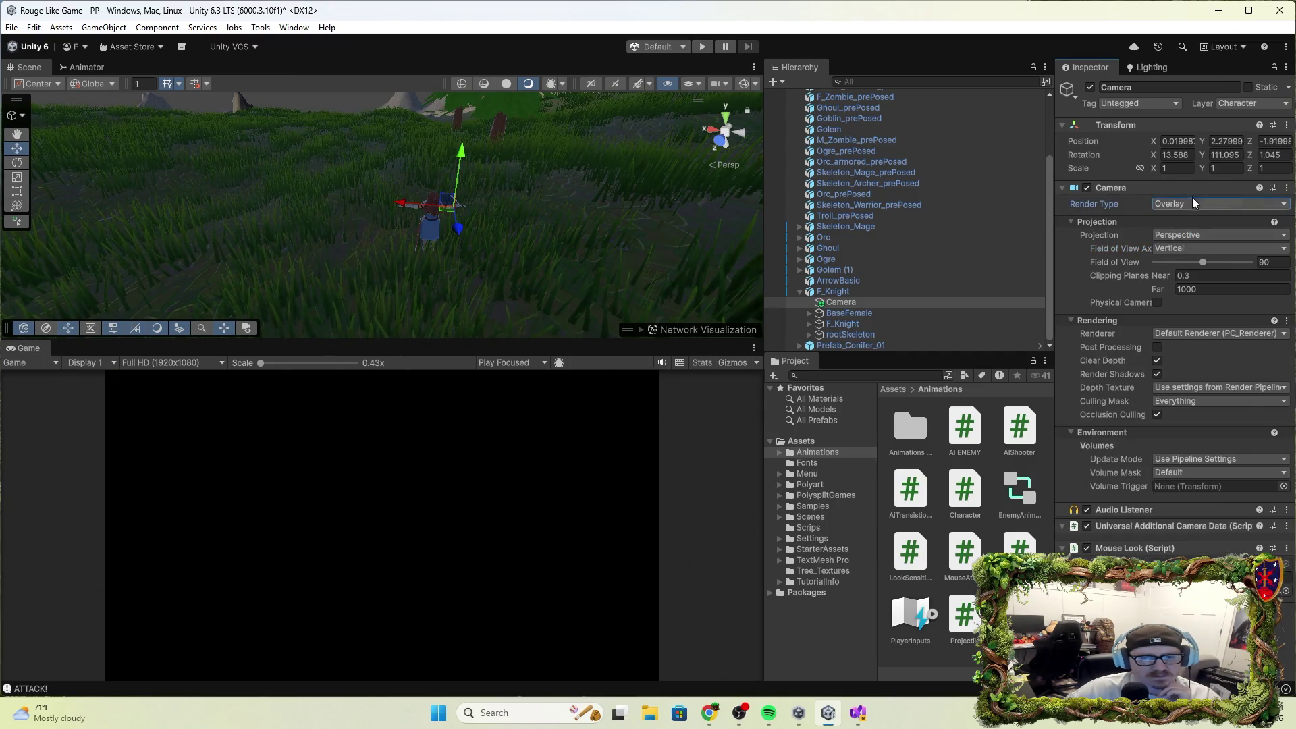
left_click(1193, 206)
left_click(1193, 220)
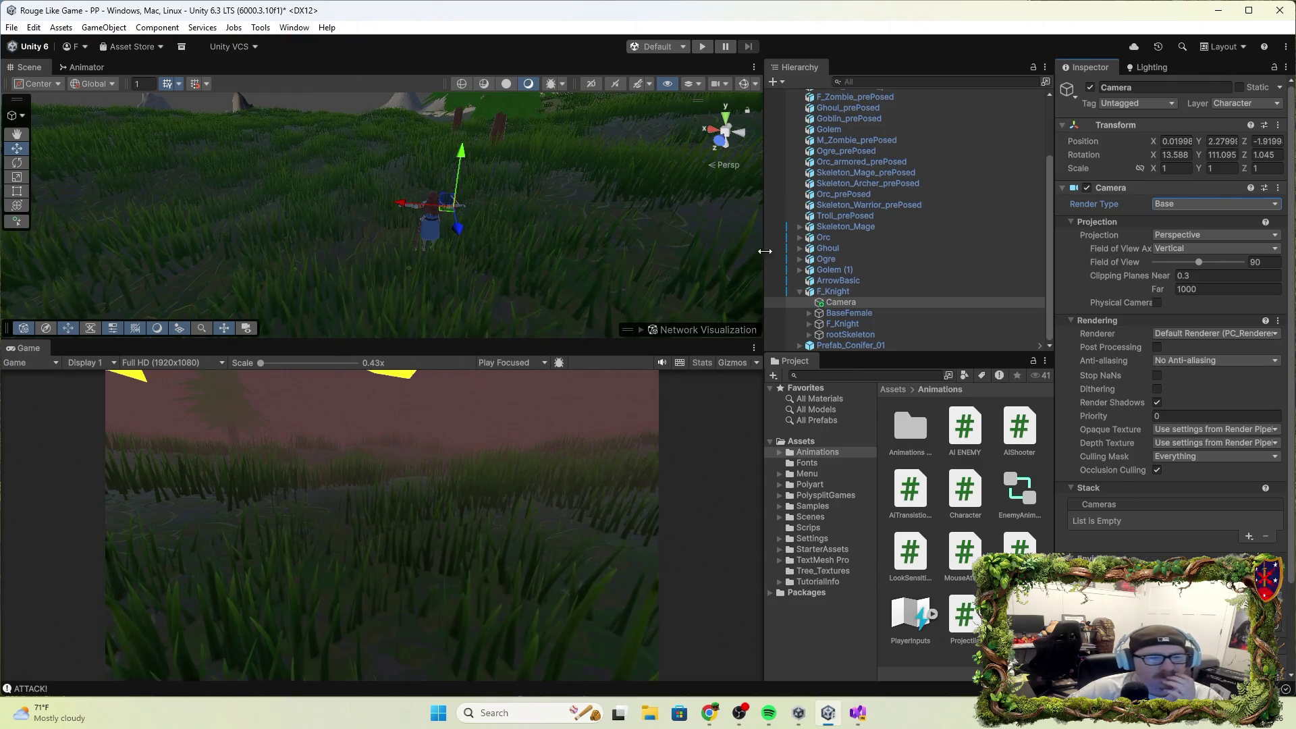
left_click(702, 46)
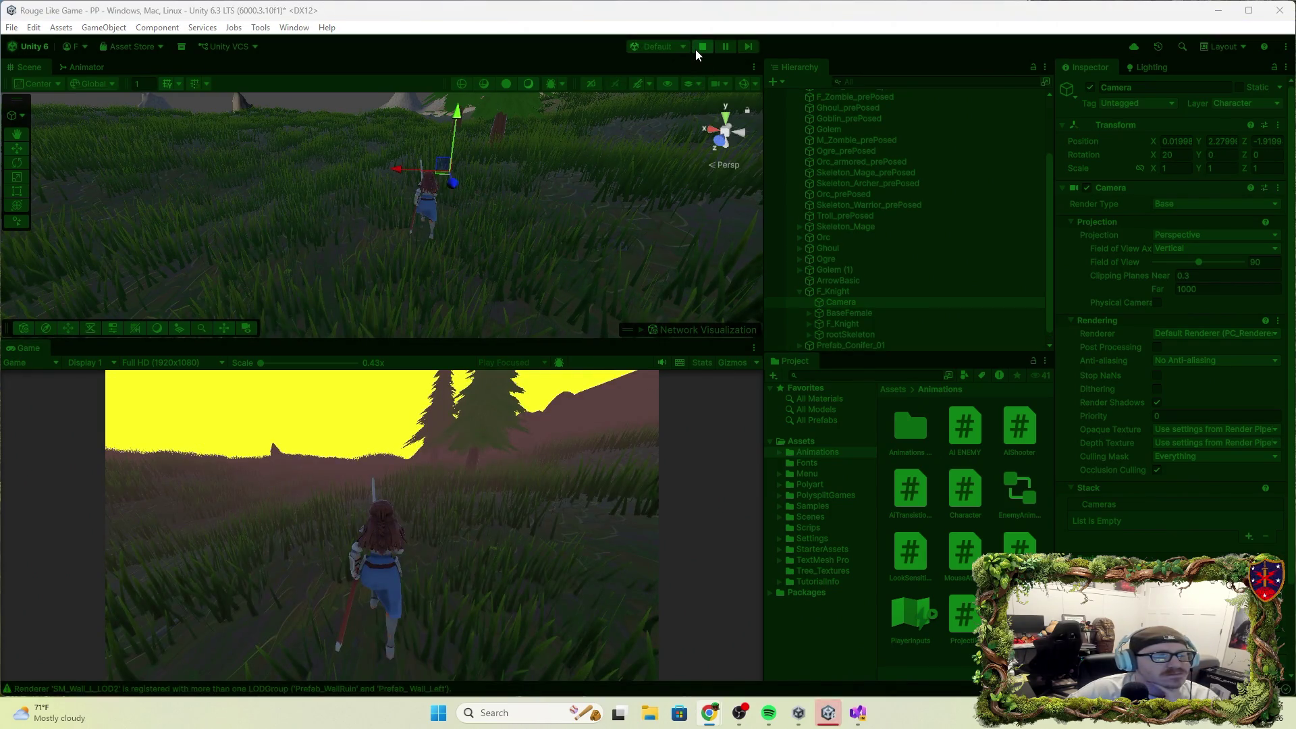
left_click(698, 48)
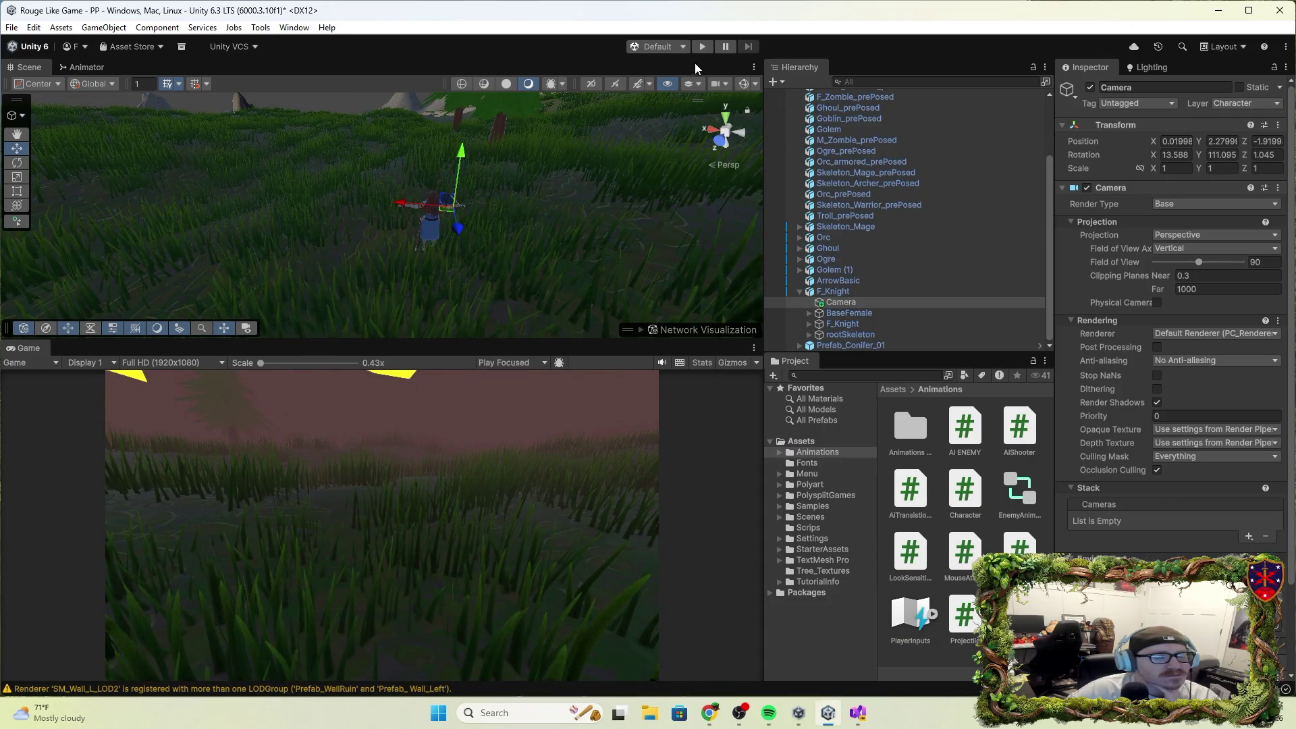
left_click(773, 82)
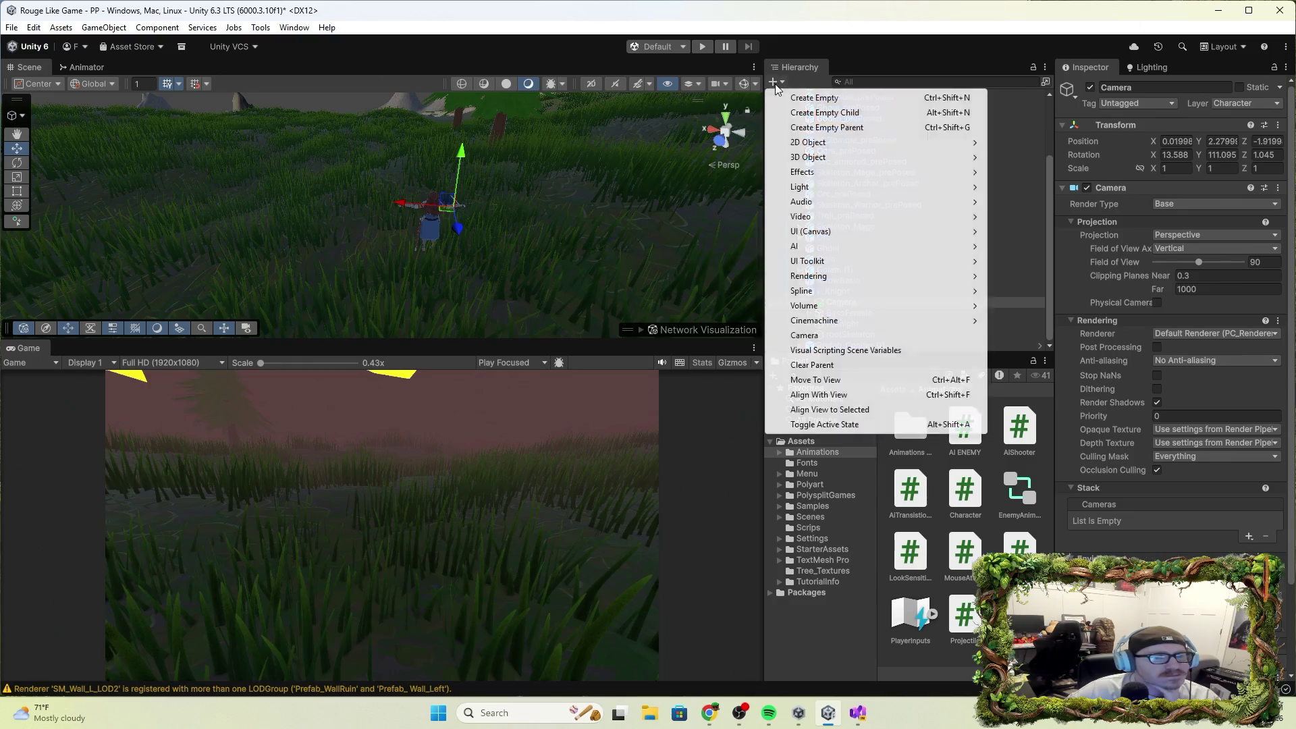
Add a new Camera 2, compare it with the knight's Camera, and drag LookSensitivity onto it.
left_click(812, 341)
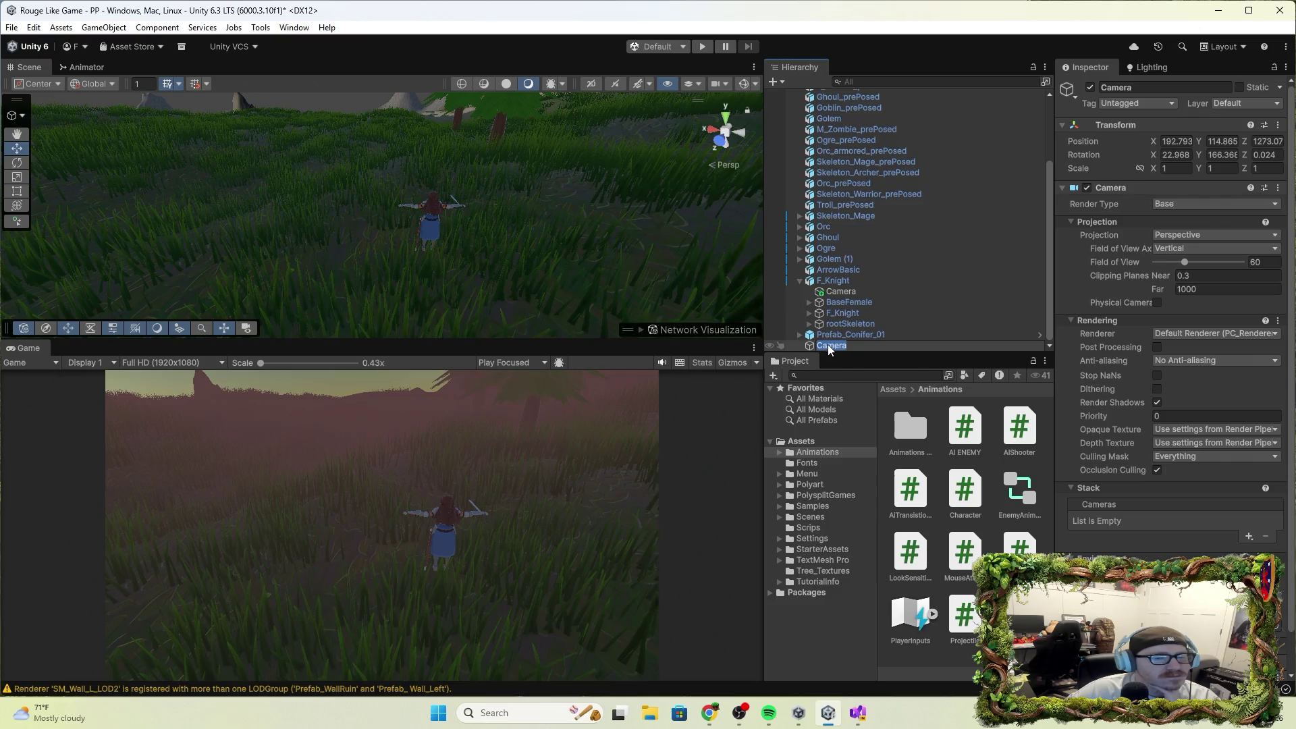
key("Return")
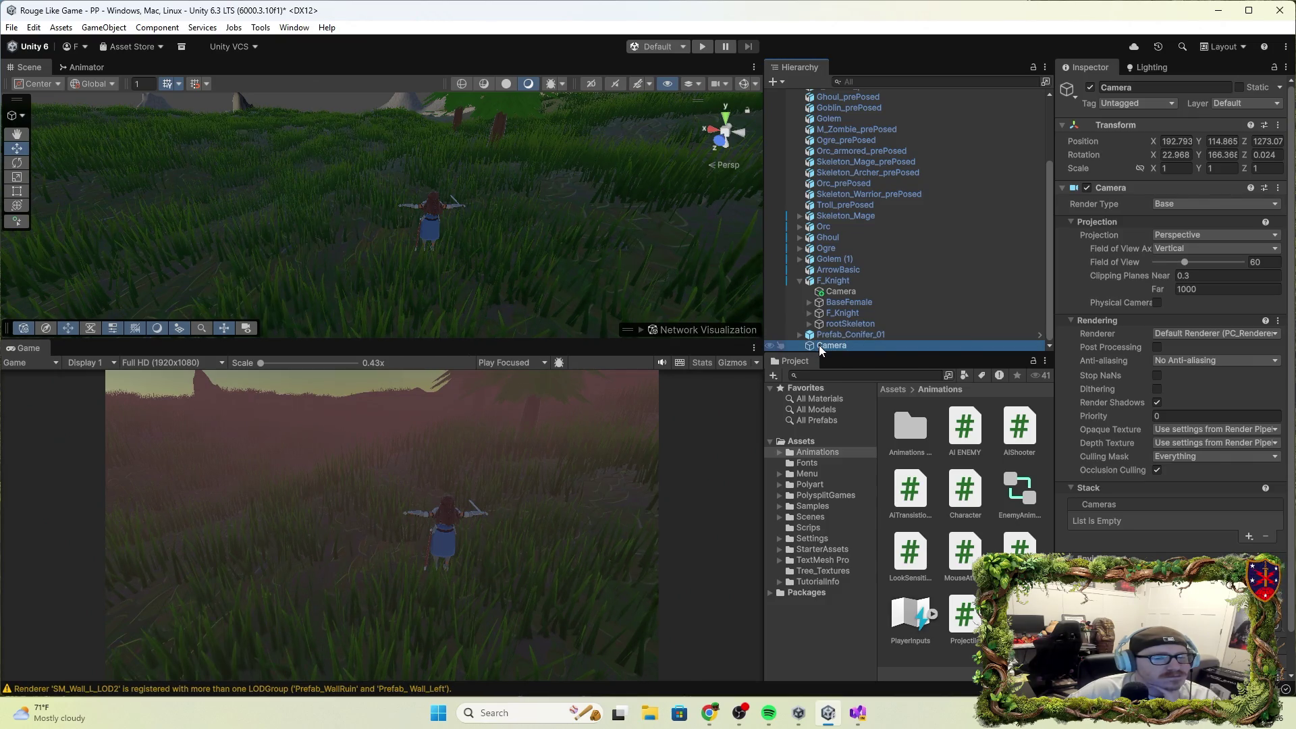
left_click(825, 347)
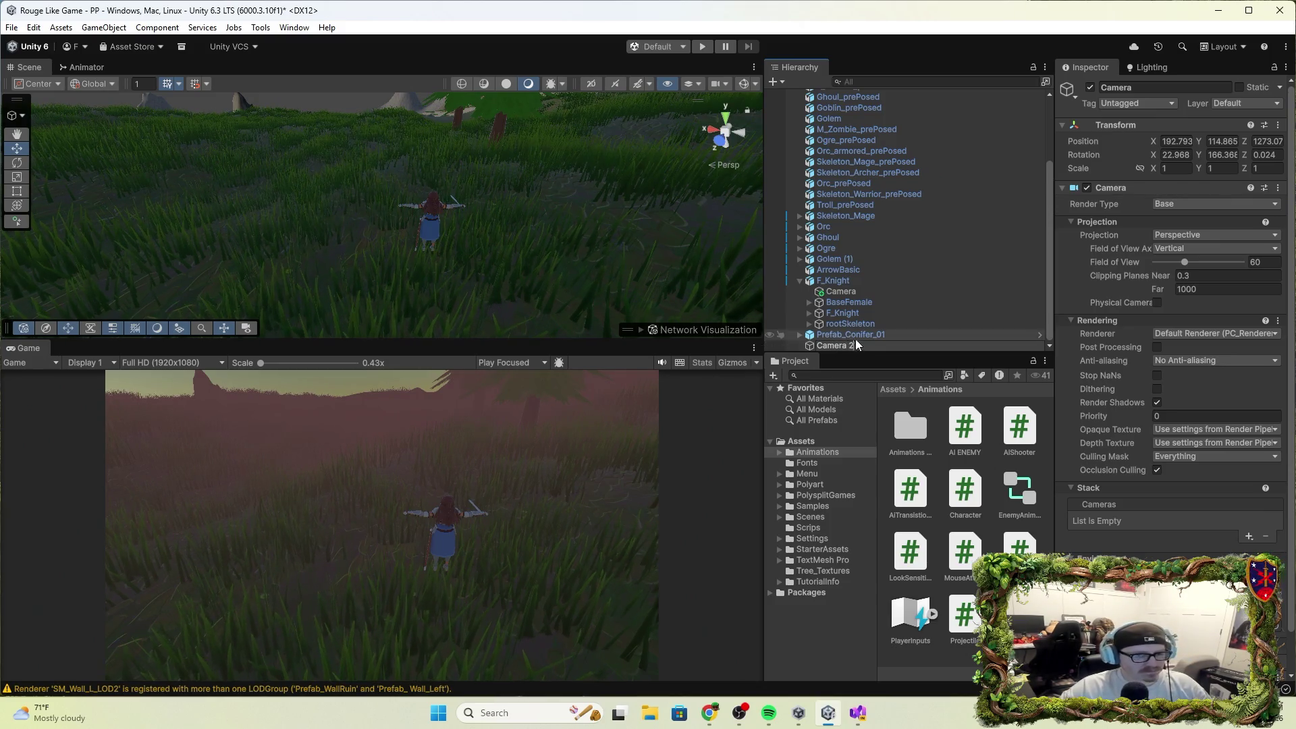
left_click(862, 289)
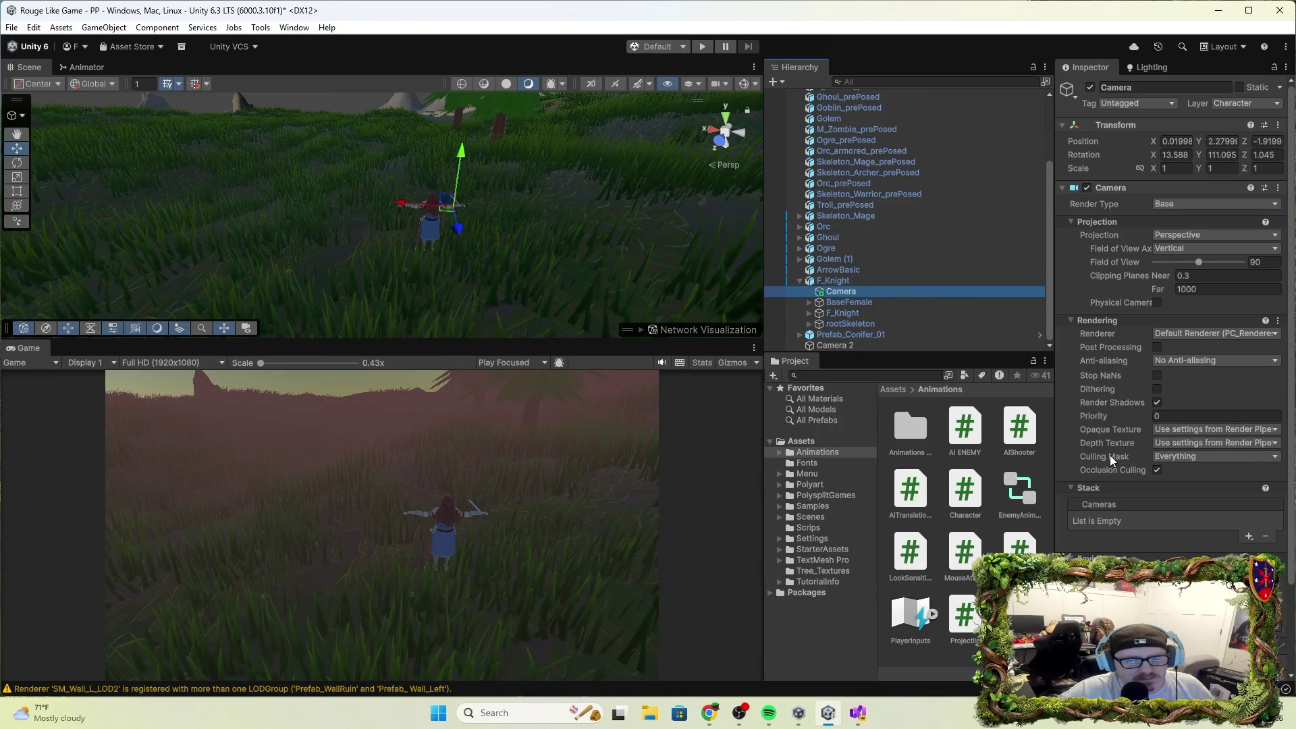
left_click(882, 340)
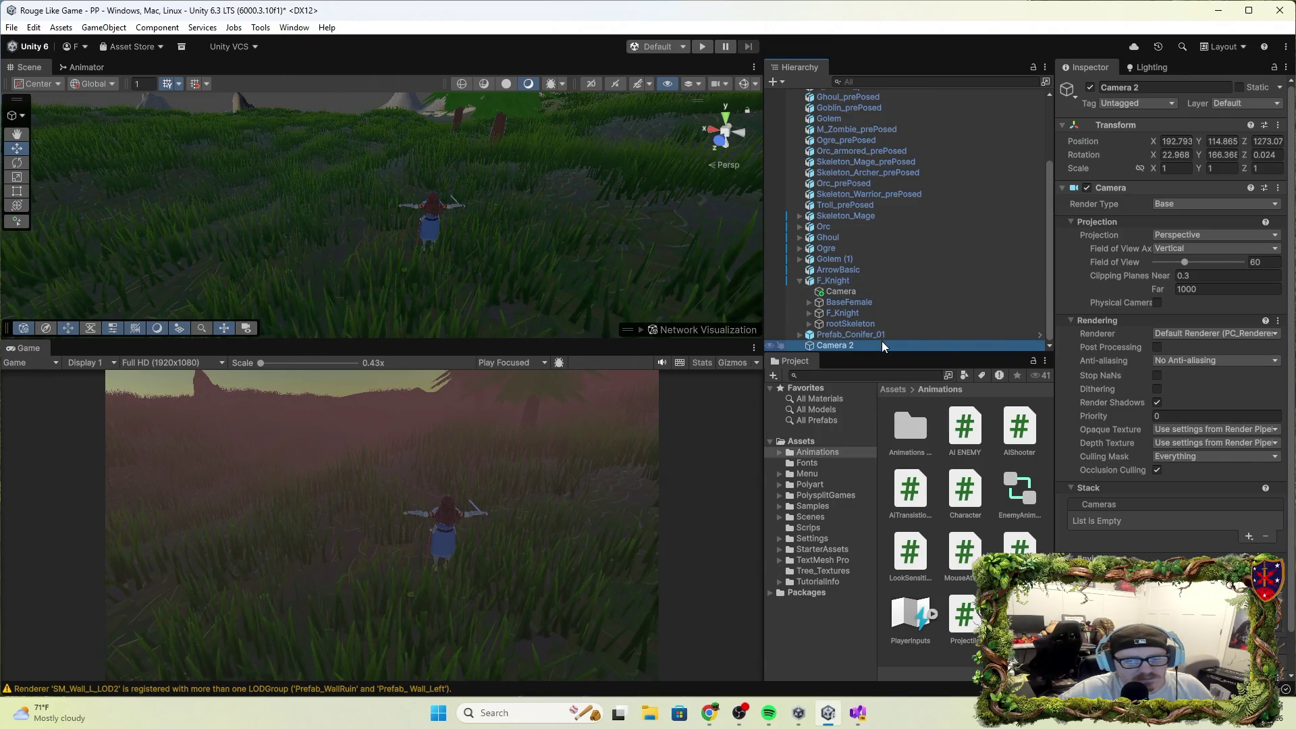
scroll(1137, 458, "down", 2)
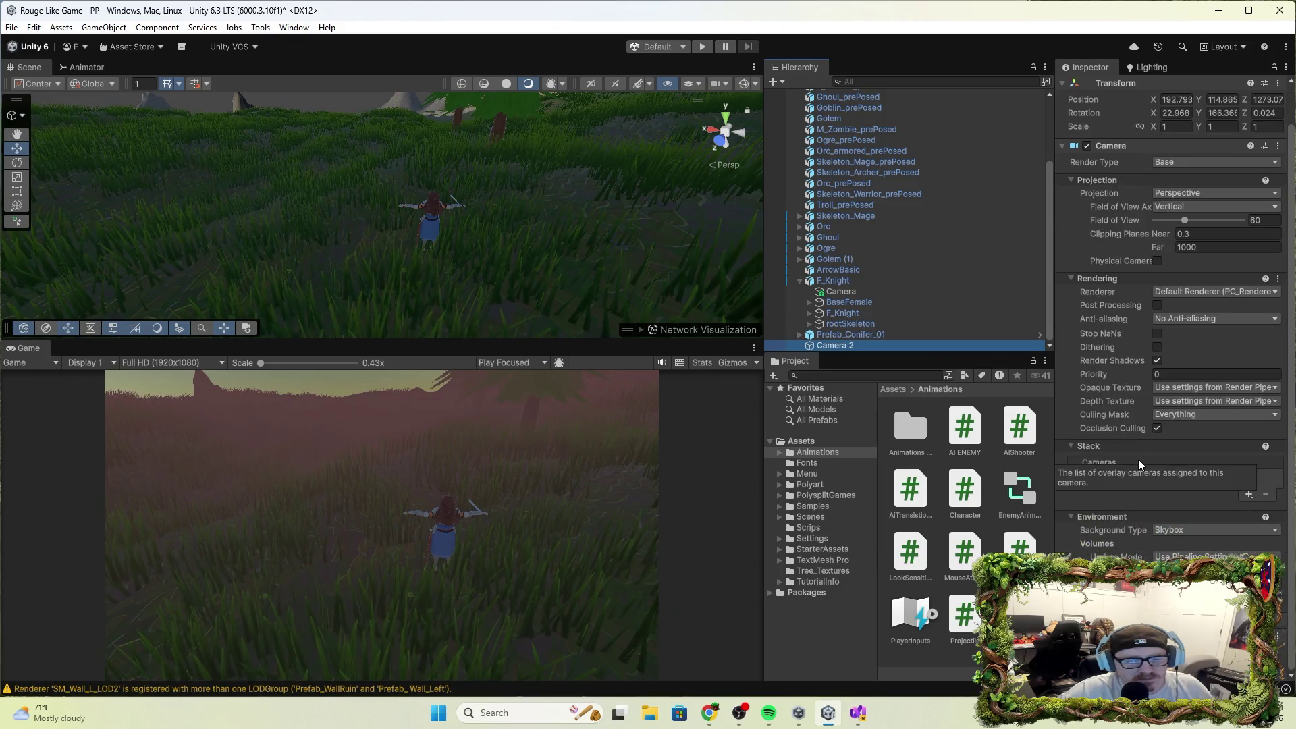
left_click(869, 293)
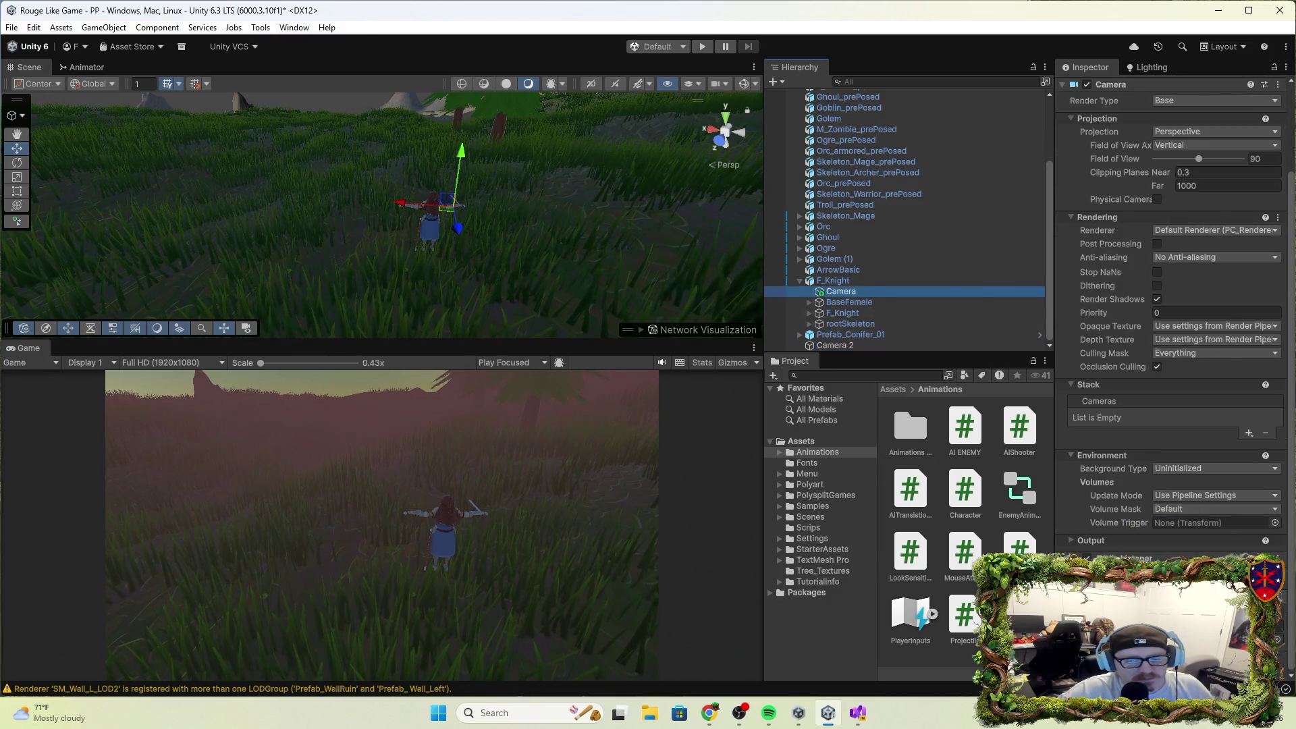
left_click(840, 347)
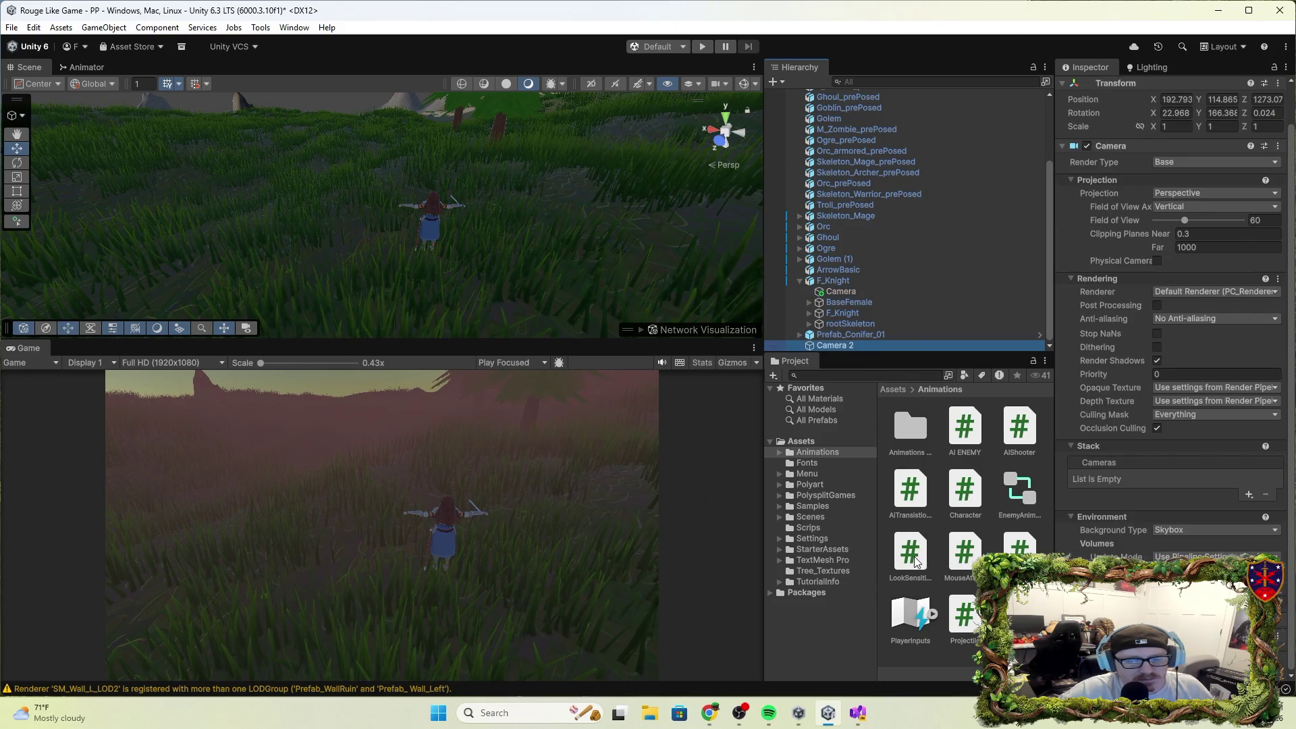
mouse_move(917, 562)
left_mouse_down()
mouse_move(886, 384)
mouse_move(893, 347)
left_mouse_up()
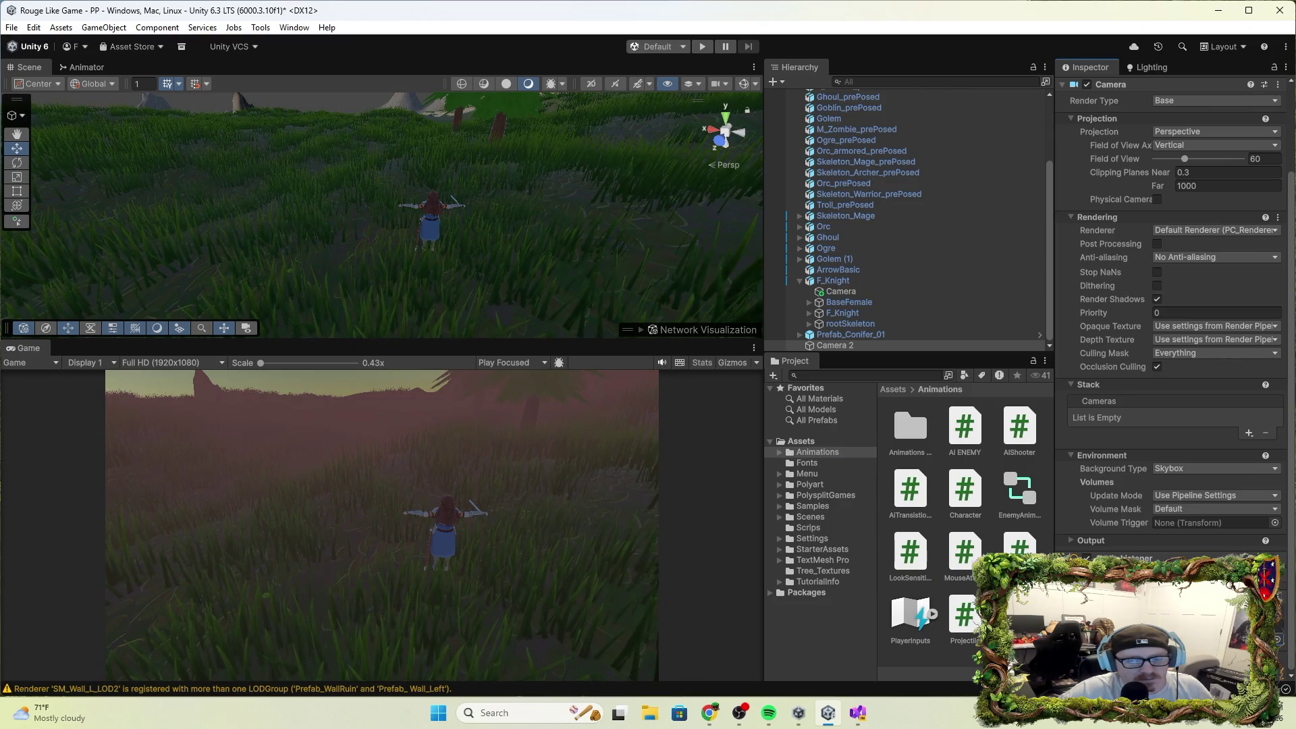
Move the knight's Camera out of F_Knight to the top level between Orc and Ghoul, then start play mode.
left_click(861, 289)
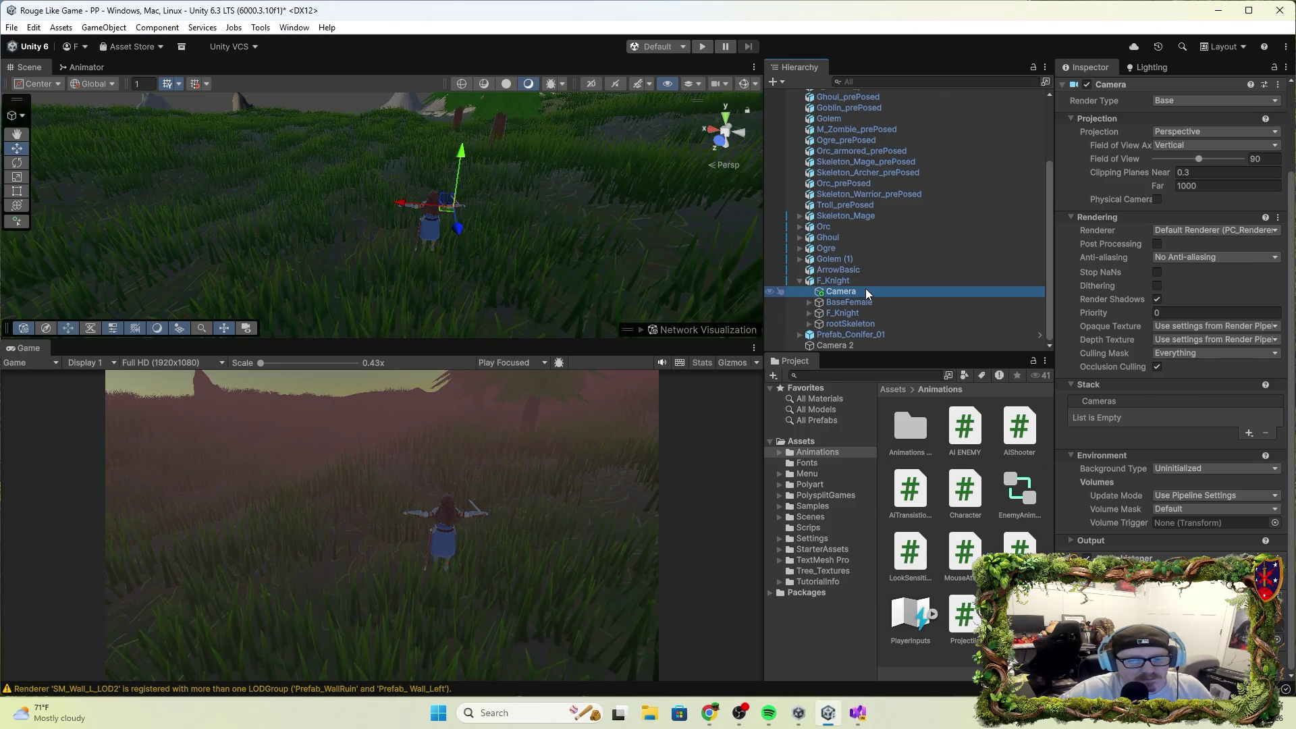
left_click(859, 347)
left_click(836, 291)
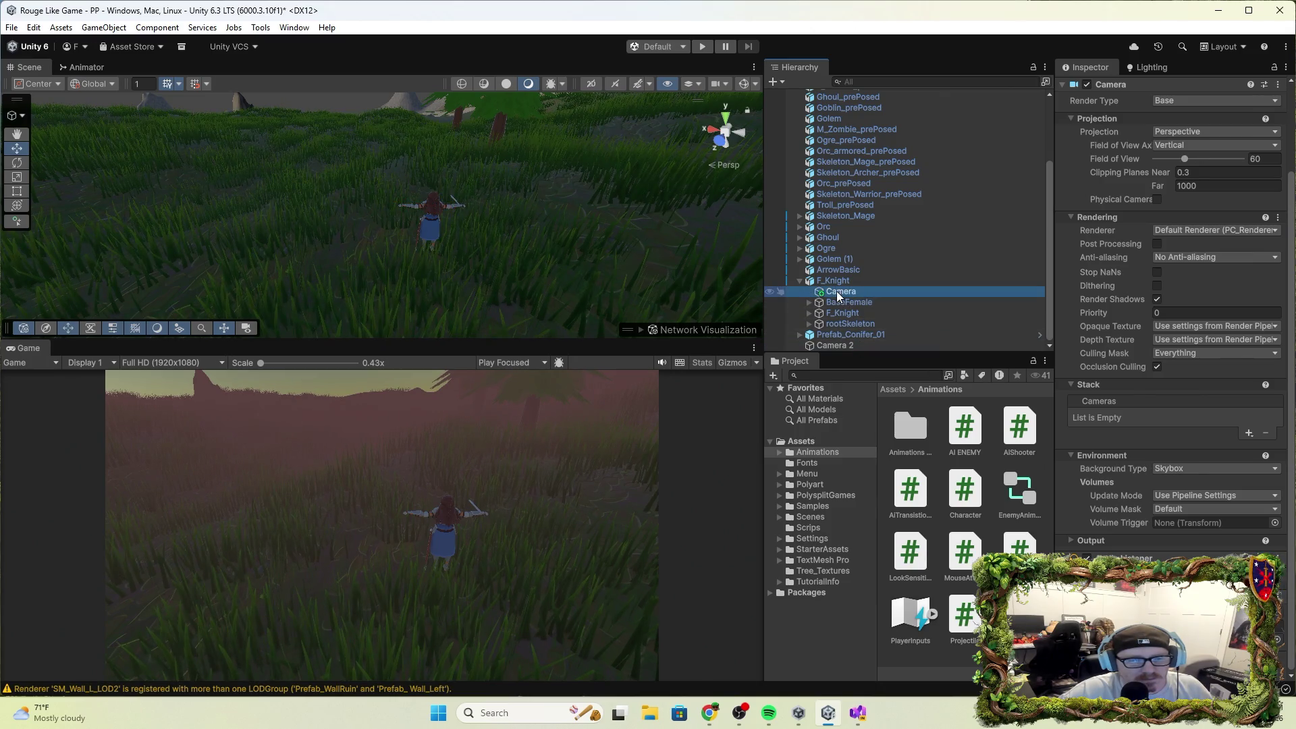
left_click_drag(841, 294, 834, 230)
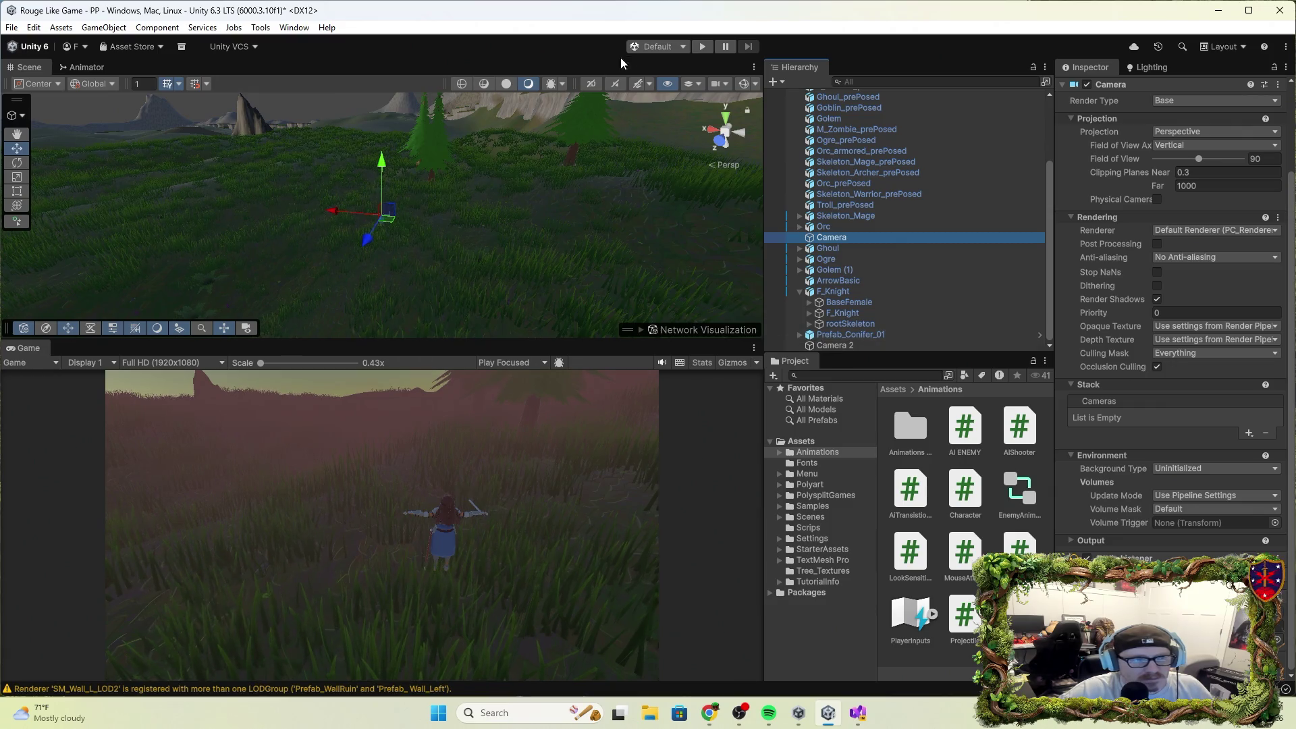
left_click(703, 46)
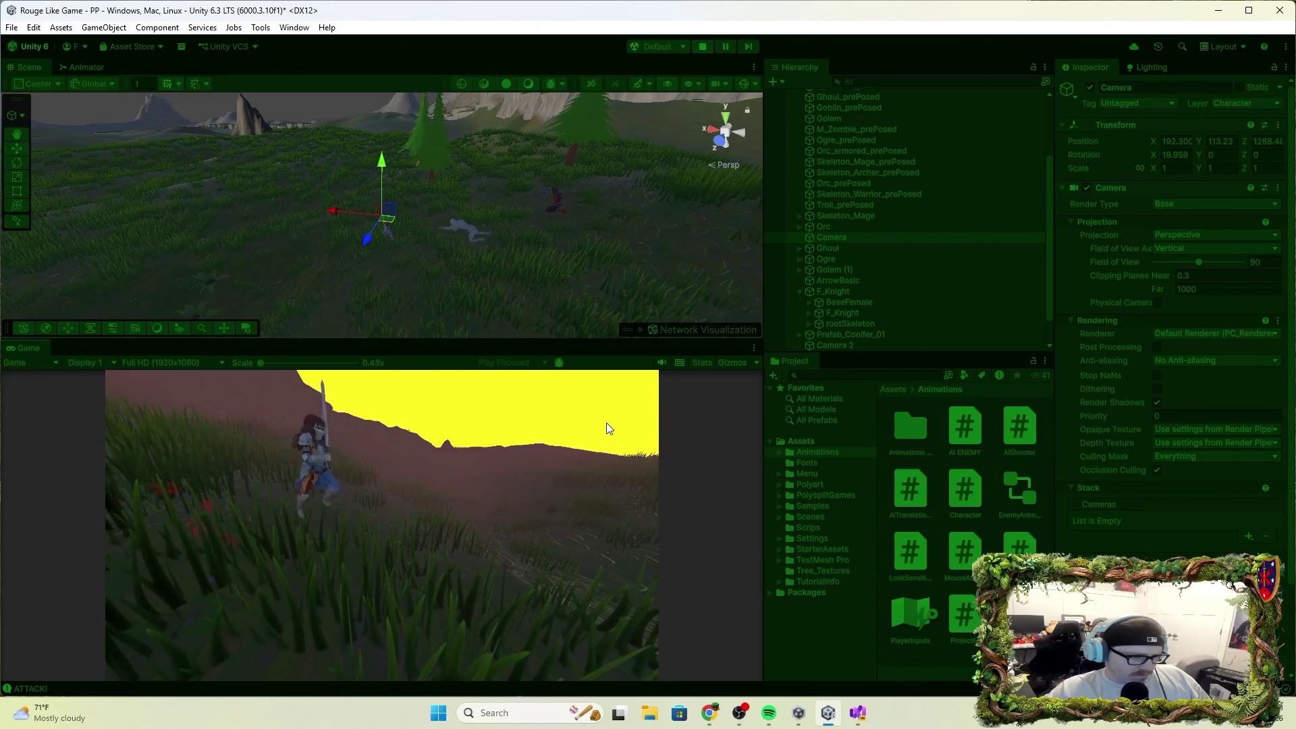
Stop the play-test and bring up the top-level Camera's context menu.
left_click(702, 46)
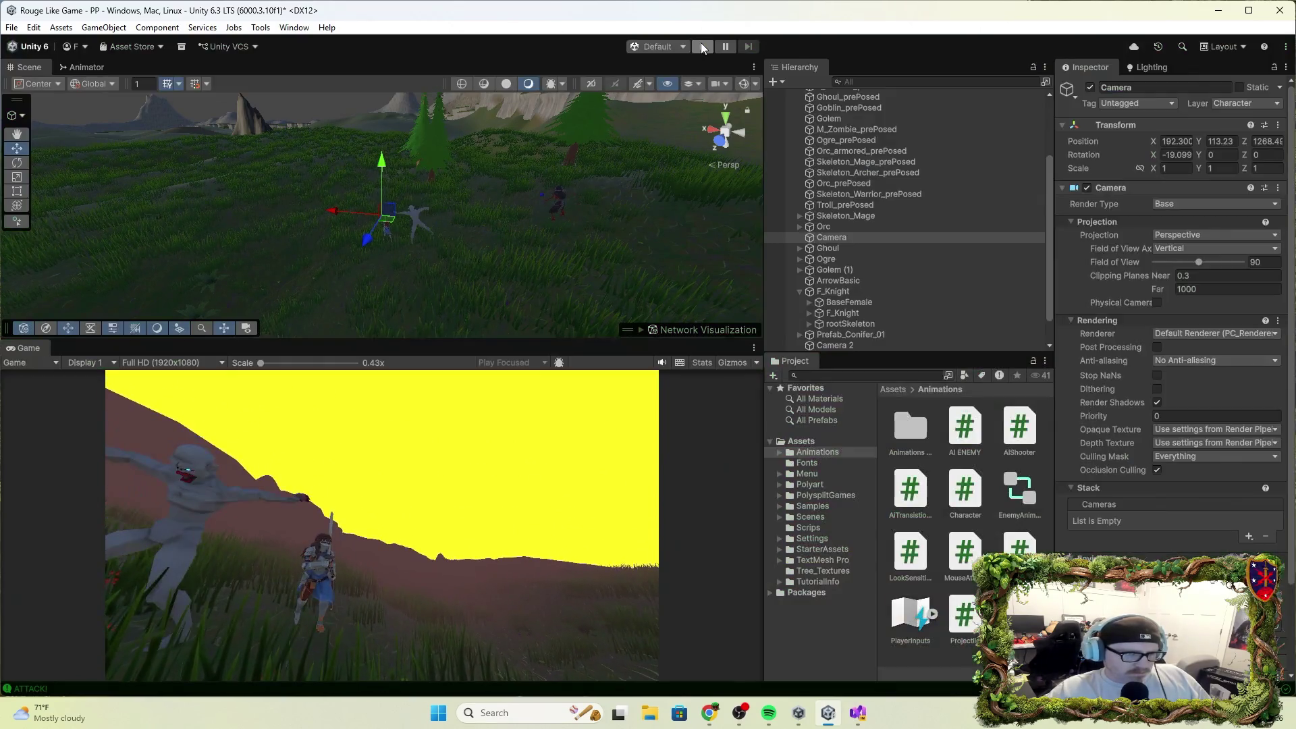
right_click(878, 240)
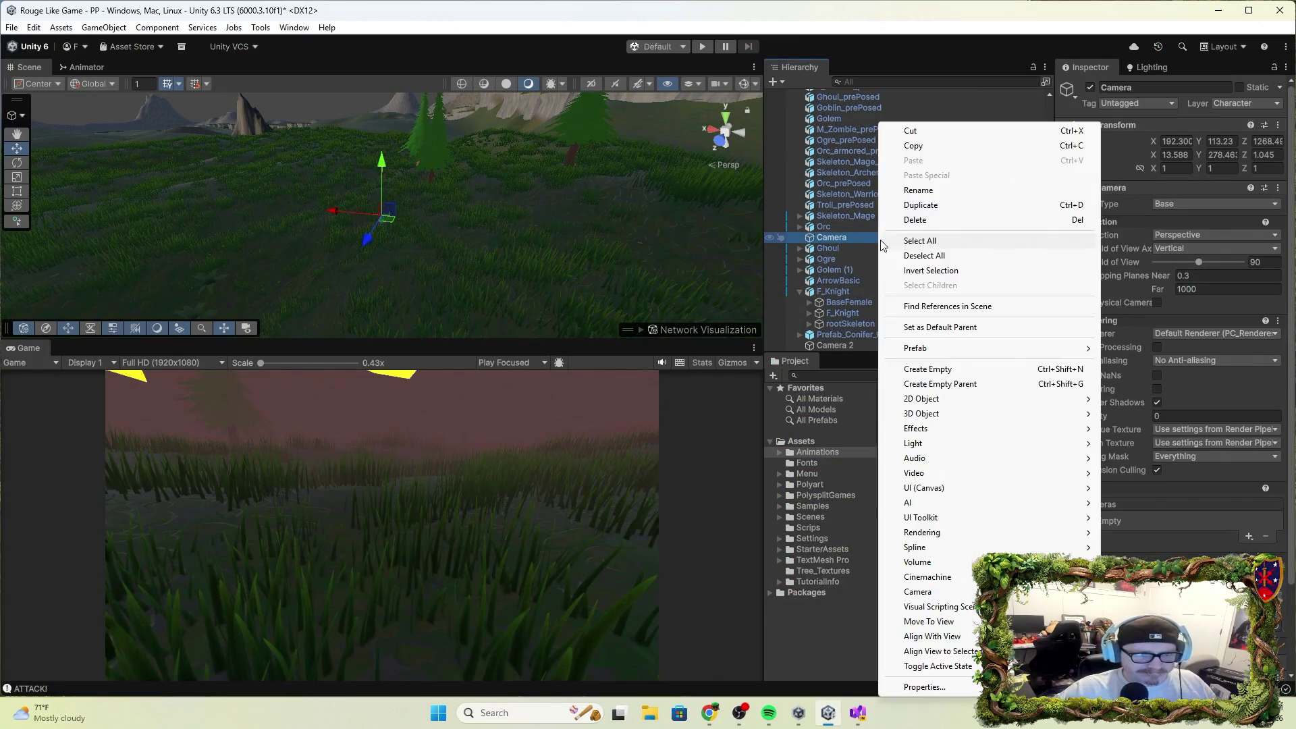
Delete the detached Camera and run a quick play test through Camera 2.
left_click(940, 219)
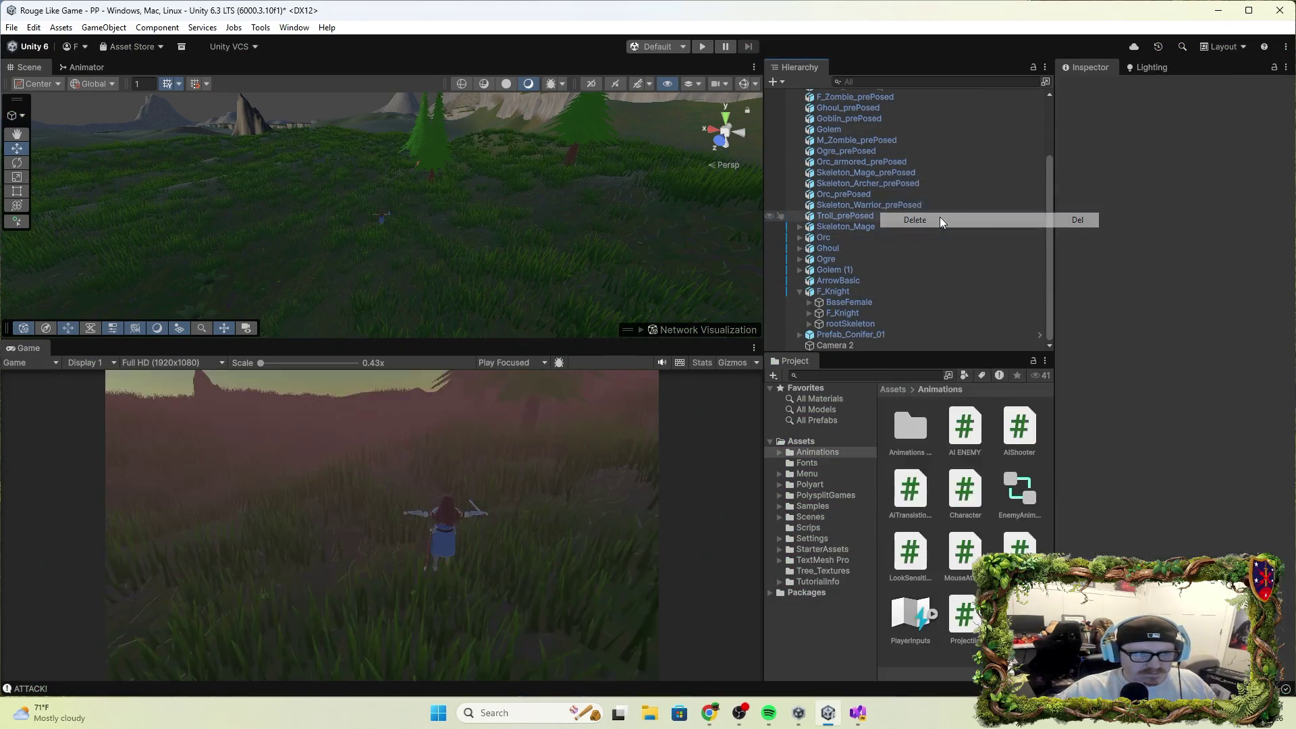
left_click(703, 46)
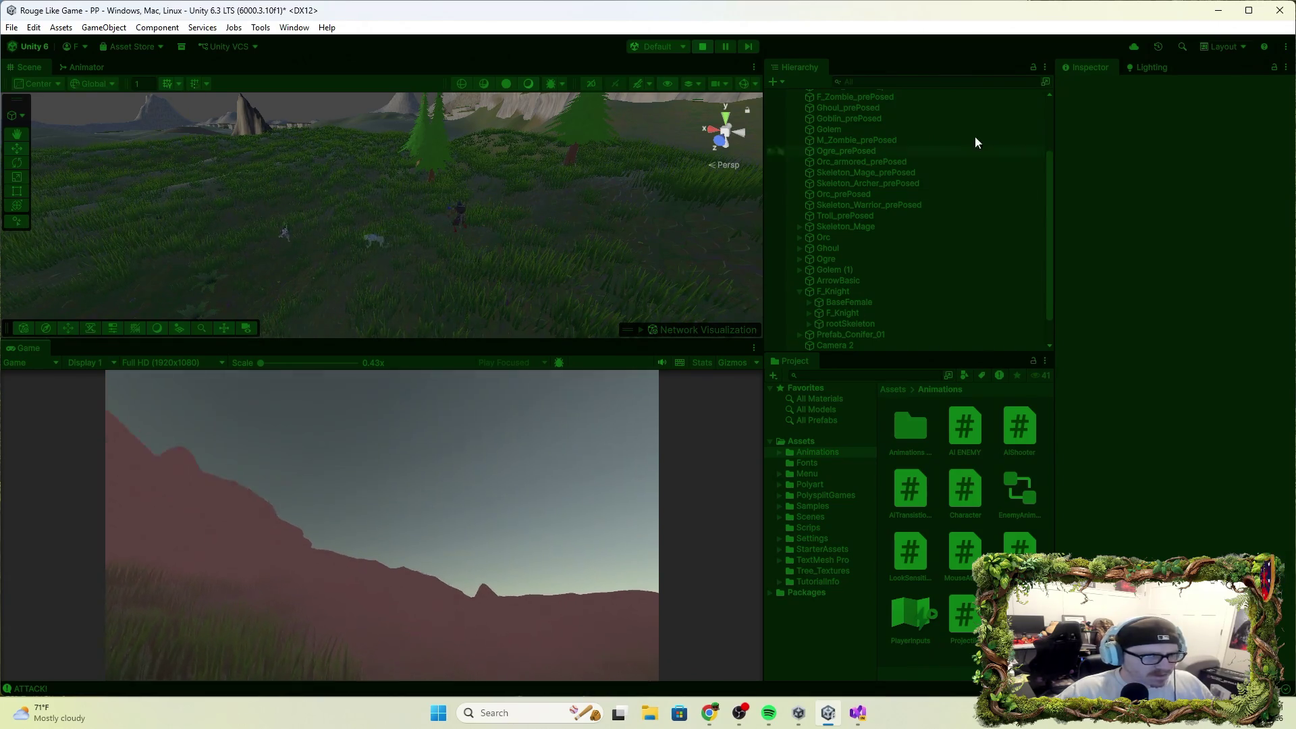
left_click(702, 47)
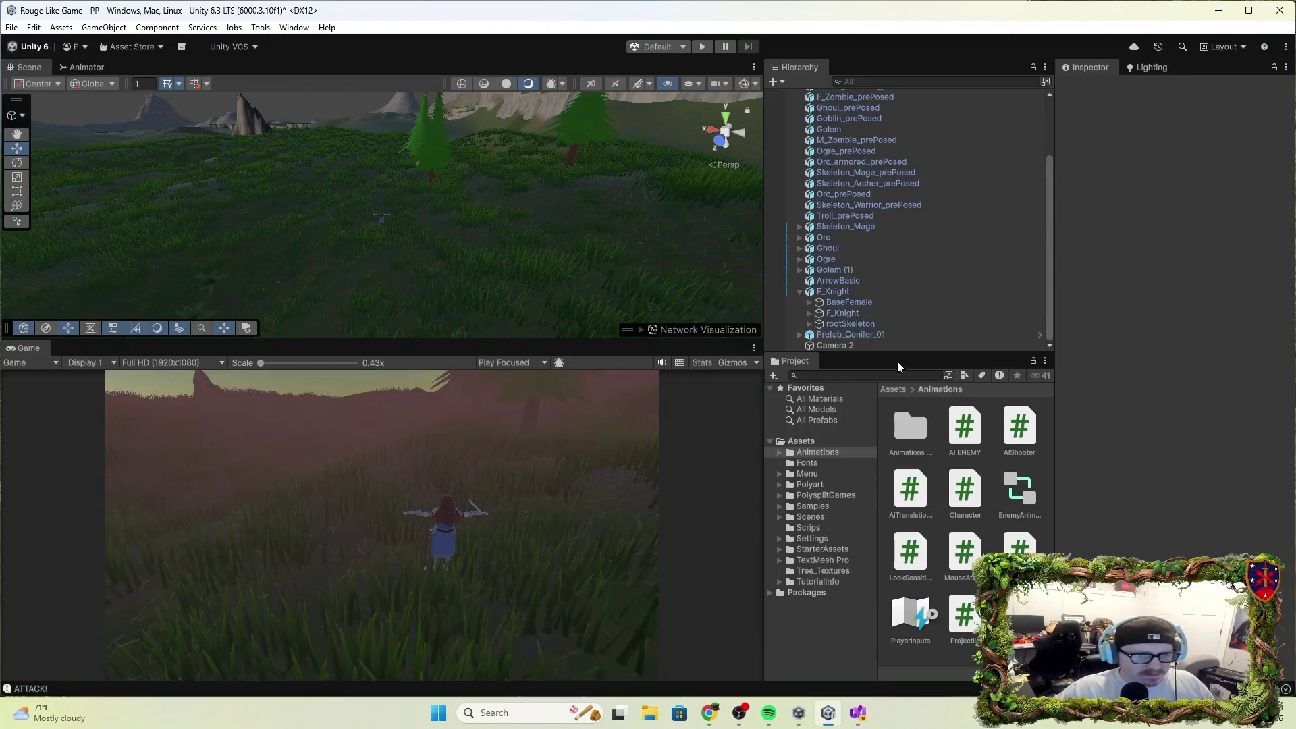
Remove a component from Camera 2 and play-test the result.
left_click(857, 345)
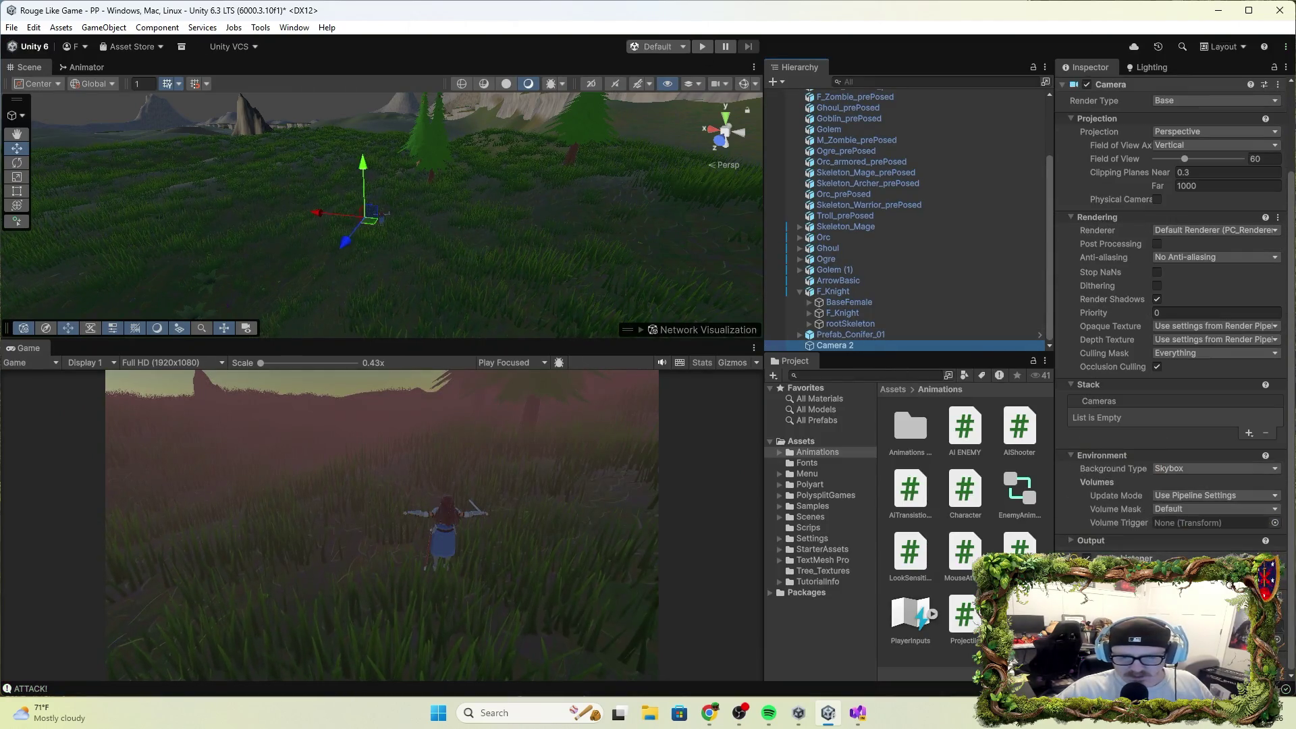
left_click(1283, 599)
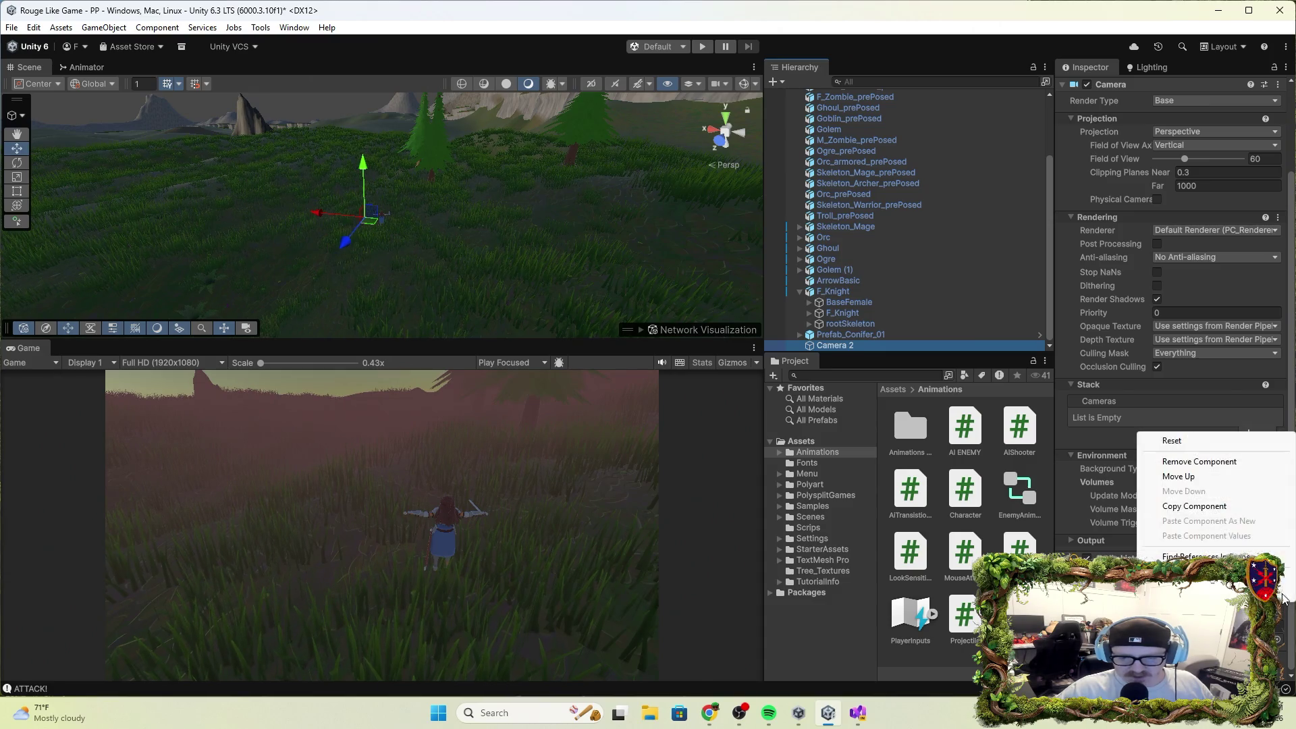
left_click(1219, 463)
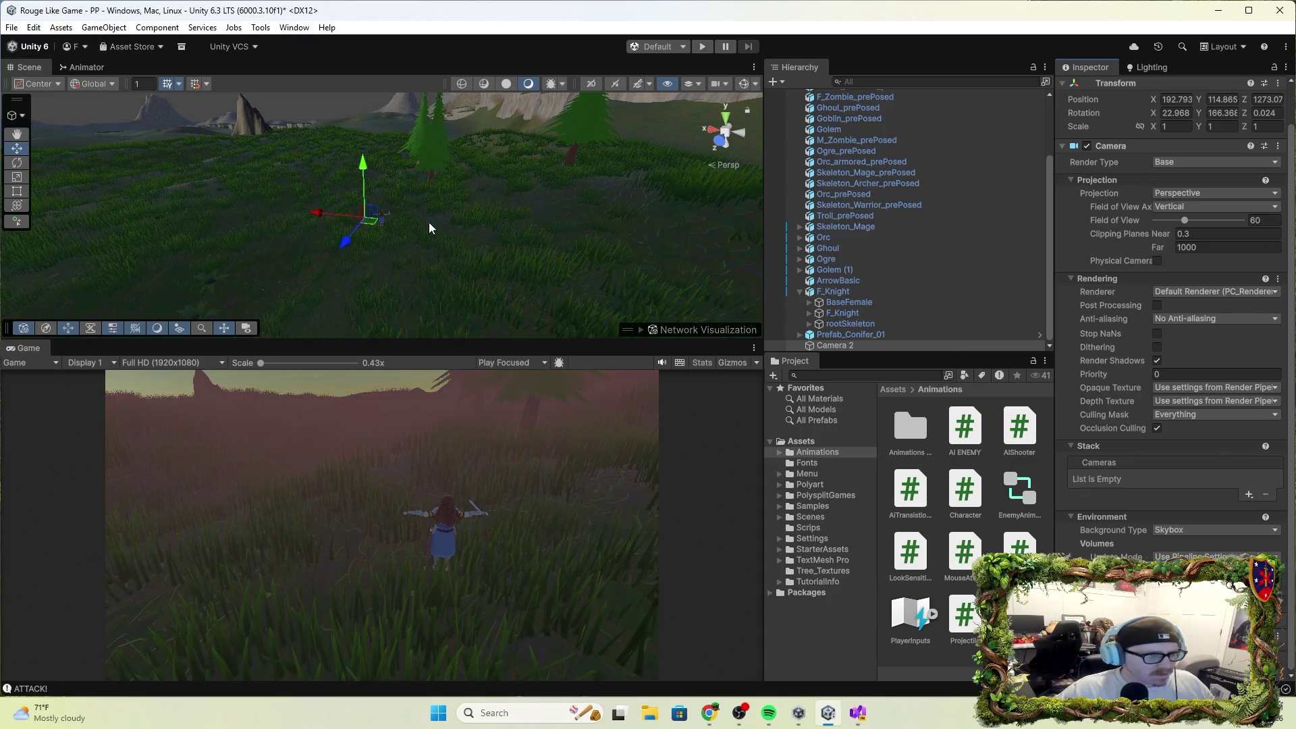
left_click(702, 46)
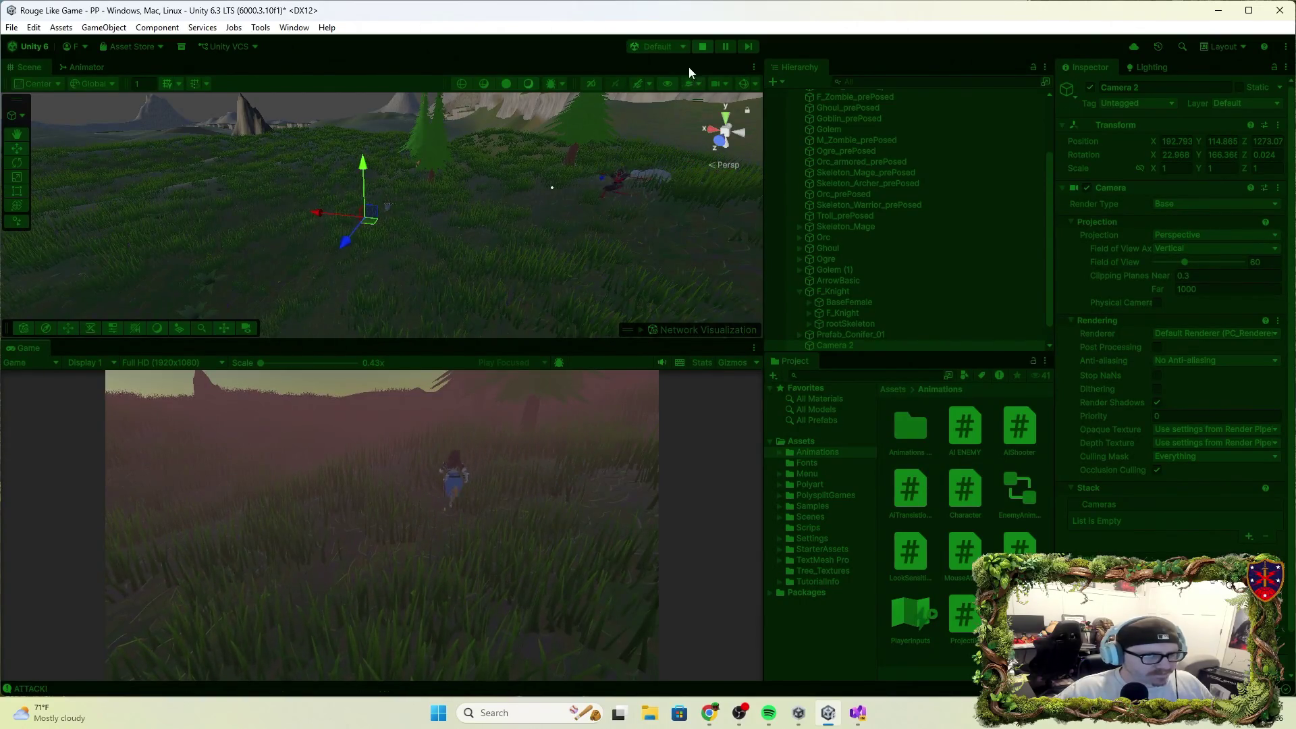
left_click(701, 48)
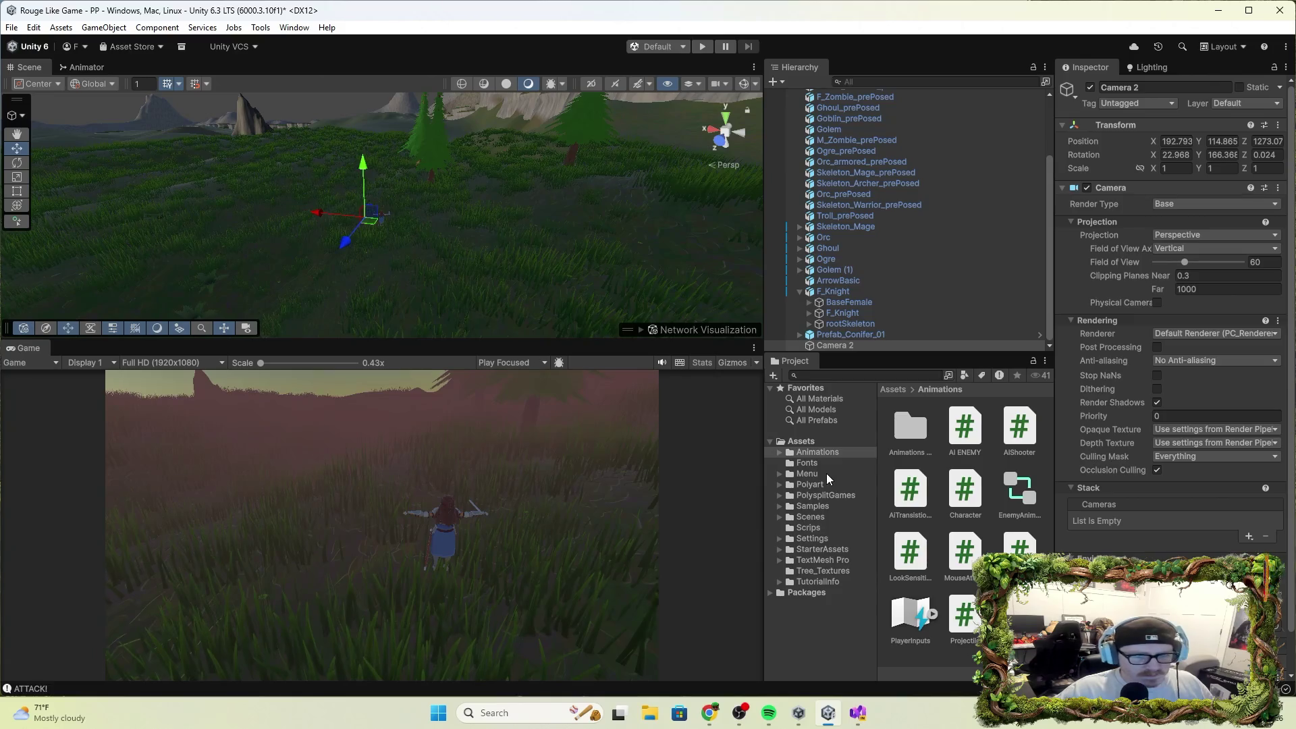
Move the Camera back under F_Knight as its first child.
scroll(1171, 338, "down", 2)
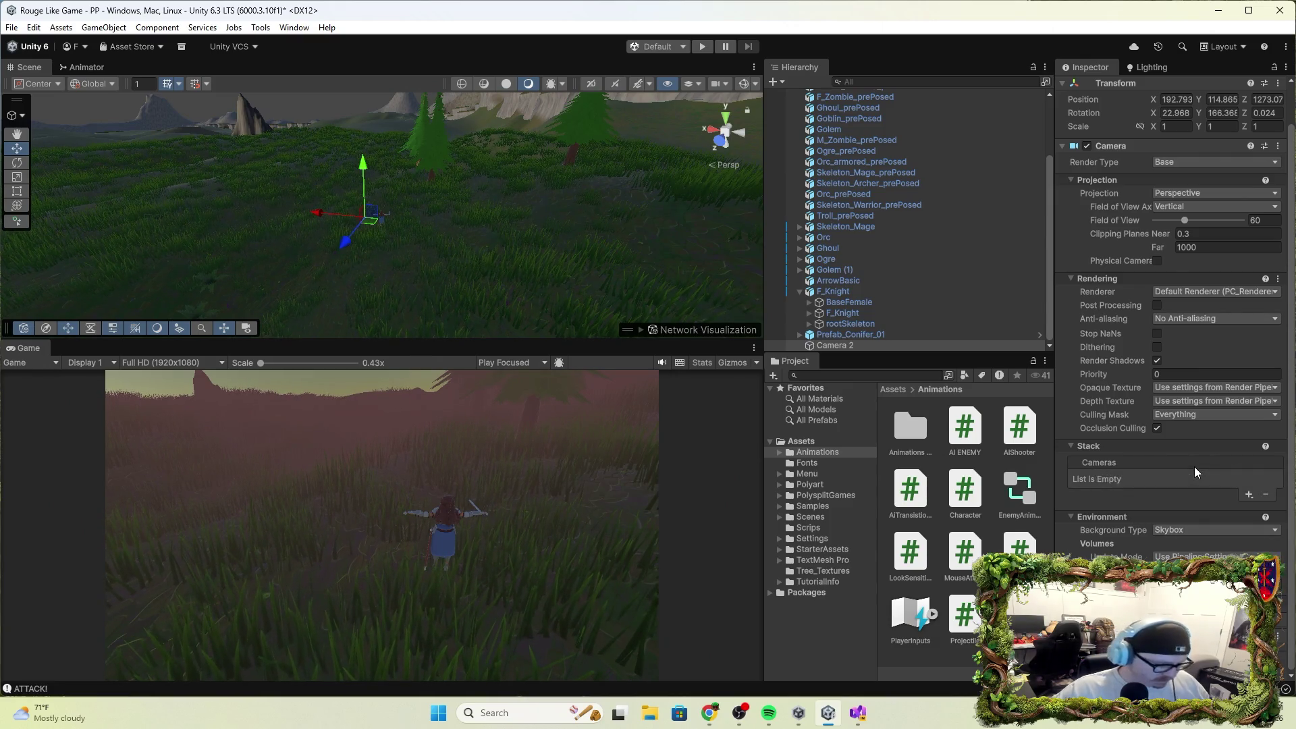
left_click_drag(902, 346, 837, 297)
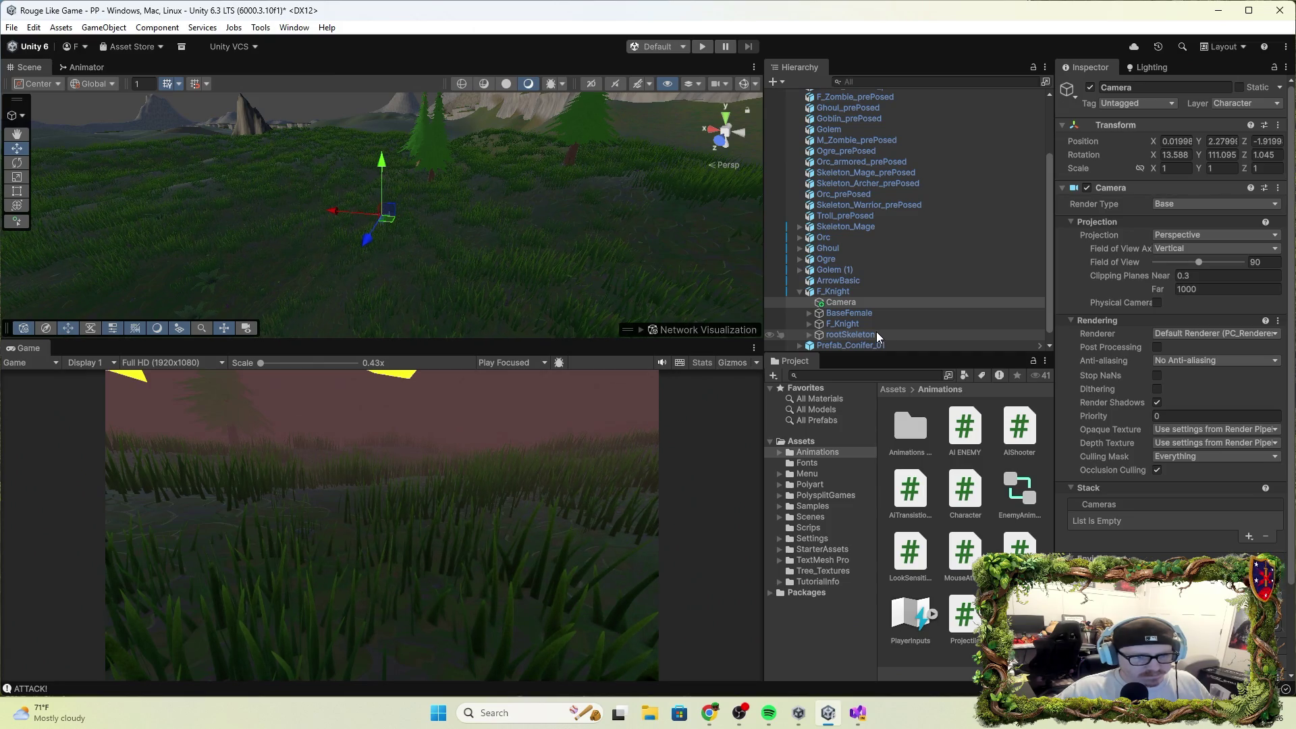
left_click(858, 303)
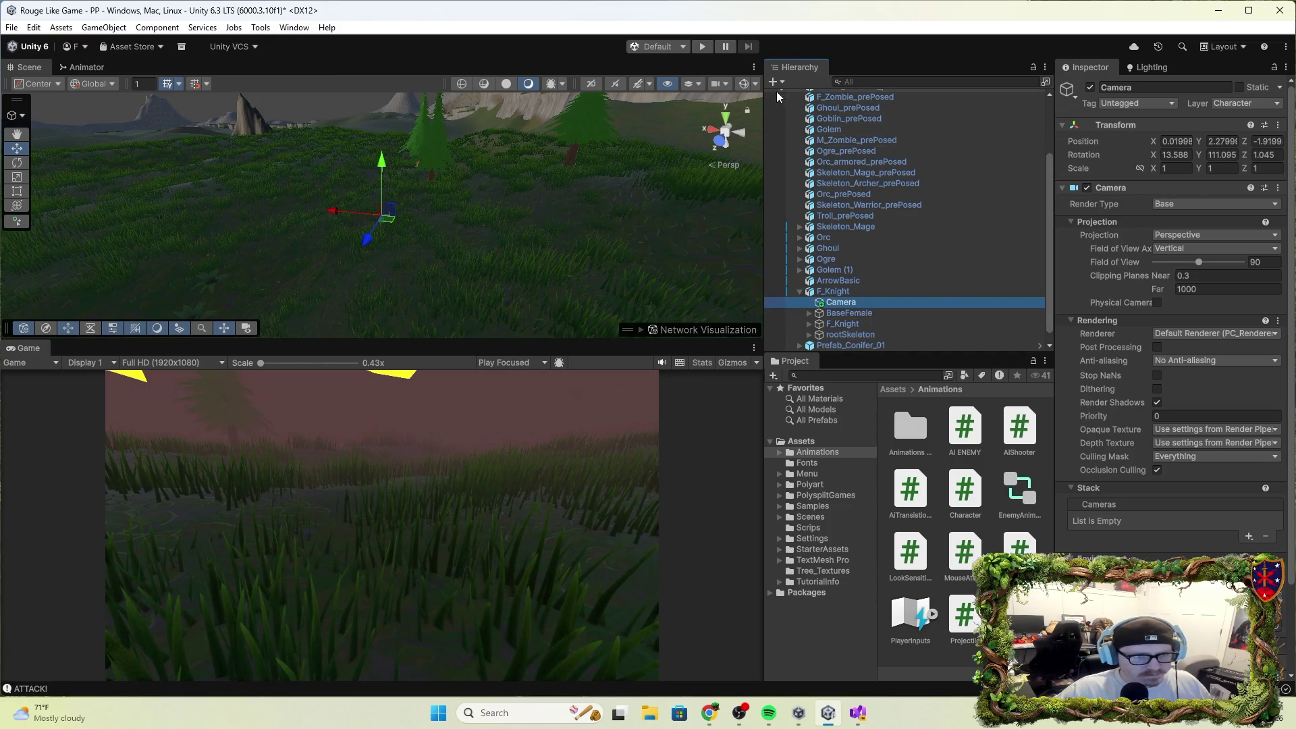
Delete both the Camera under F_Knight and Camera 2.
right_click(884, 305)
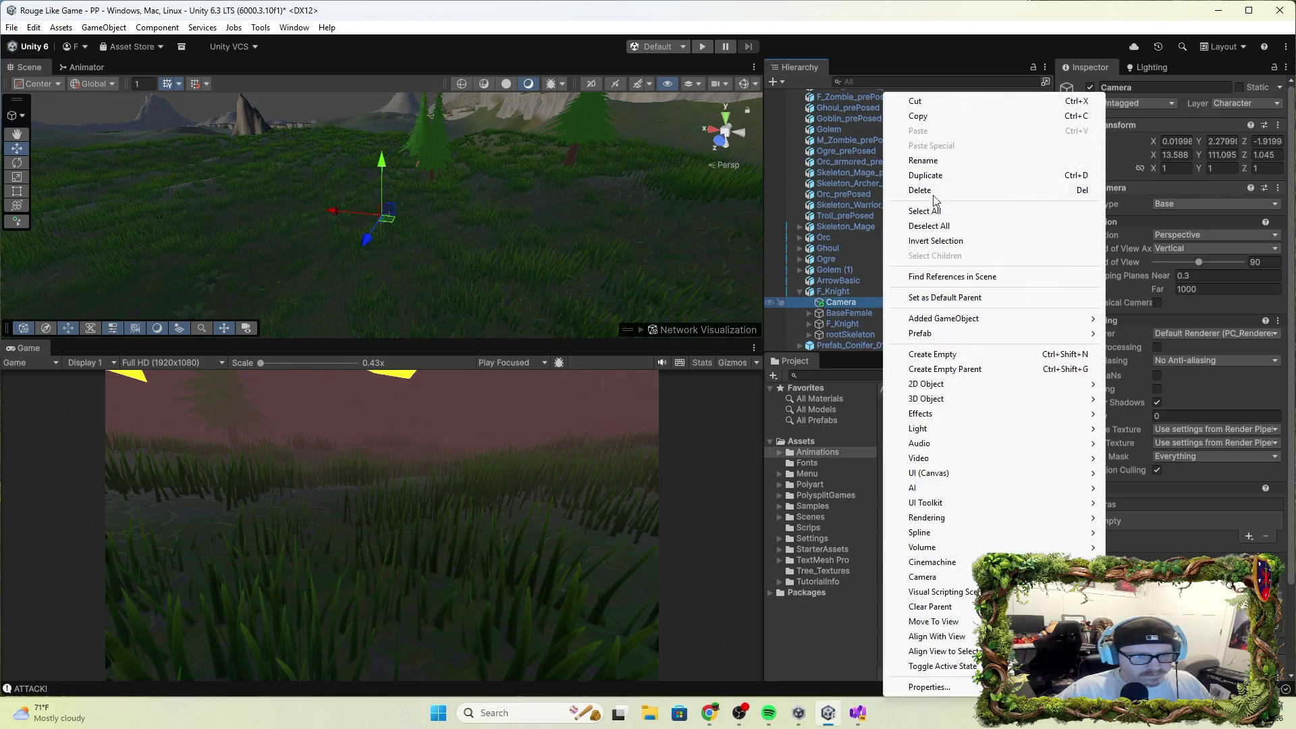
left_click(934, 190)
left_click(848, 343)
right_click(848, 344)
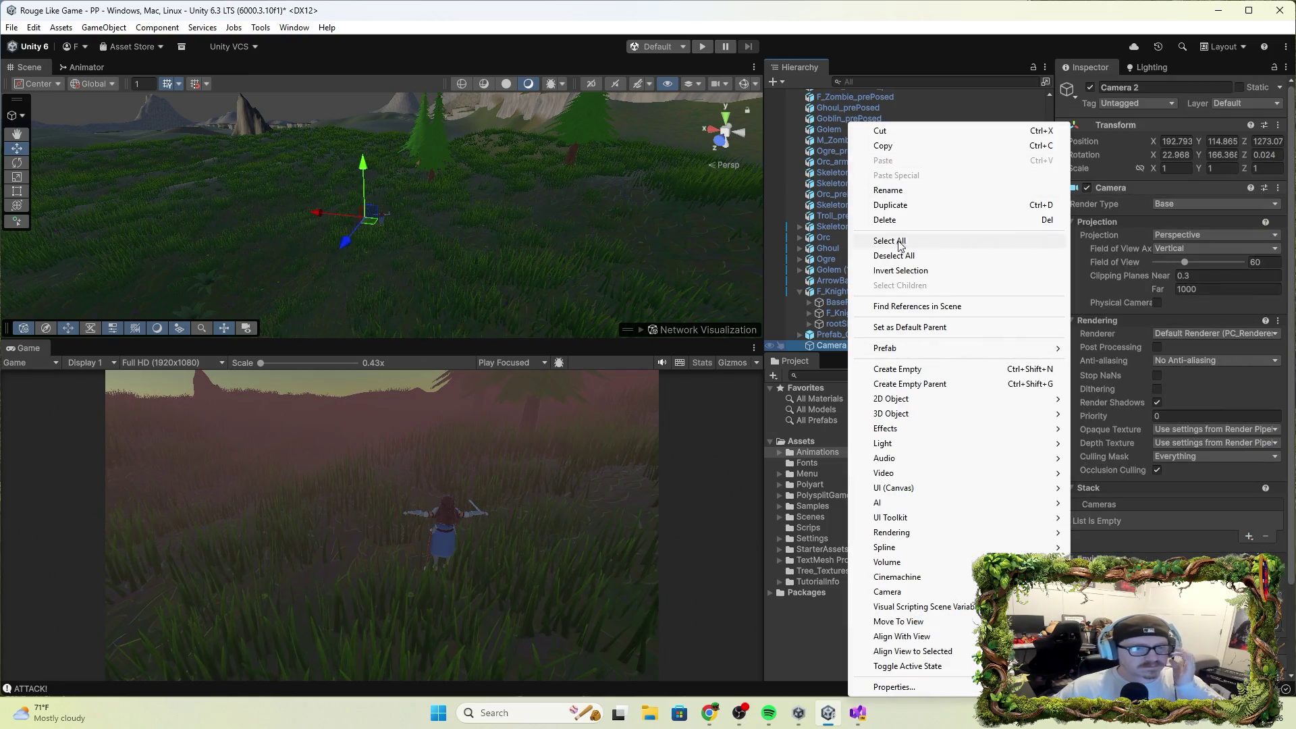
left_click(891, 219)
Create a brand new top-level Camera object from the Hierarchy's create list.
left_click(775, 81)
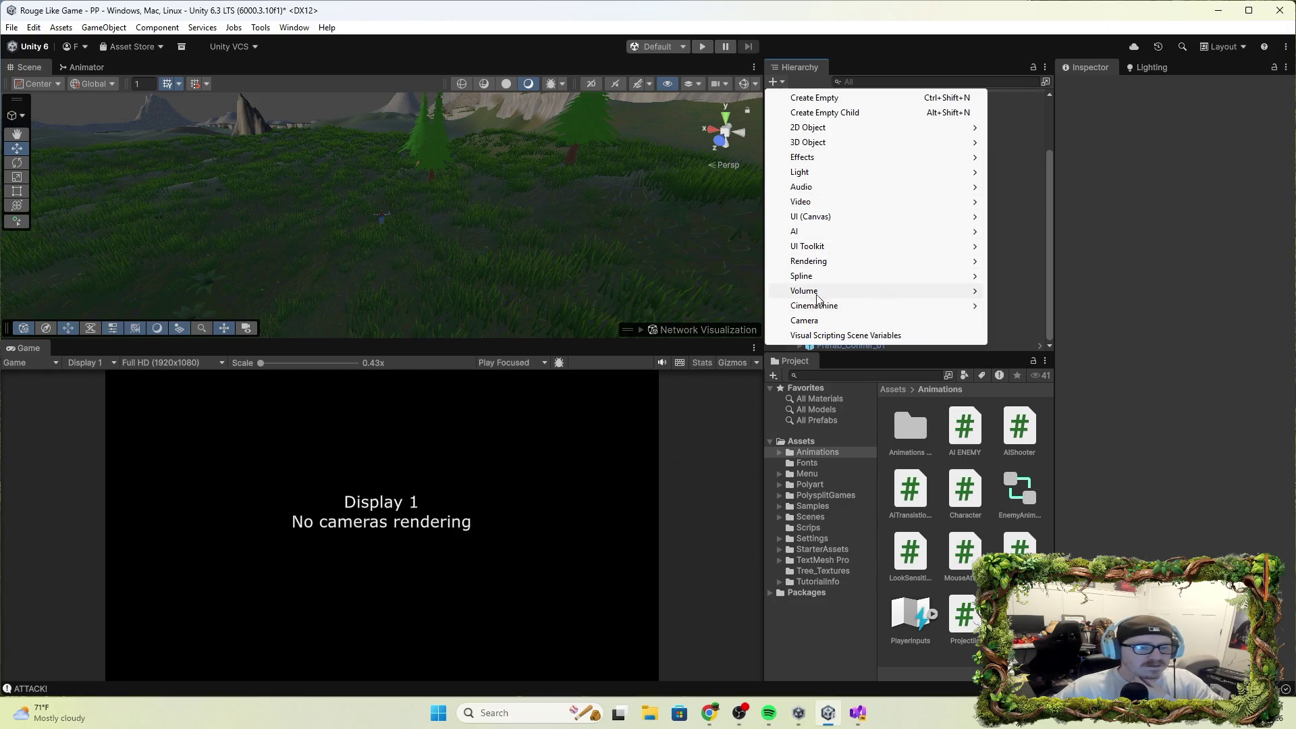
left_click(811, 320)
mouse_move(504, 314)
left_mouse_down()
mouse_move(522, 244)
mouse_move(1233, 275)
mouse_move(194, 270)
mouse_move(996, 288)
mouse_move(842, 133)
mouse_move(453, 169)
mouse_move(475, 115)
mouse_move(464, 246)
left_mouse_up()
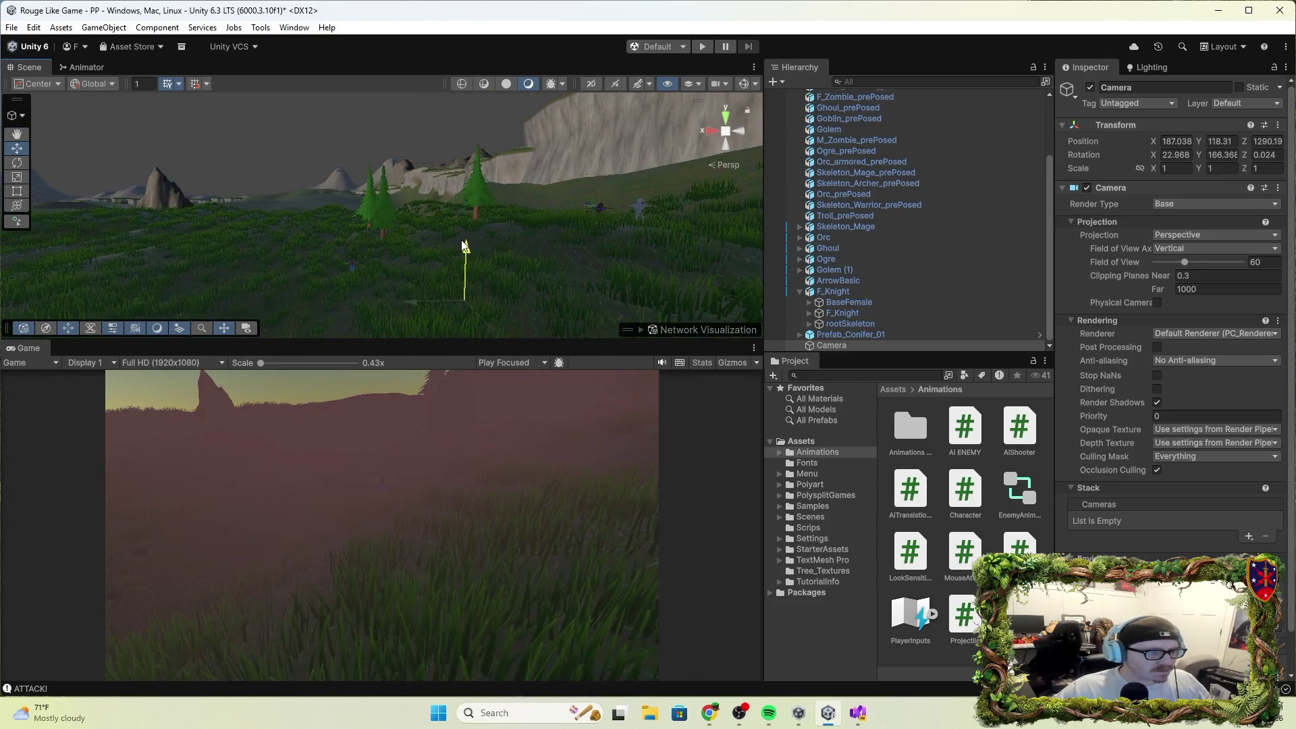
Move the new camera to X 192, Y 114.25 behind the knight.
mouse_move(491, 343)
left_mouse_down()
mouse_move(411, 302)
mouse_move(375, 264)
mouse_move(382, 251)
left_mouse_up()
mouse_move(354, 227)
left_mouse_down()
mouse_move(289, 228)
mouse_move(318, 228)
left_mouse_up()
mouse_move(369, 176)
left_mouse_down()
mouse_move(365, 289)
mouse_move(305, 270)
left_mouse_up()
mouse_move(395, 264)
left_mouse_down()
mouse_move(477, 241)
mouse_move(608, 289)
mouse_move(672, 297)
left_mouse_up()
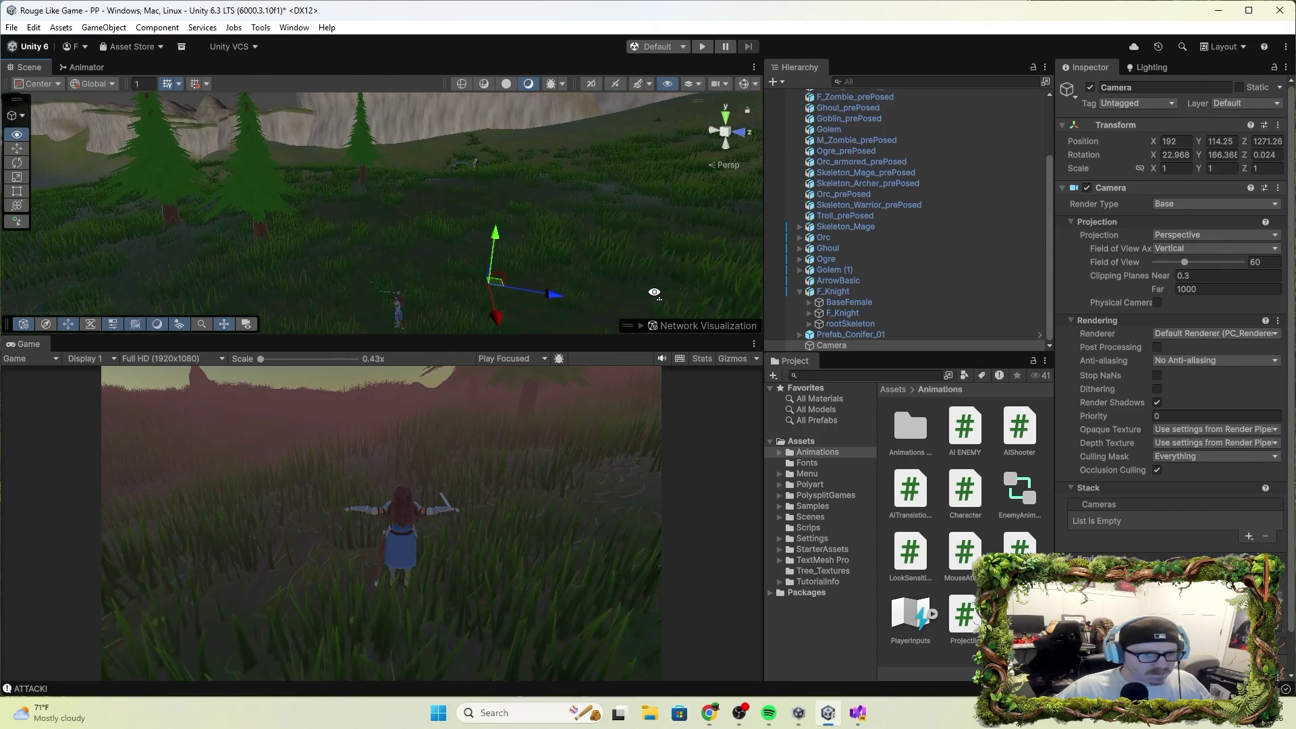
left_click(1194, 246)
Switch the camera's field of view axis to Horizontal.
left_click(1195, 278)
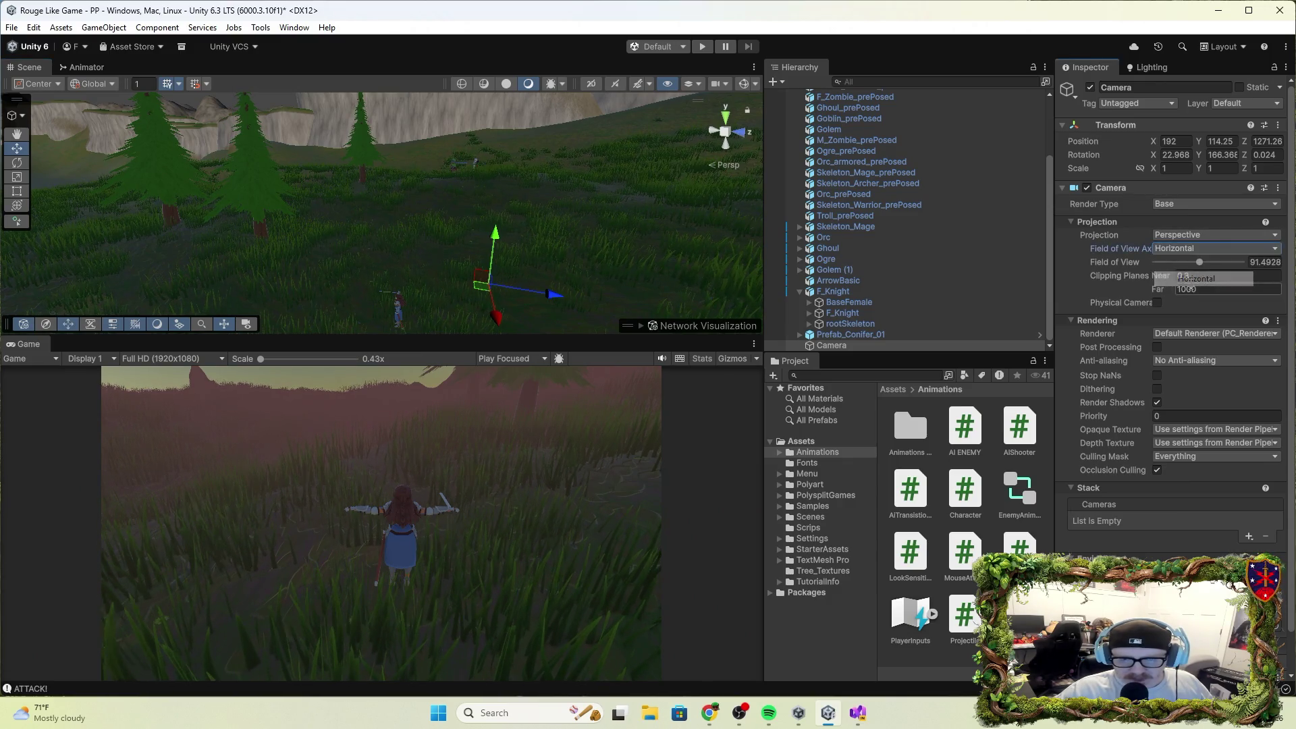
left_click(1213, 247)
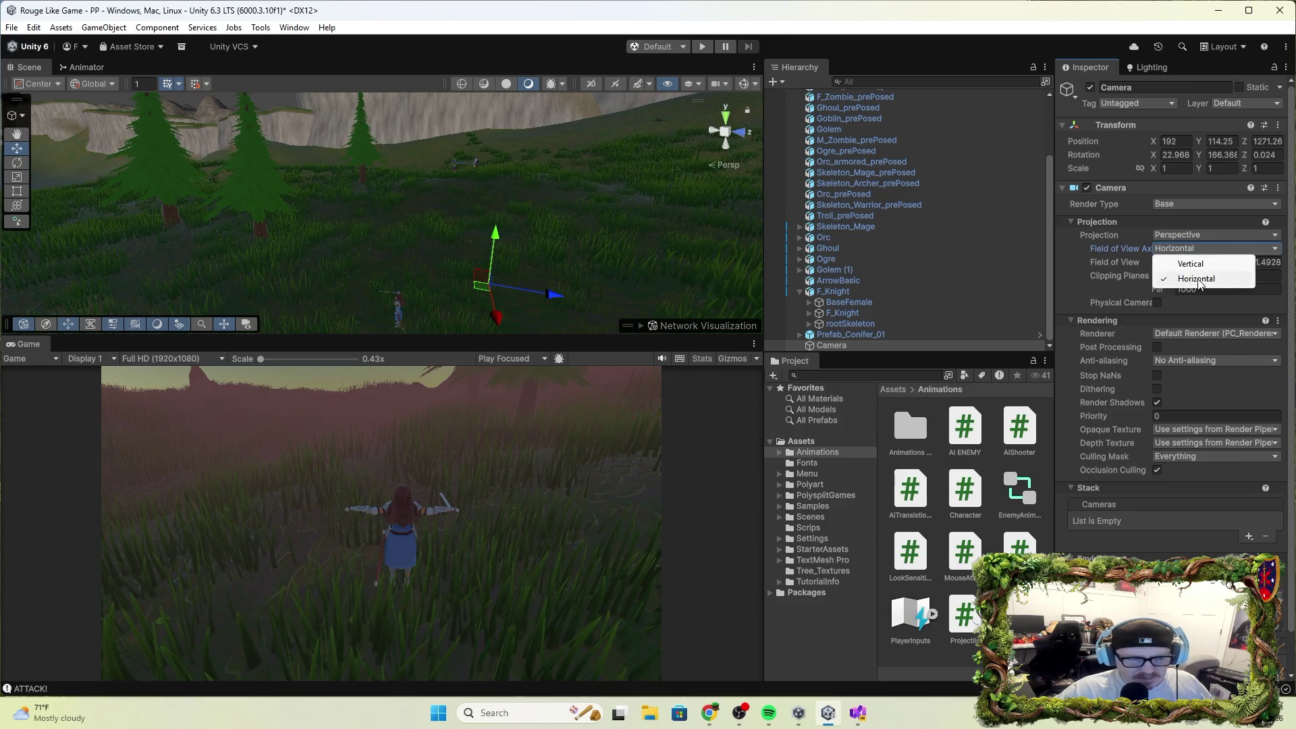
left_click(1066, 291)
Turn on Physical Camera, keep the Custom sensor type, and review the lens settings.
left_click(1155, 302)
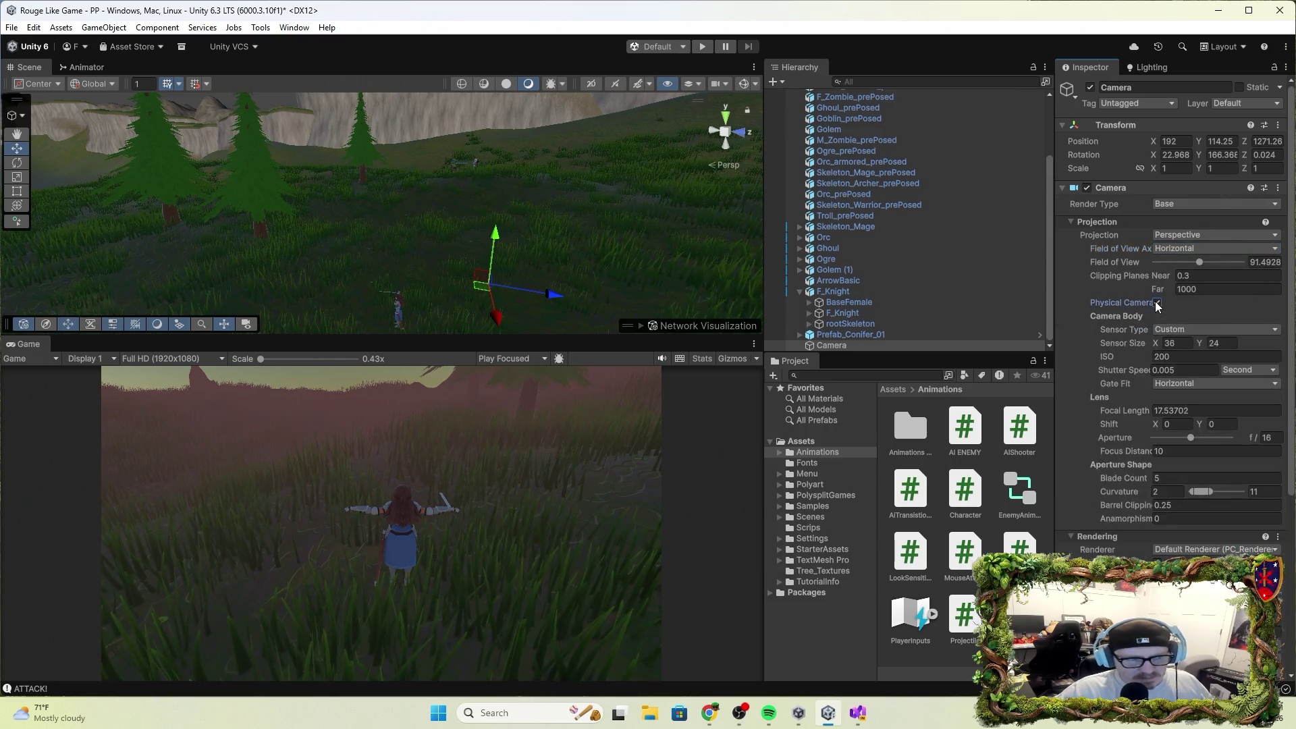
mouse_move(601, 273)
left_mouse_down()
mouse_move(573, 293)
mouse_move(689, 324)
mouse_move(622, 249)
mouse_move(507, 275)
mouse_move(578, 257)
left_mouse_up()
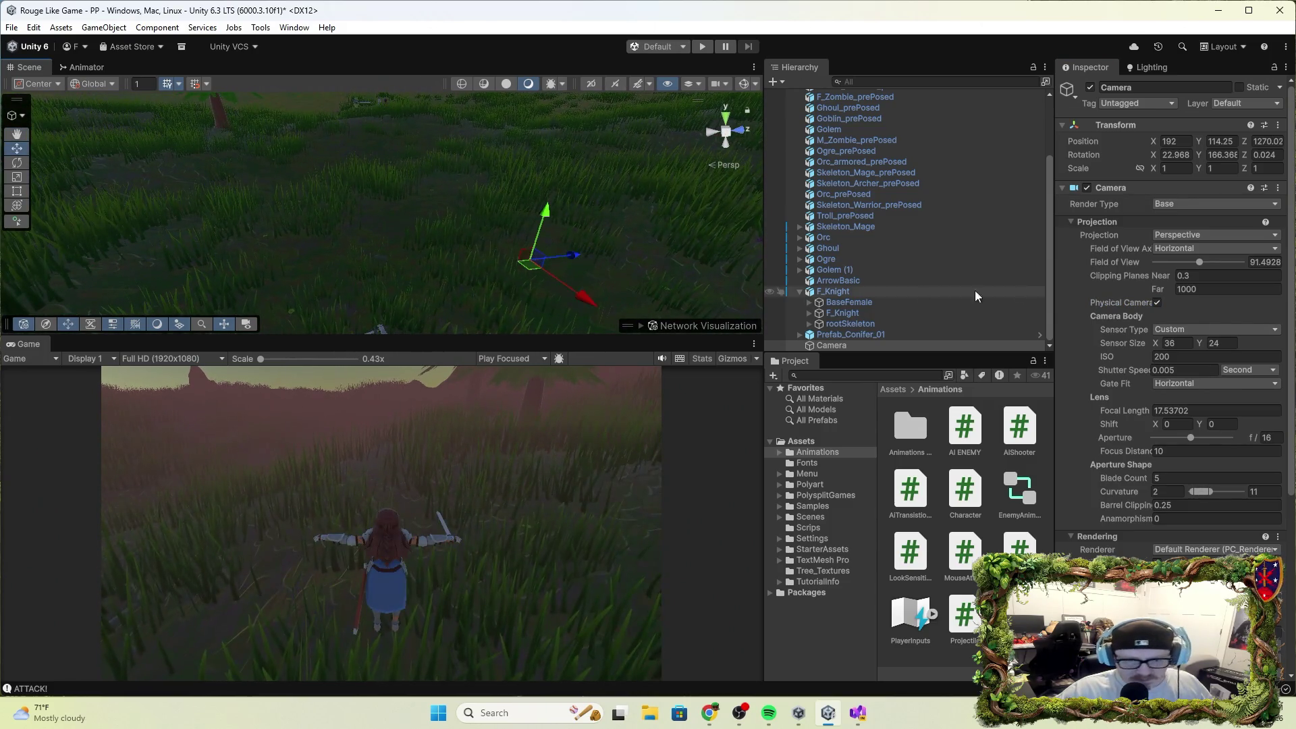
left_click(1189, 329)
left_click(1072, 333)
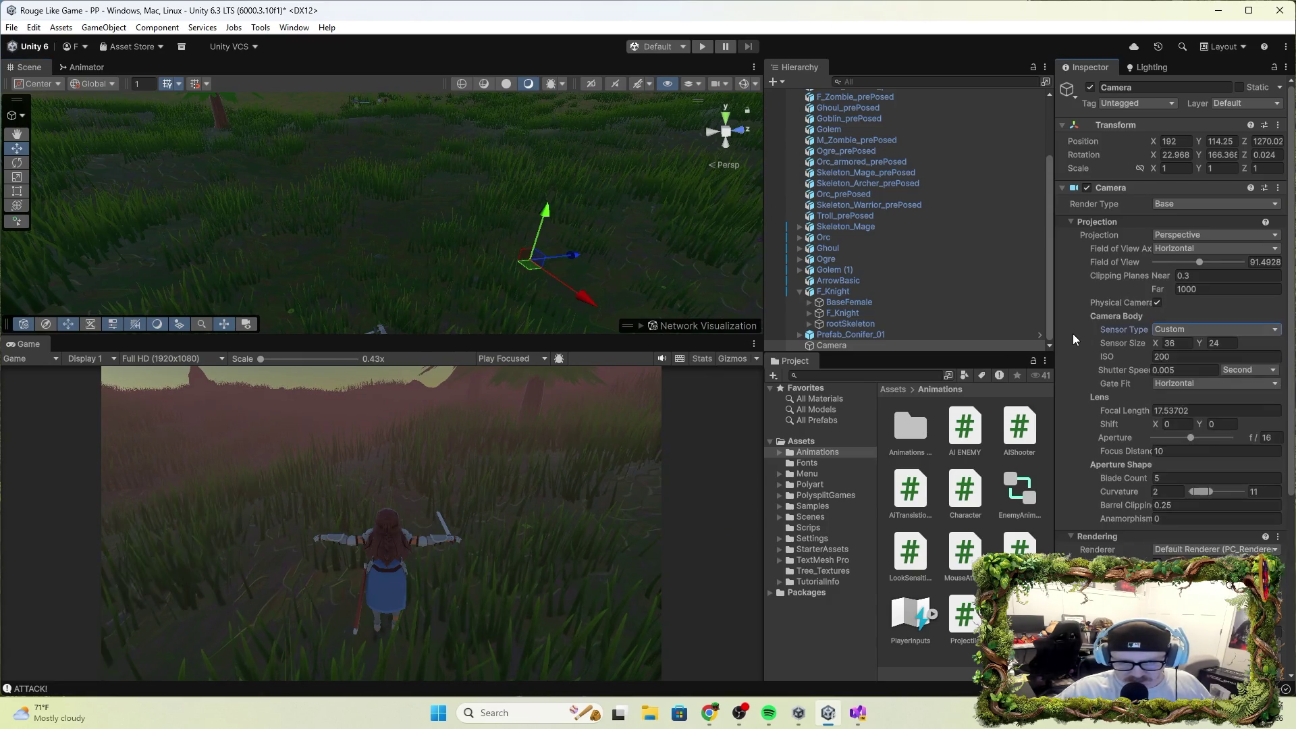
scroll(1182, 378, "down", 2)
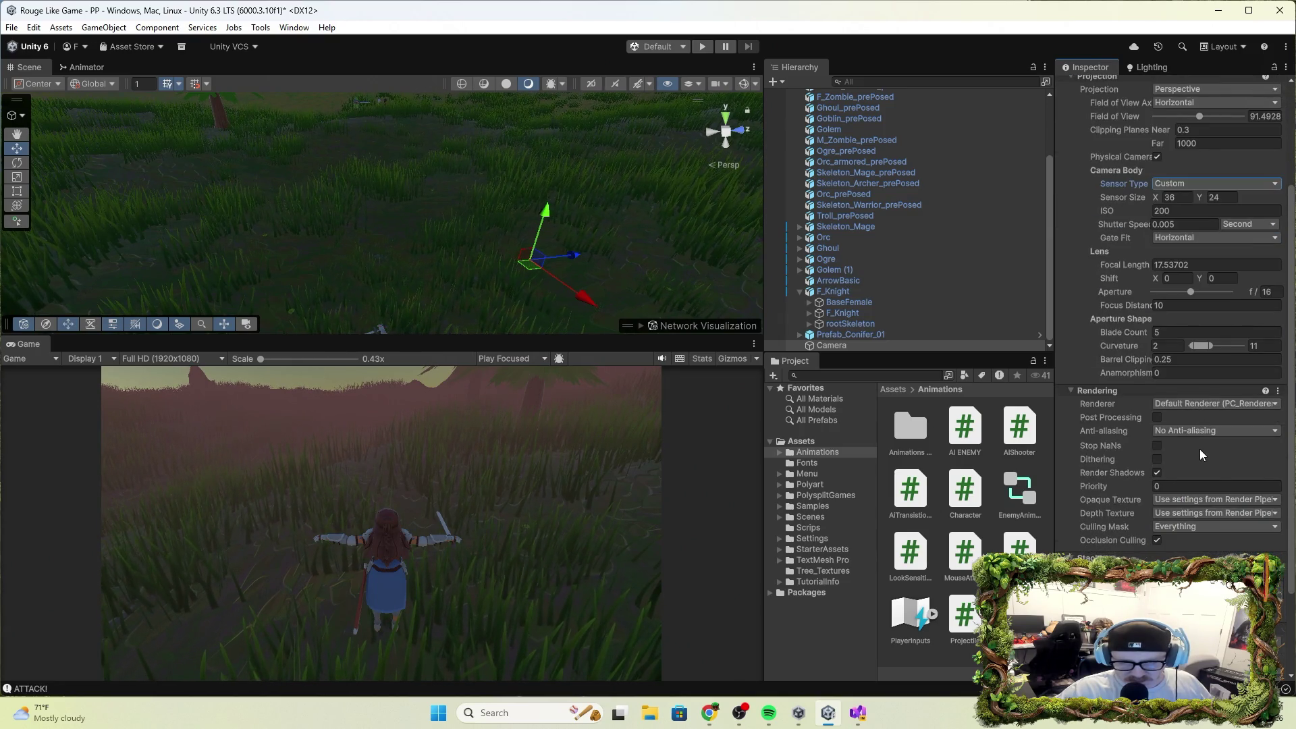
scroll(1168, 453, "down", 2)
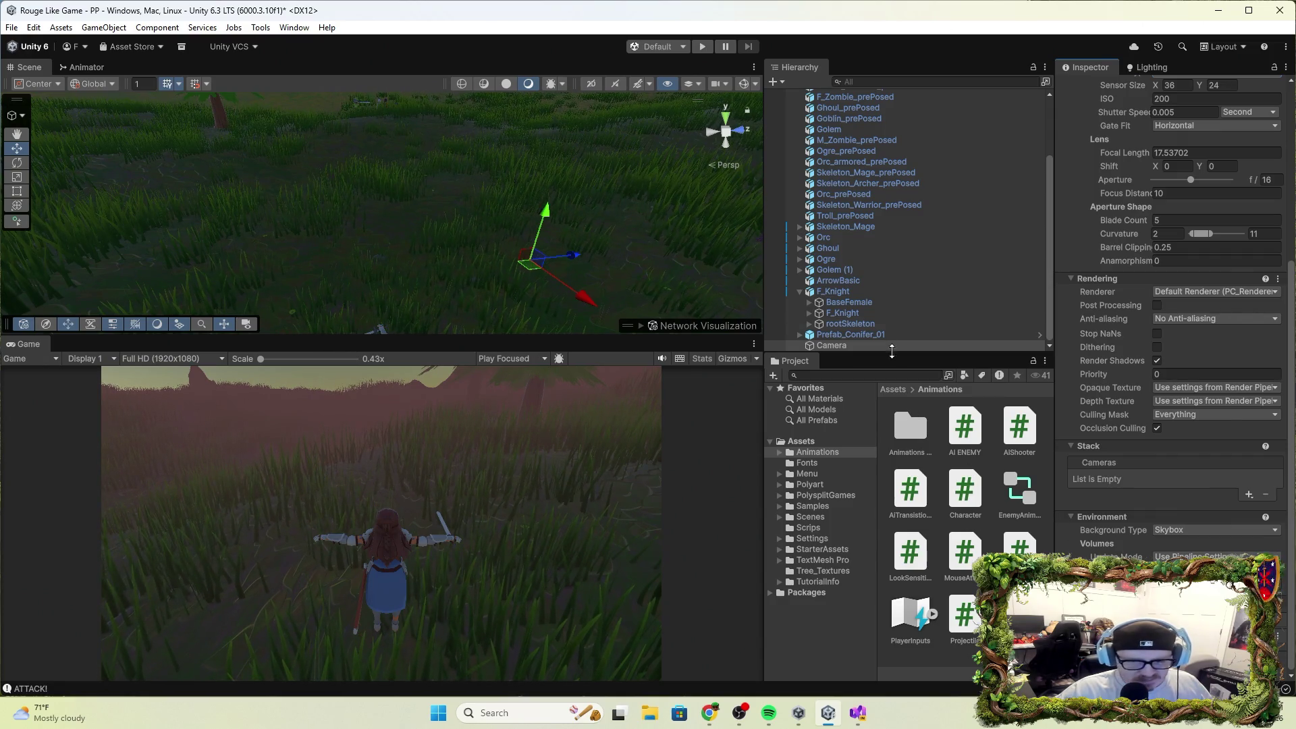
Play-test the knight running forward with W, stop, and select F_Knight.
left_click(703, 46)
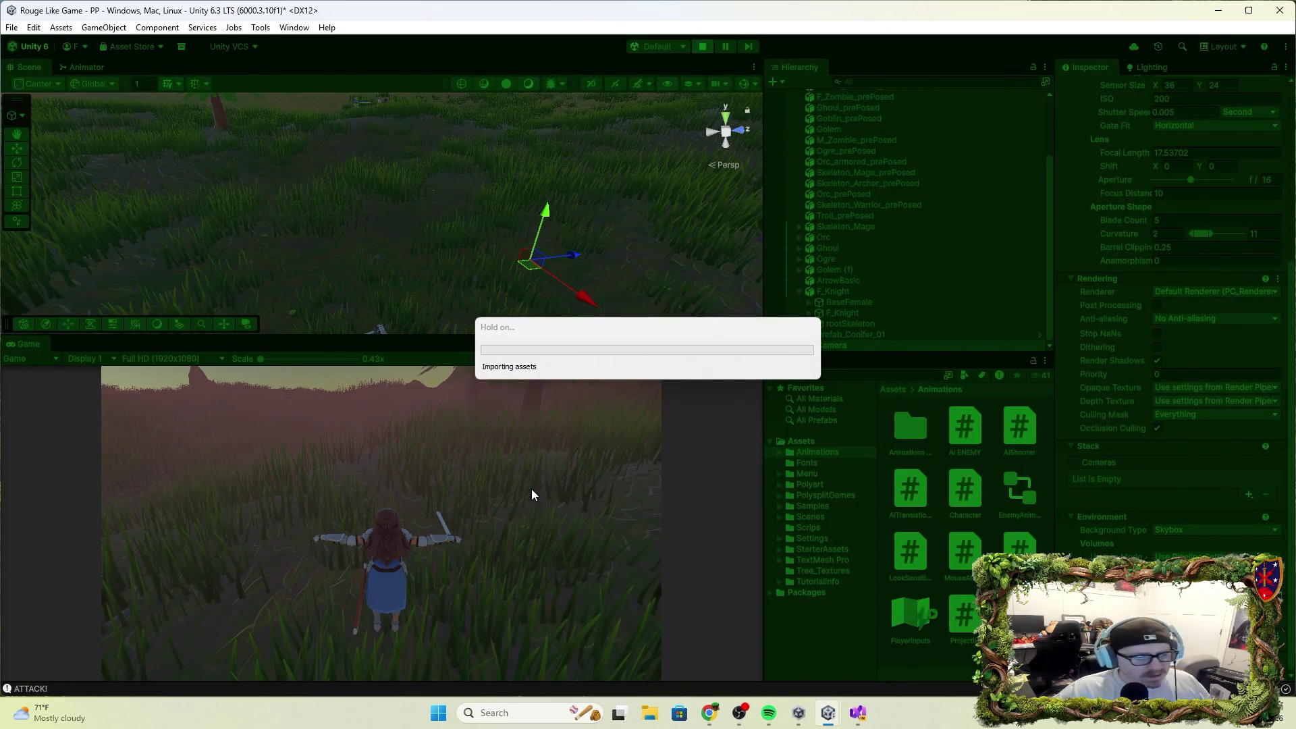
key("w")
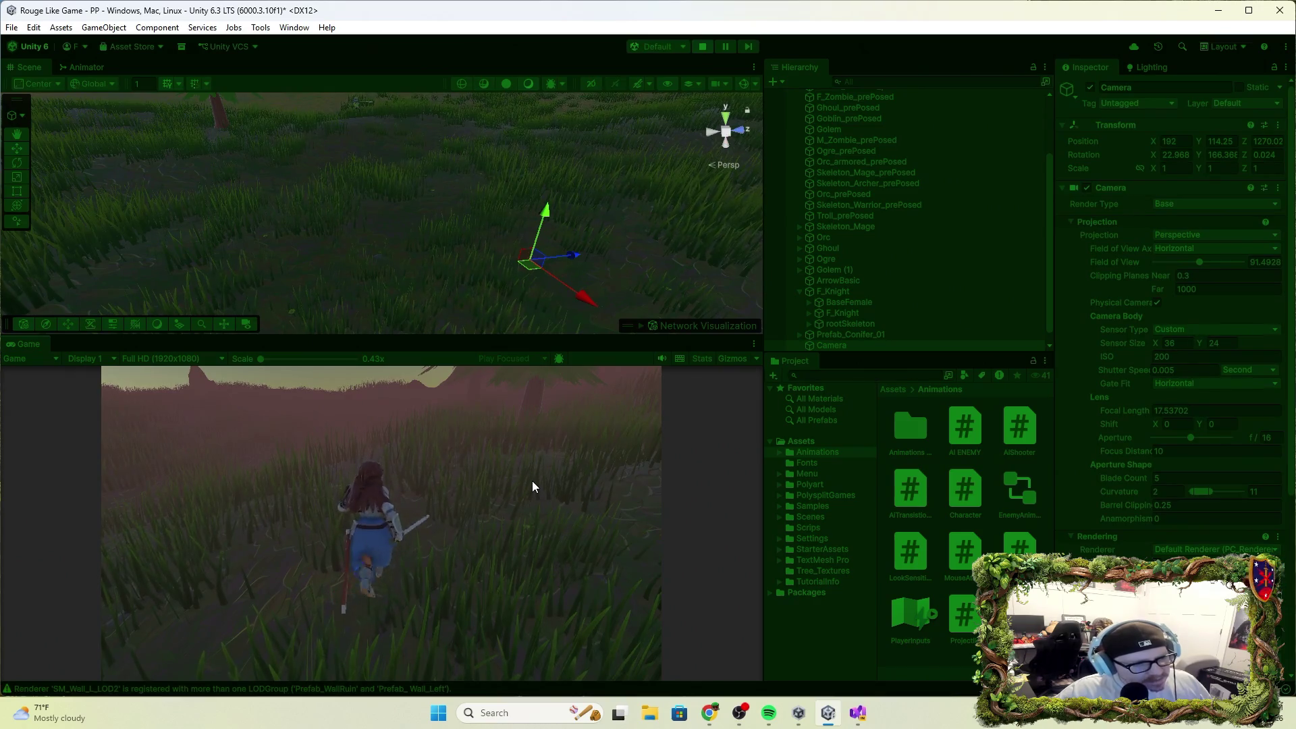
left_click(704, 47)
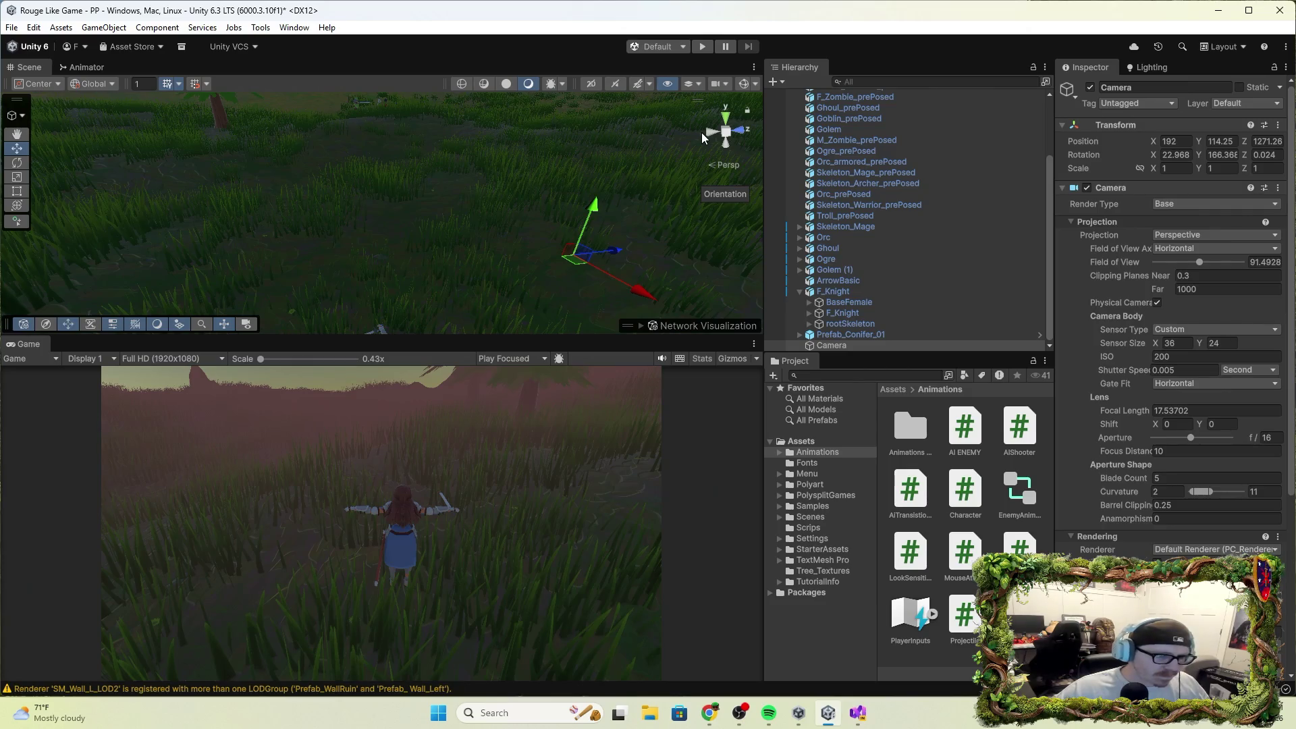
left_click(826, 298)
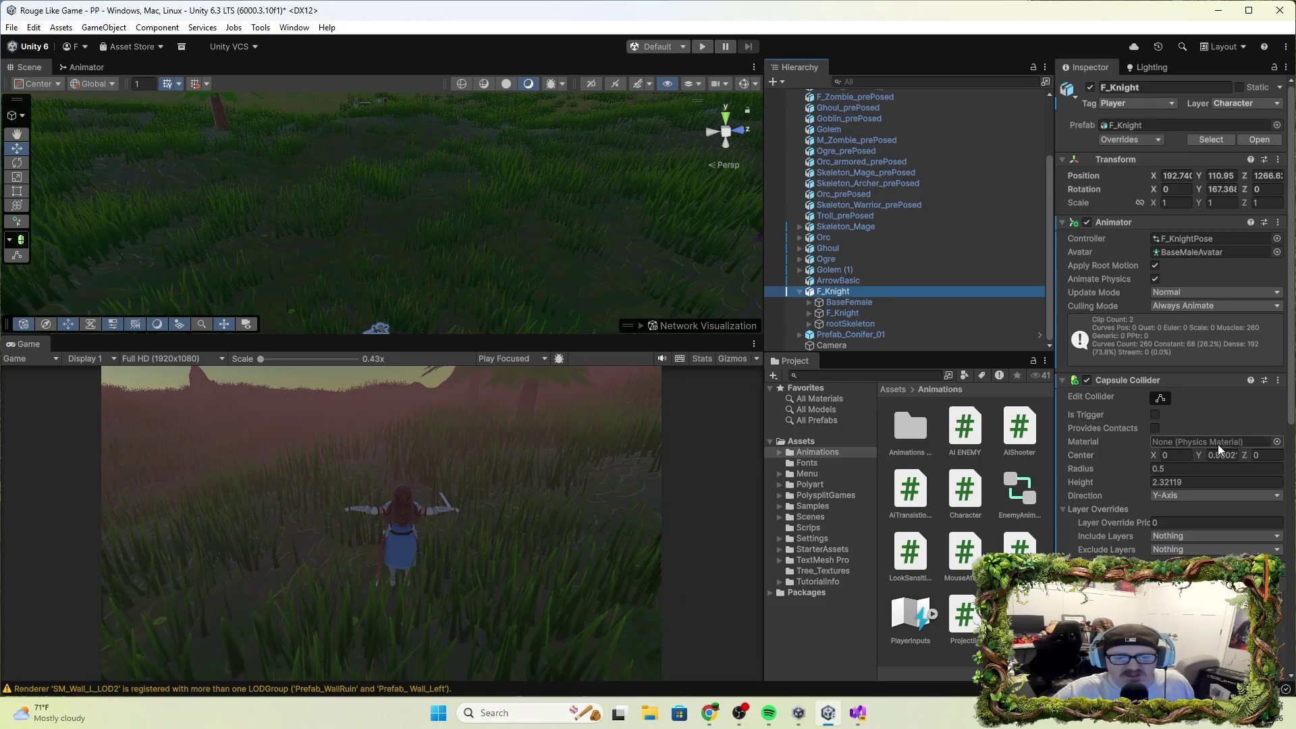
Remove the Starter Assets Inputs, Mouse Attack and Mouse Look components from F_Knight.
scroll(1142, 452, "down", 3)
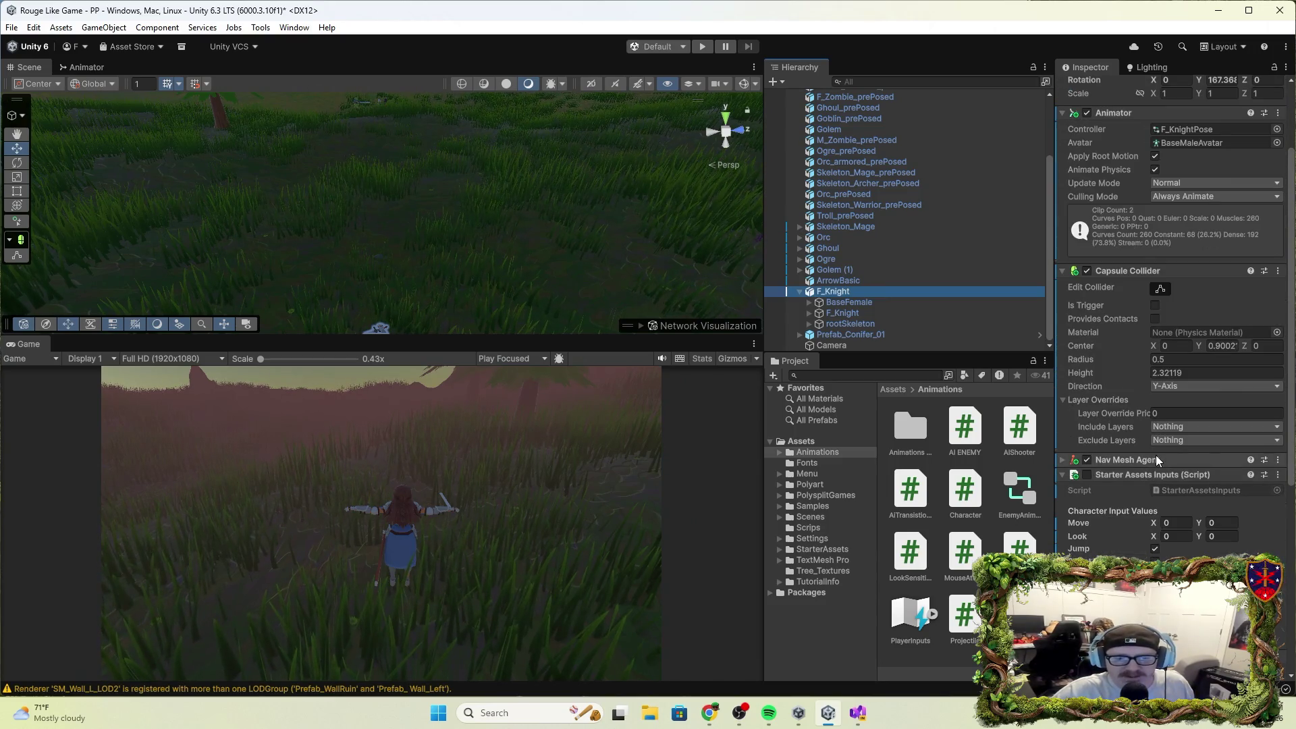
scroll(1156, 455, "down", 4)
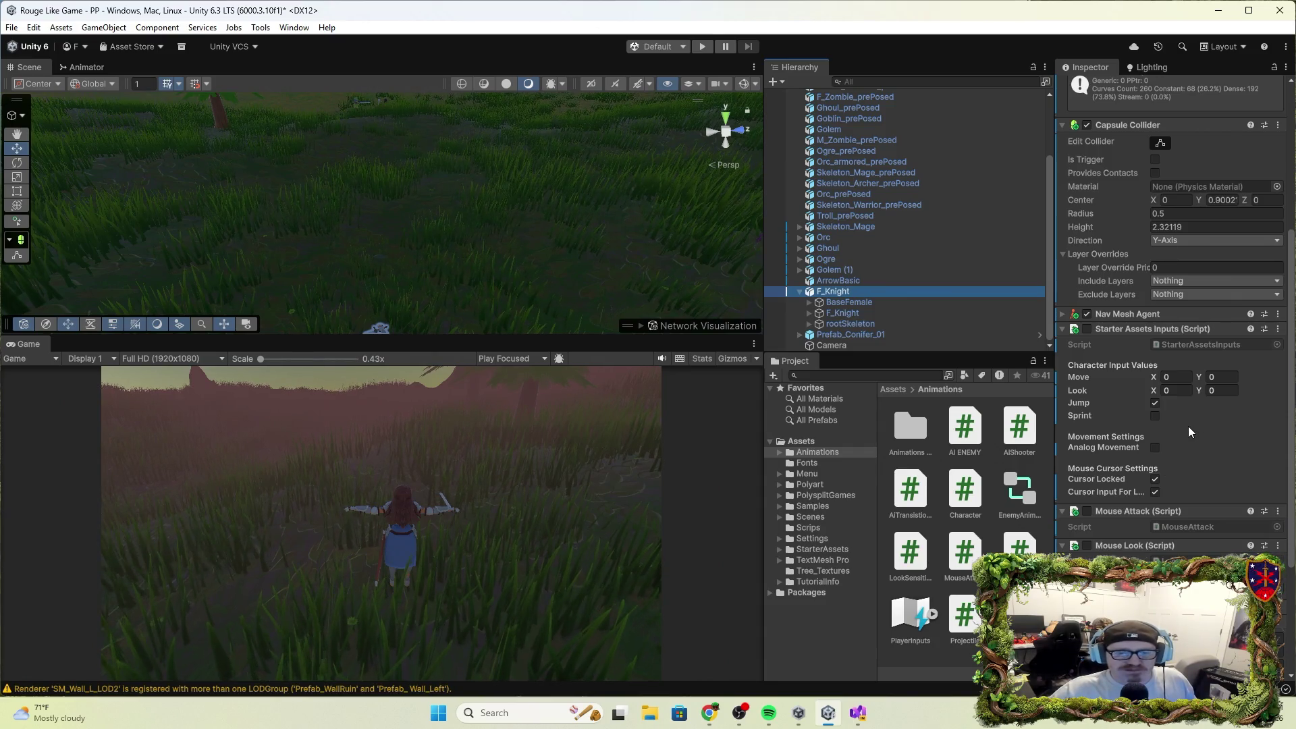
left_click(1176, 330)
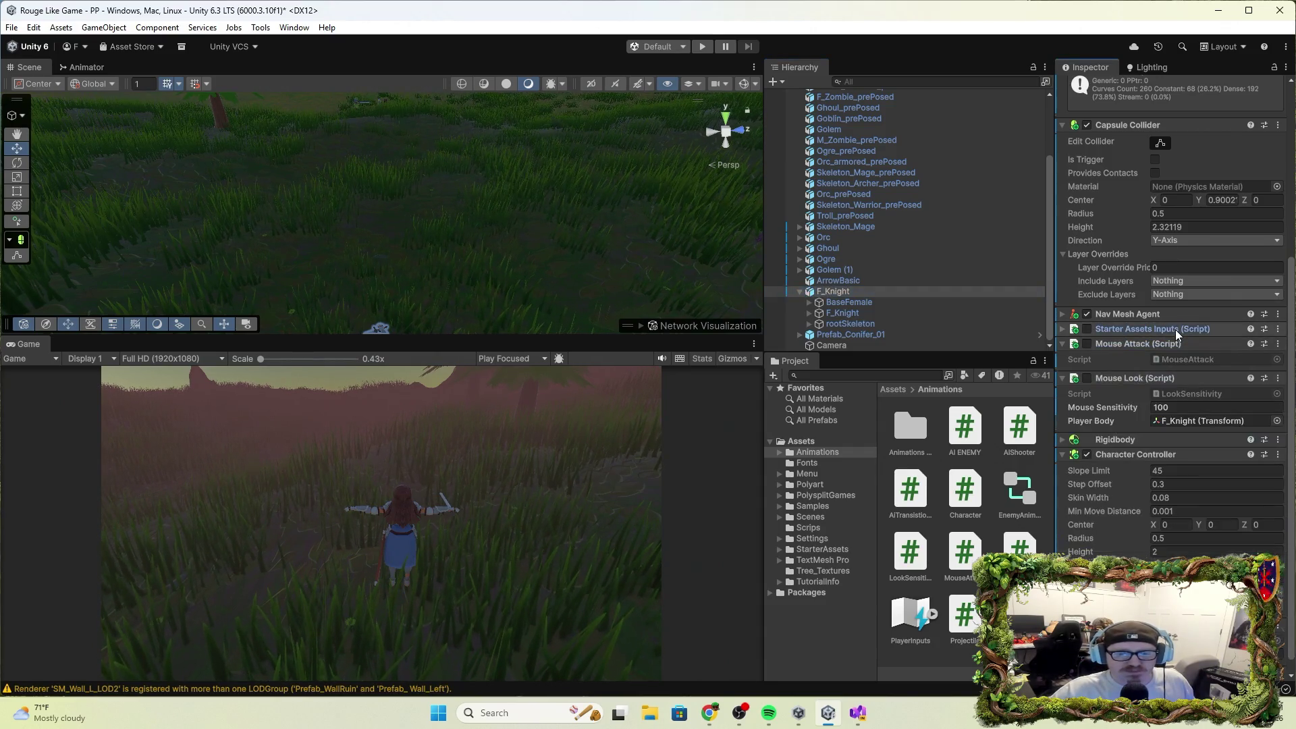
left_click(1176, 330)
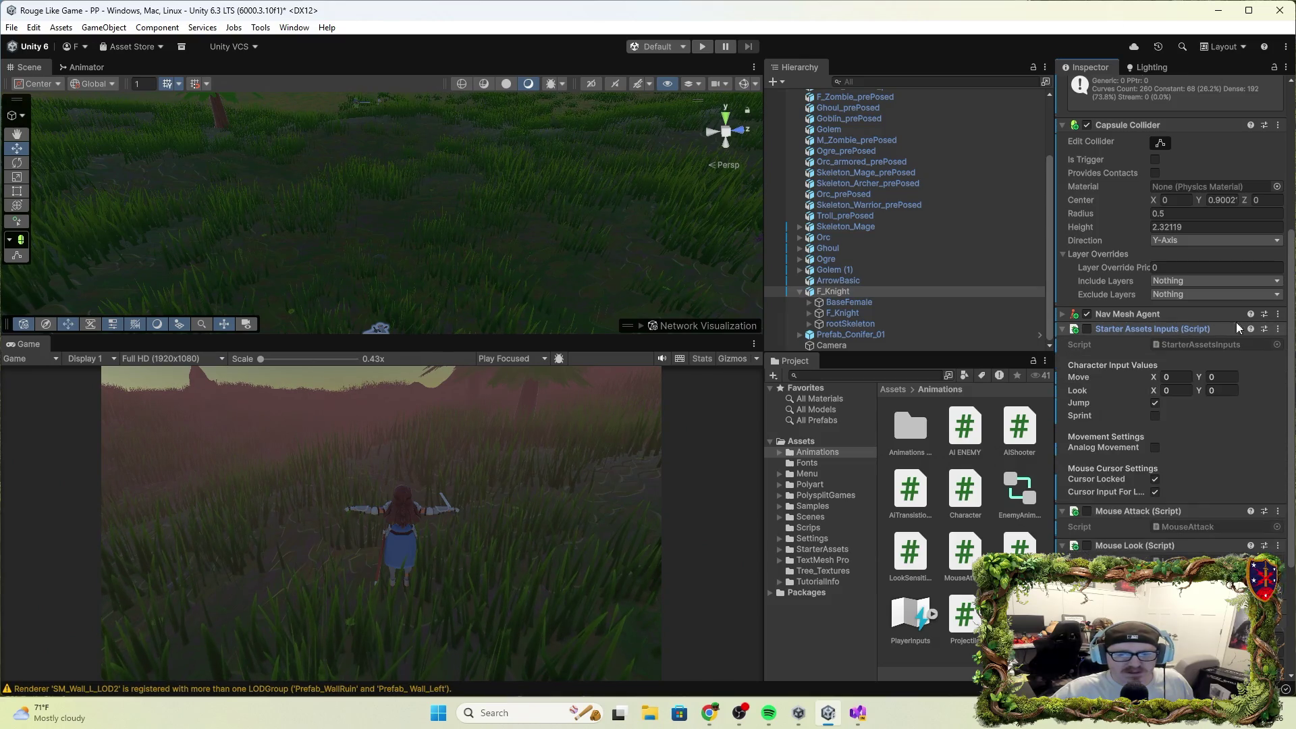
left_click(1278, 329)
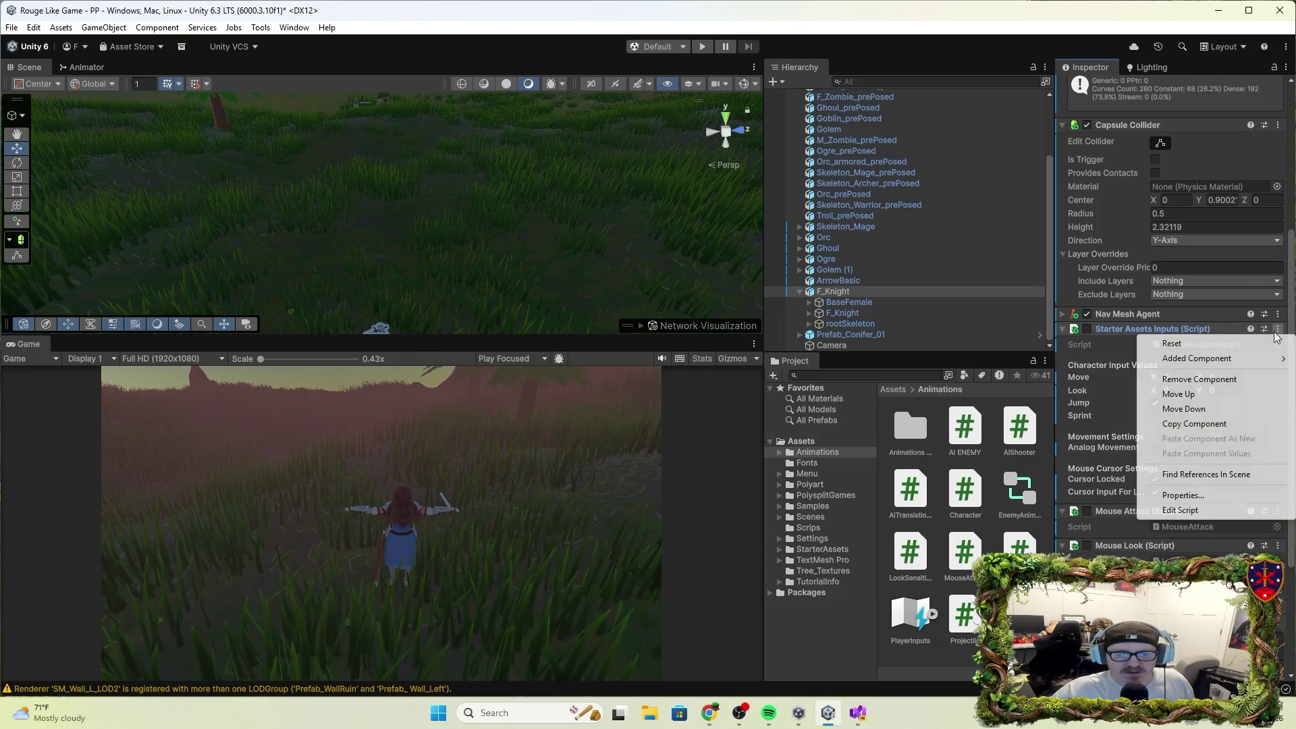
left_click(1196, 380)
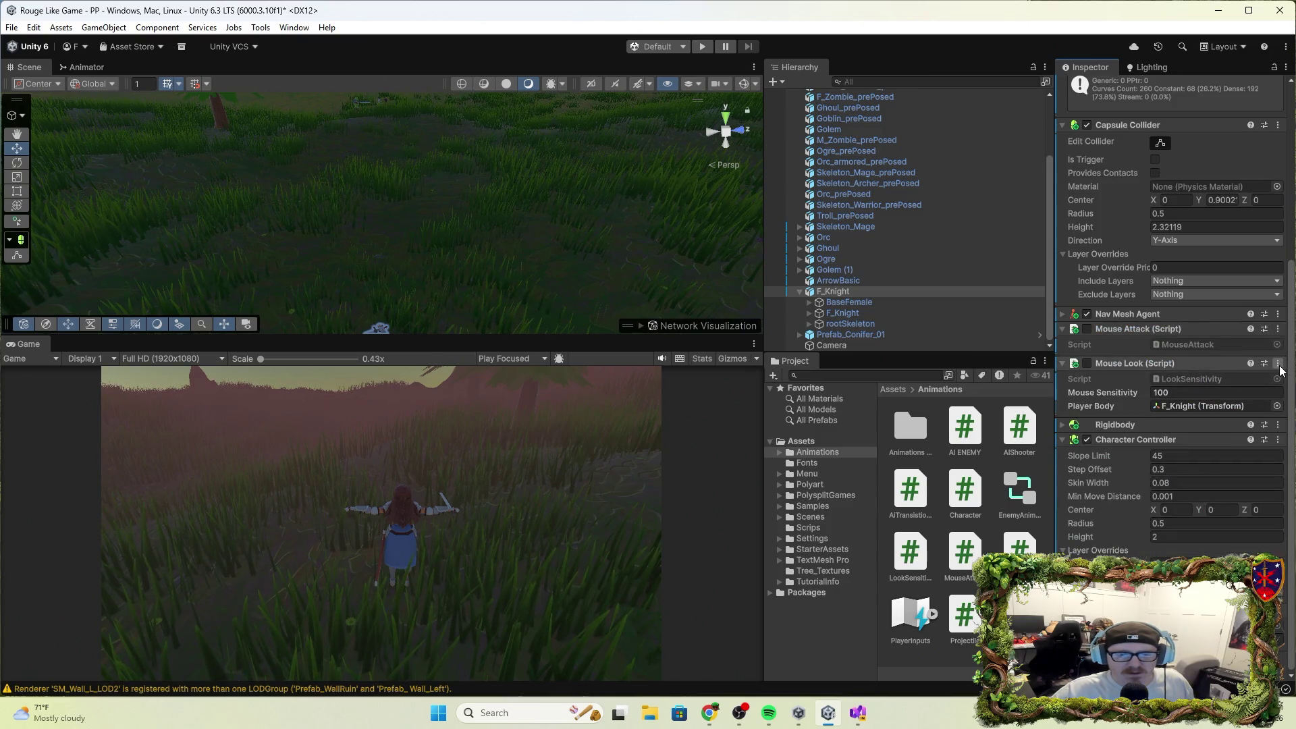
left_click(1278, 329)
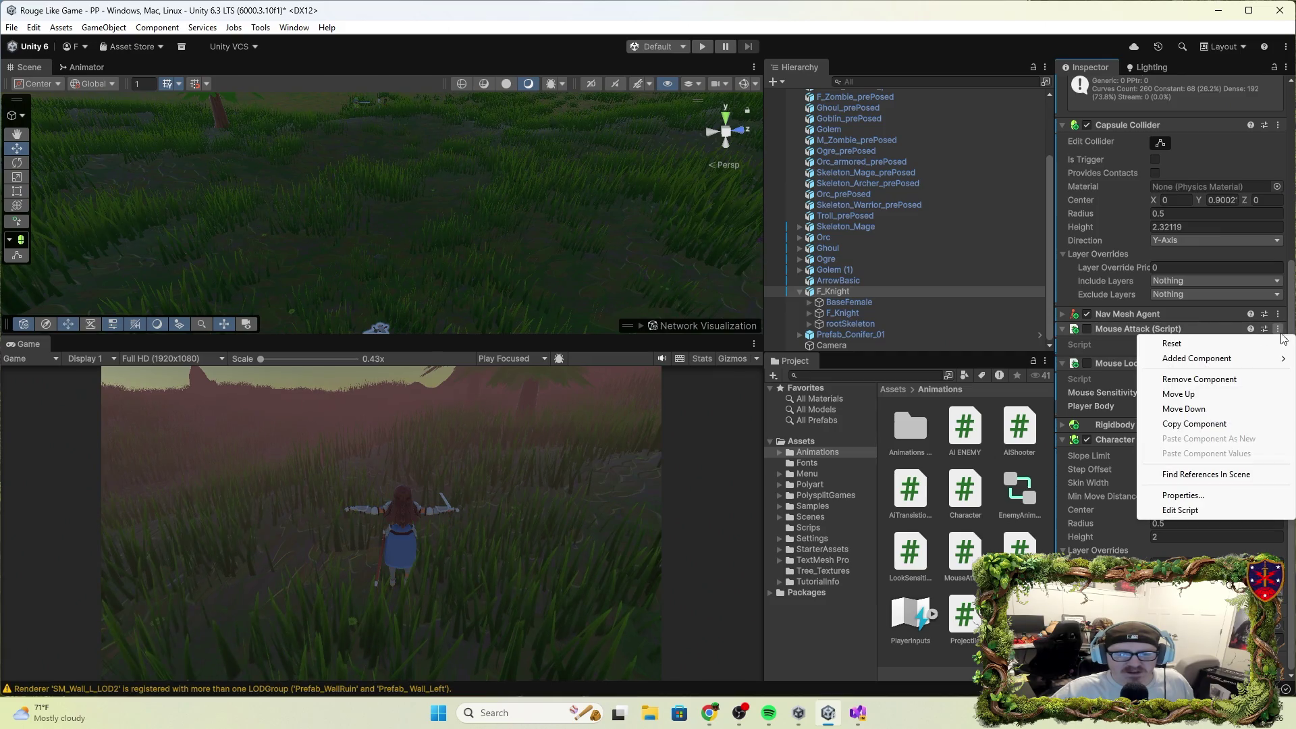
left_click(1211, 379)
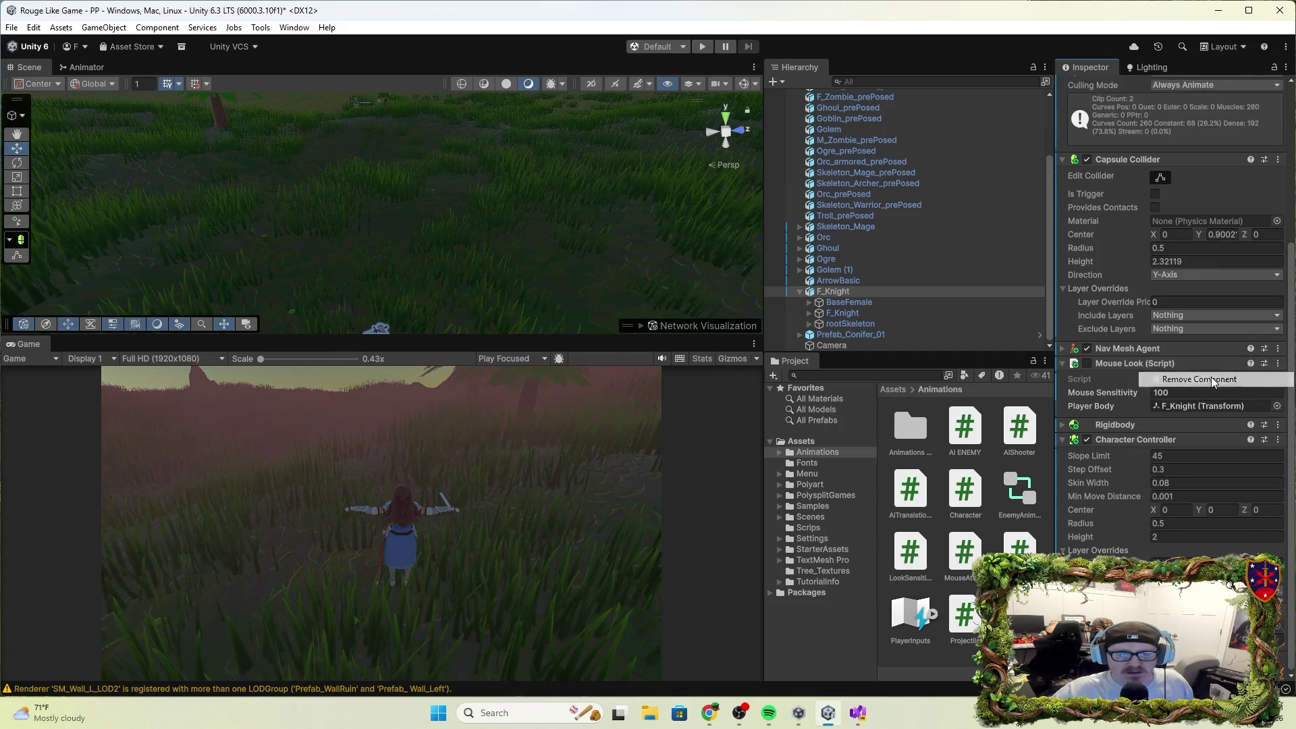
left_click(1279, 363)
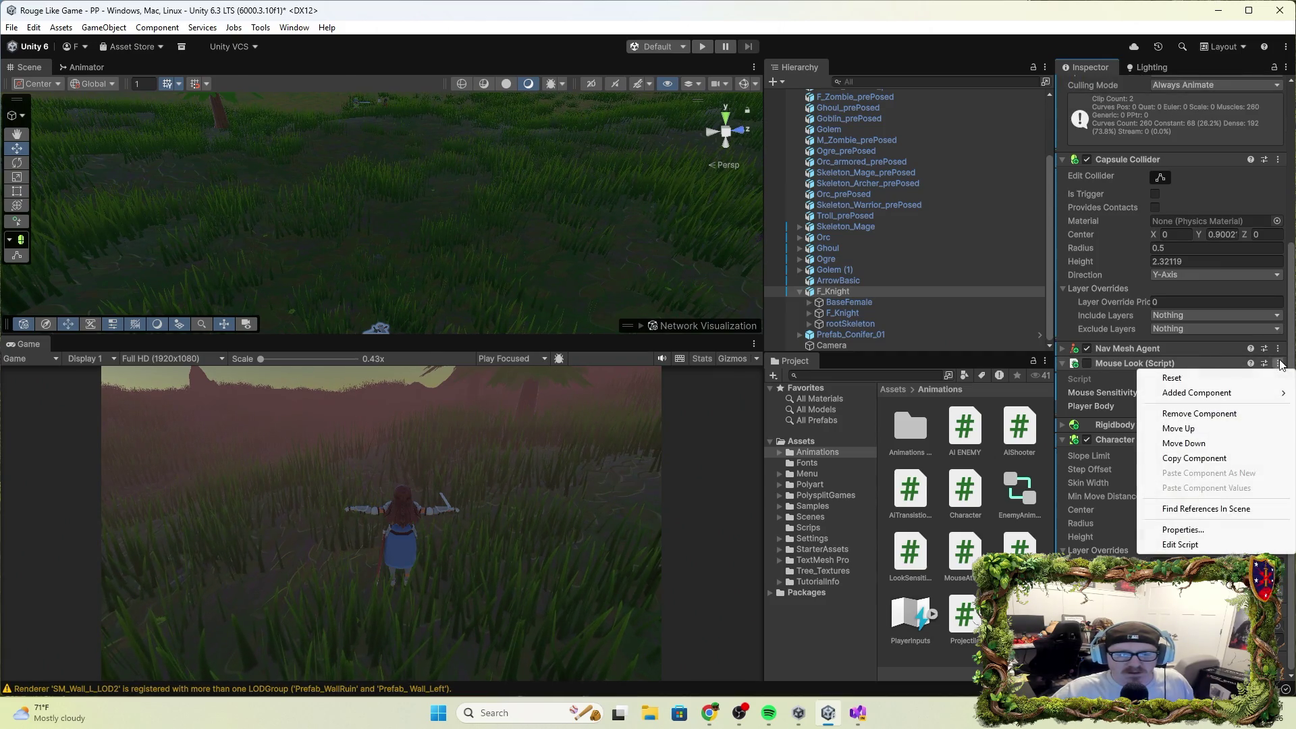
left_click(1210, 413)
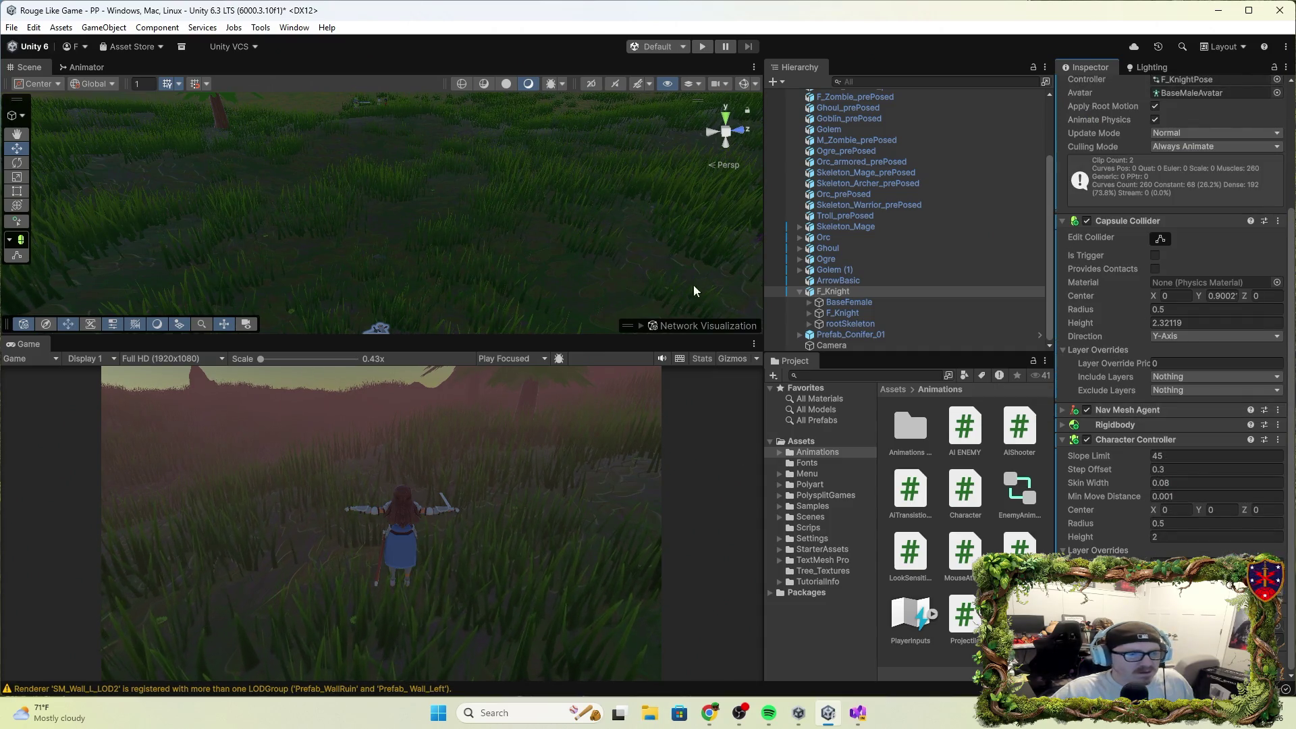
left_click(699, 47)
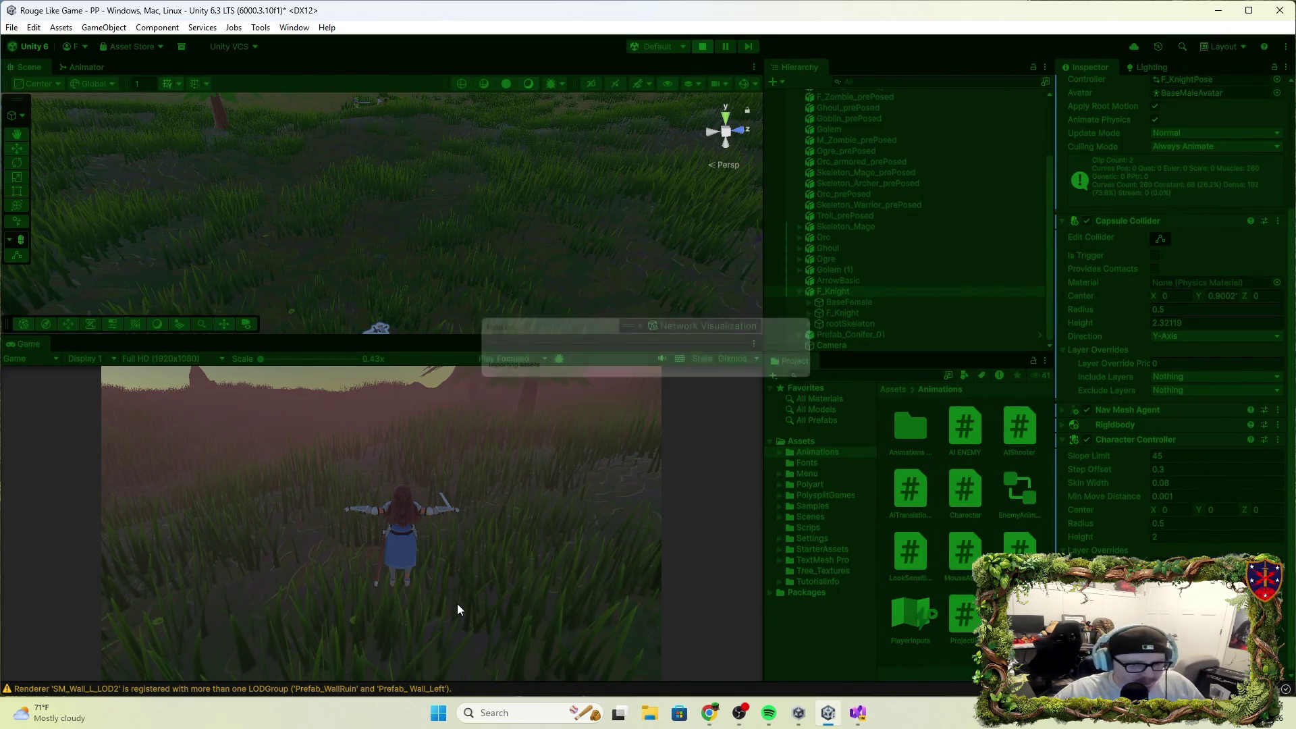
Run the knight forward and right, swing her sword, and stop play mode.
key("w")
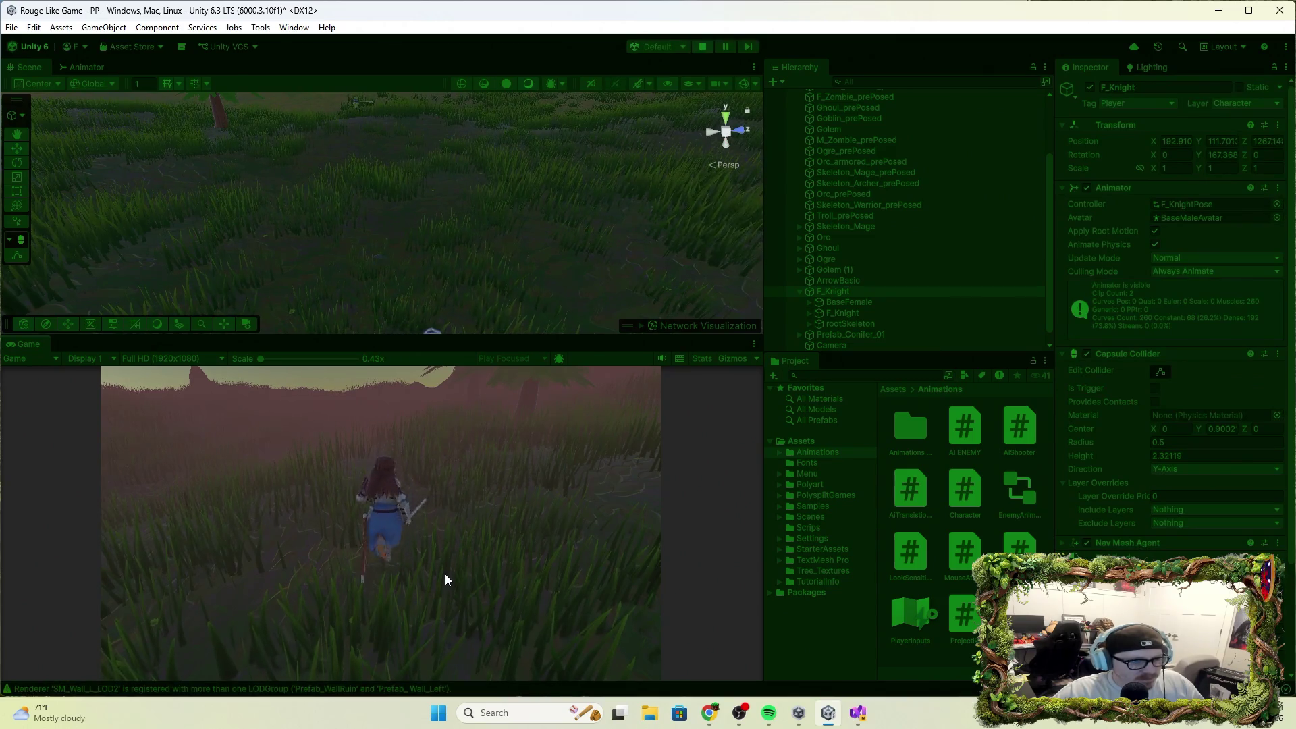
key("d")
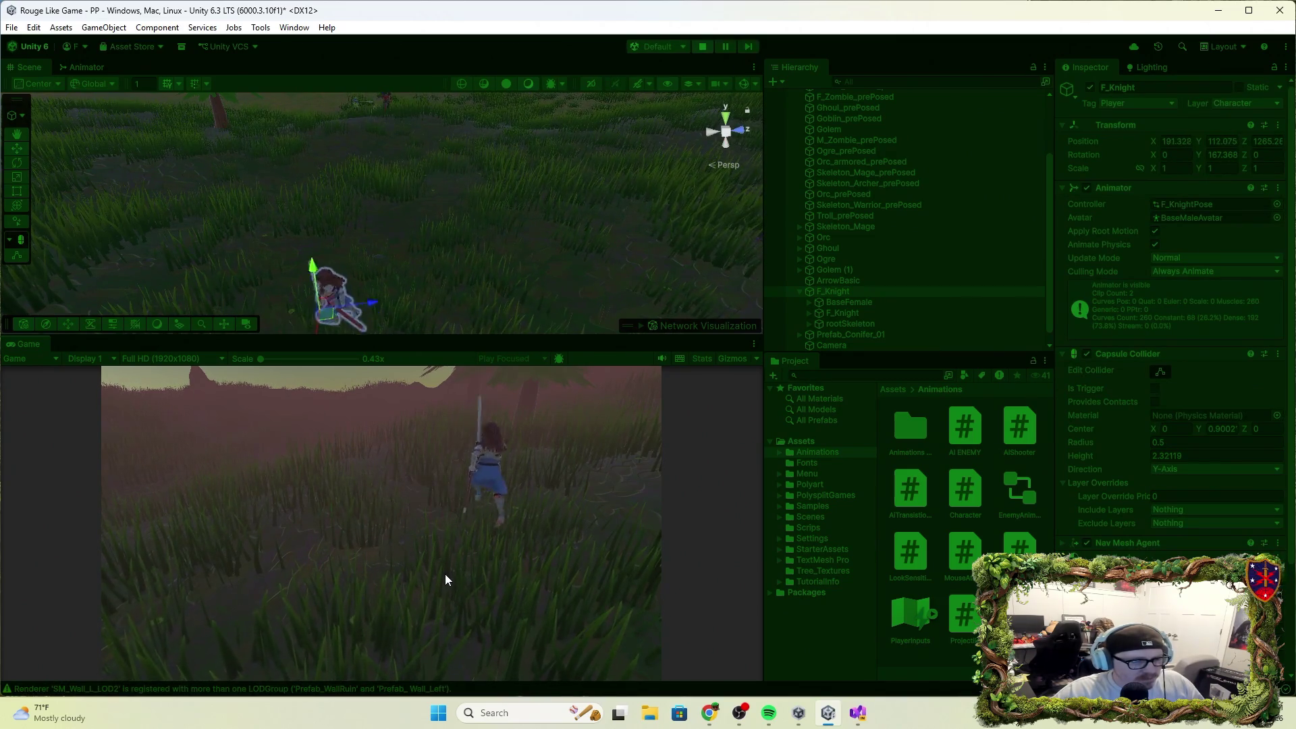
left_click(451, 556)
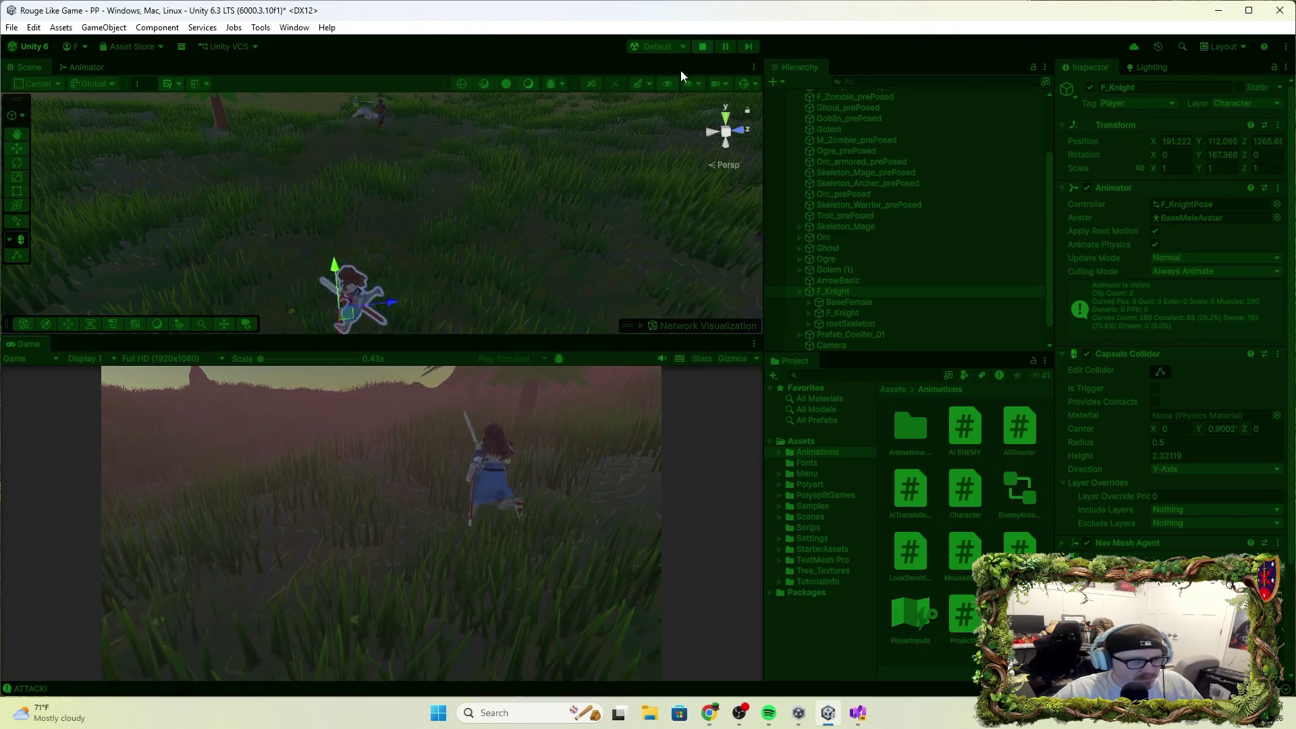
key("w")
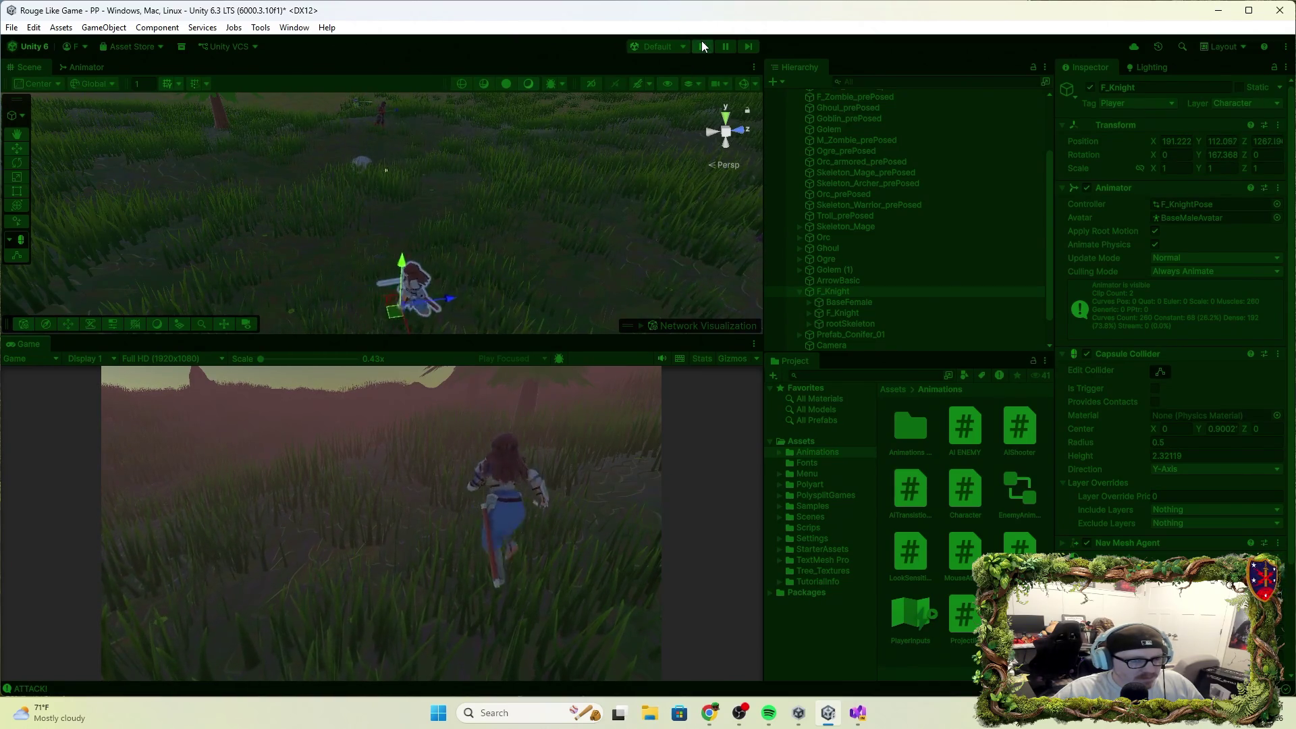
left_click(703, 46)
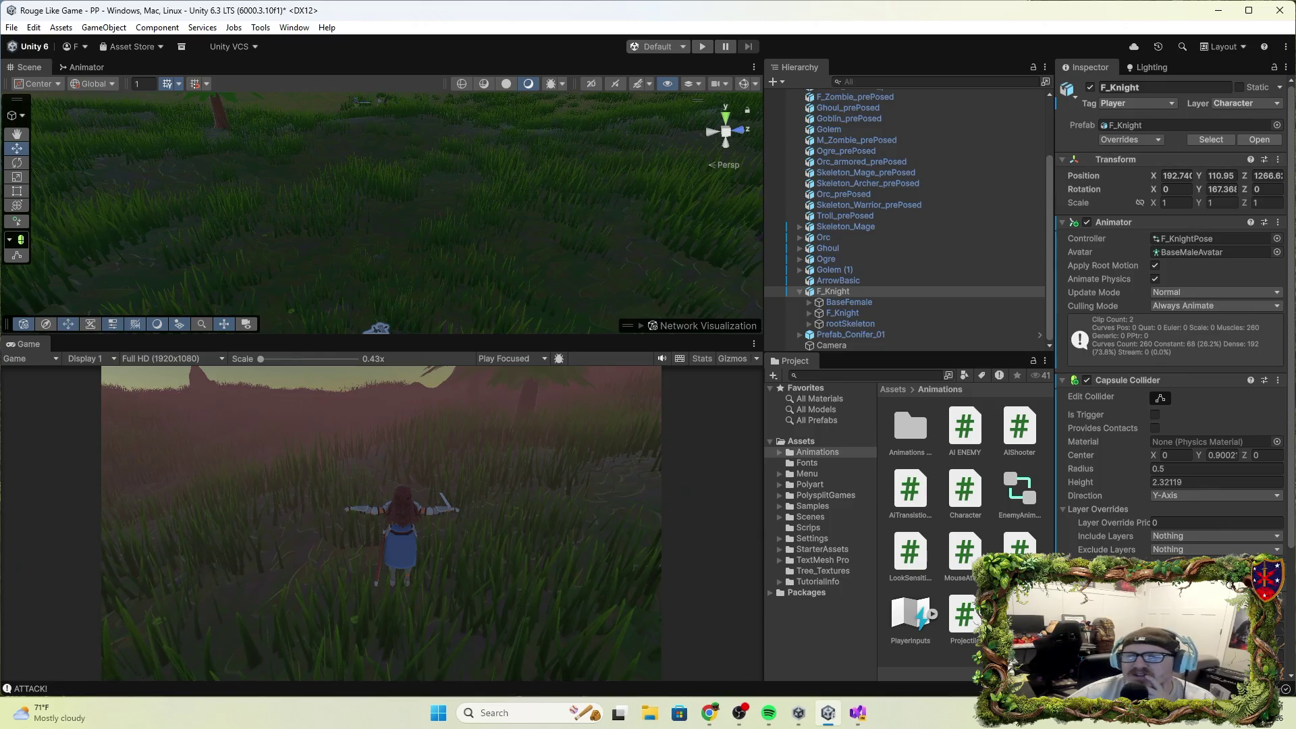
key("alt+Tab")
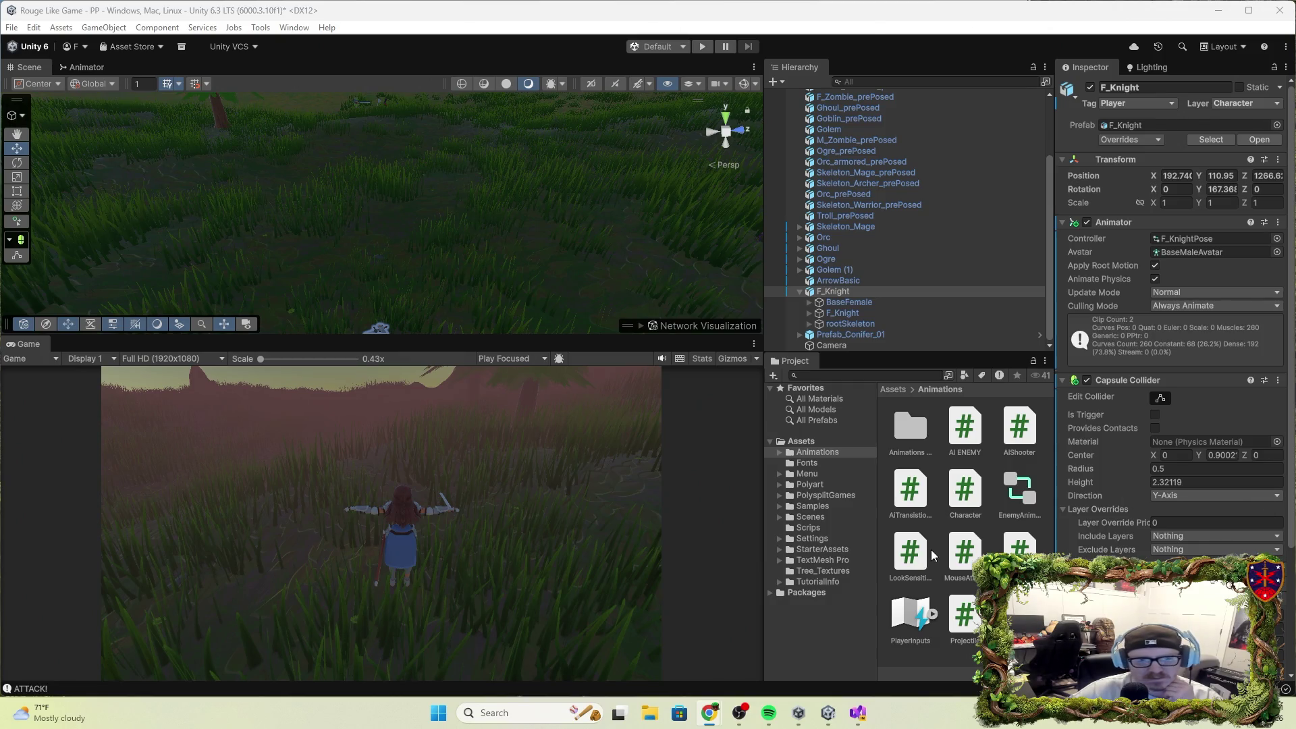
Inspect F_Knight's Exclude Layers and expand its Nav Mesh Agent settings.
left_click(850, 296)
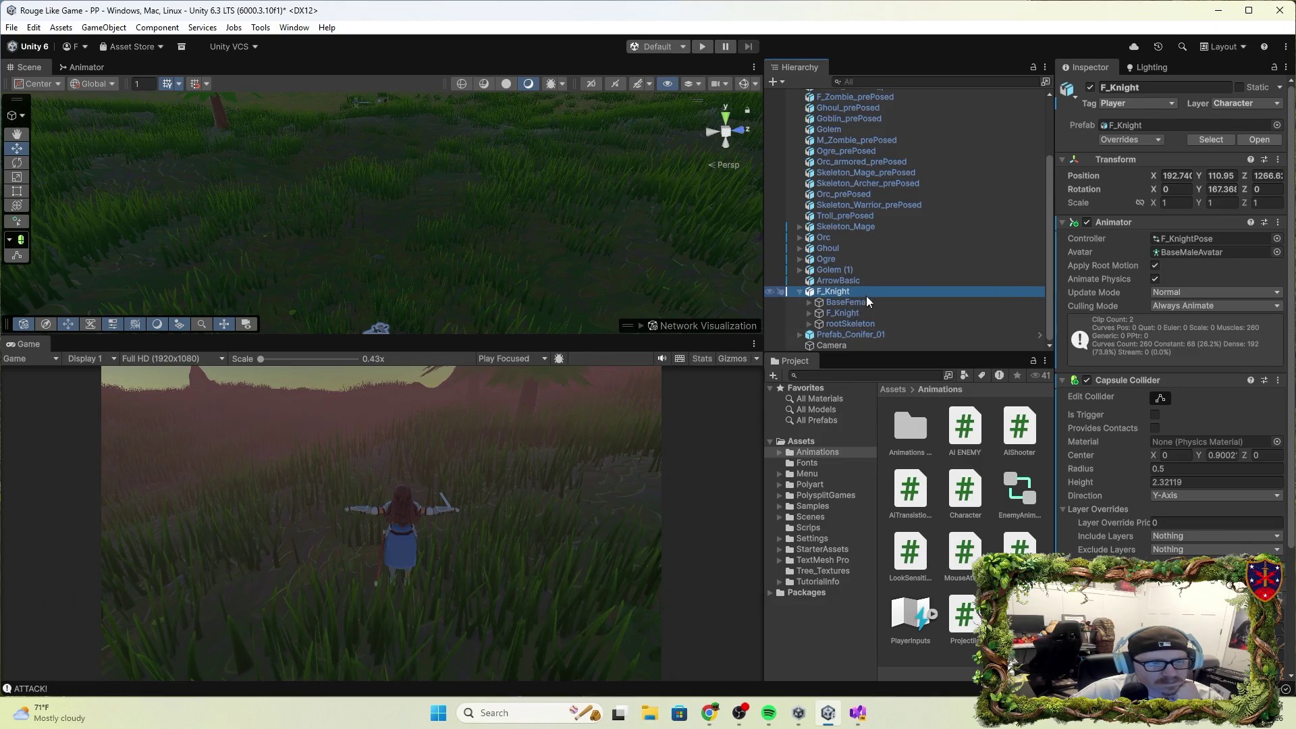
scroll(1172, 549, "down", 5)
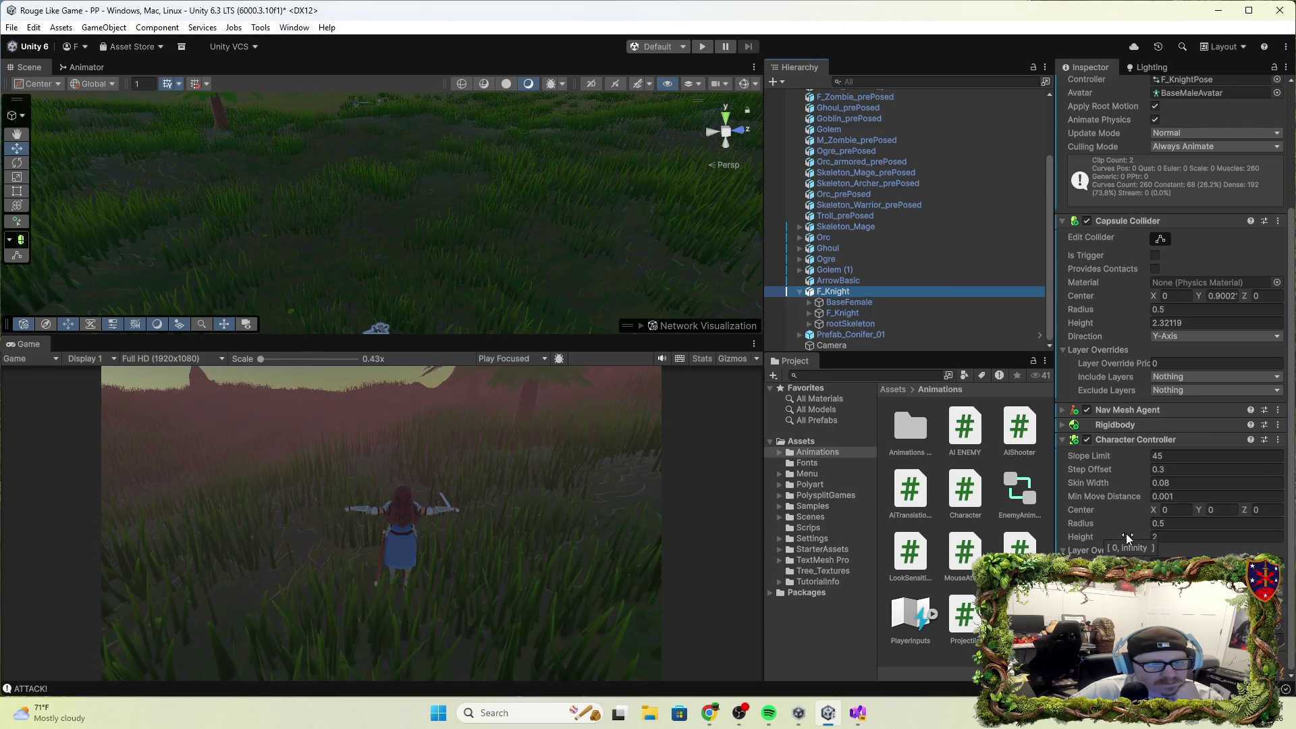
left_click(1183, 391)
left_click(1140, 410)
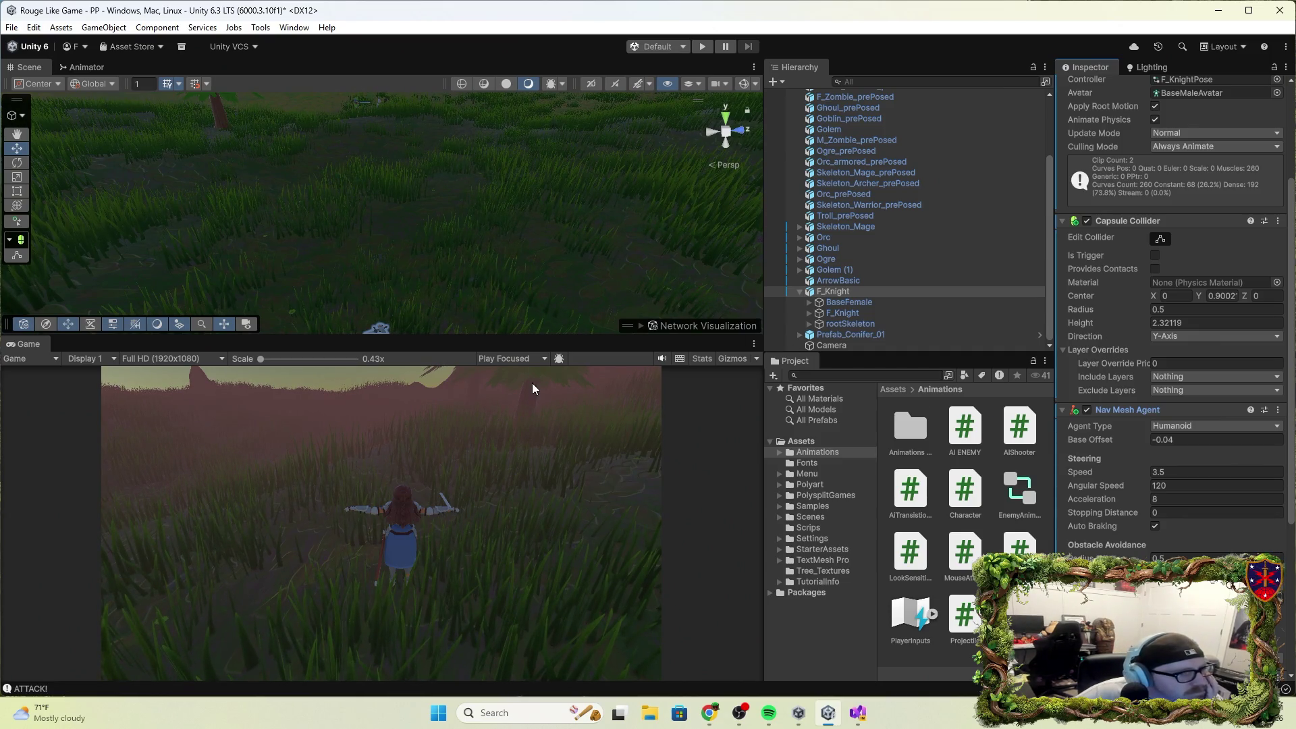
left_click(15, 165)
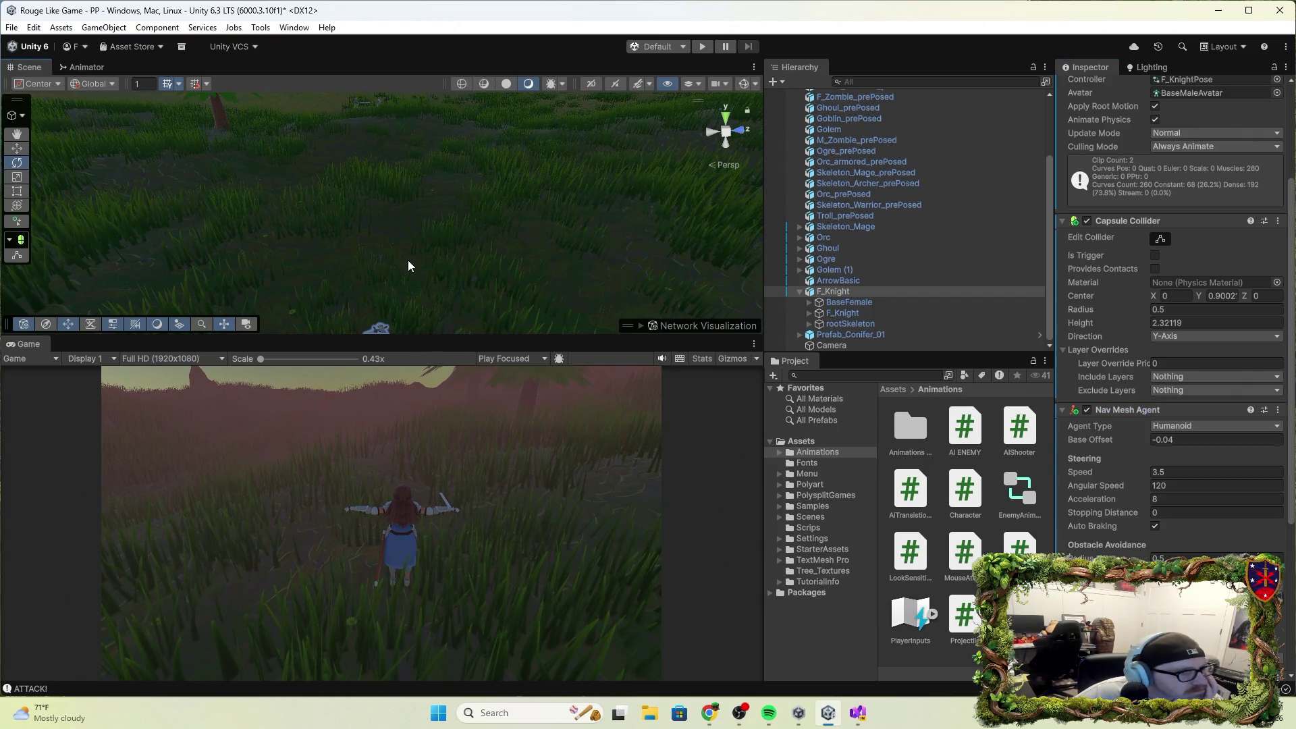
Rotate F_Knight around her vertical axis to Y 285.105 and play-test.
key("f")
left_click_drag(399, 211, 392, 312)
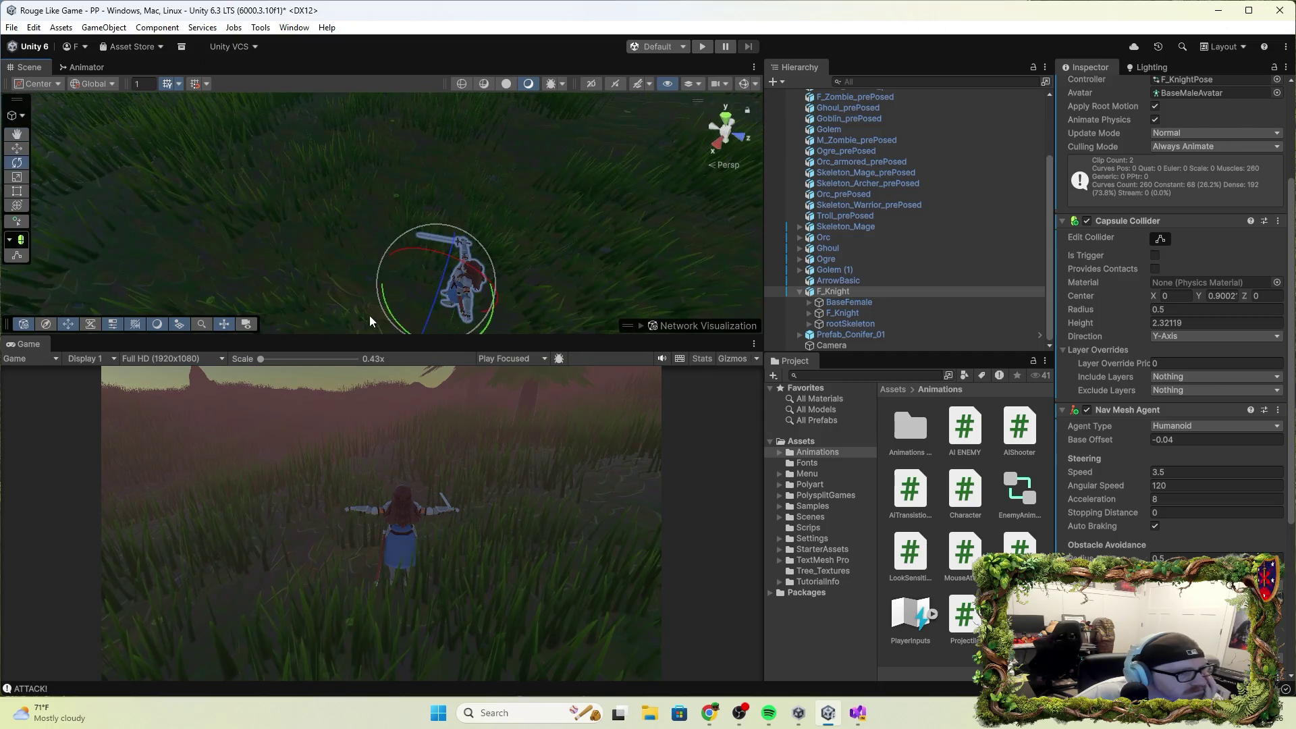
mouse_move(390, 312)
left_mouse_down()
mouse_move(399, 191)
mouse_move(554, 122)
mouse_move(503, 244)
mouse_move(366, 304)
mouse_move(213, 64)
mouse_move(237, 143)
left_mouse_up()
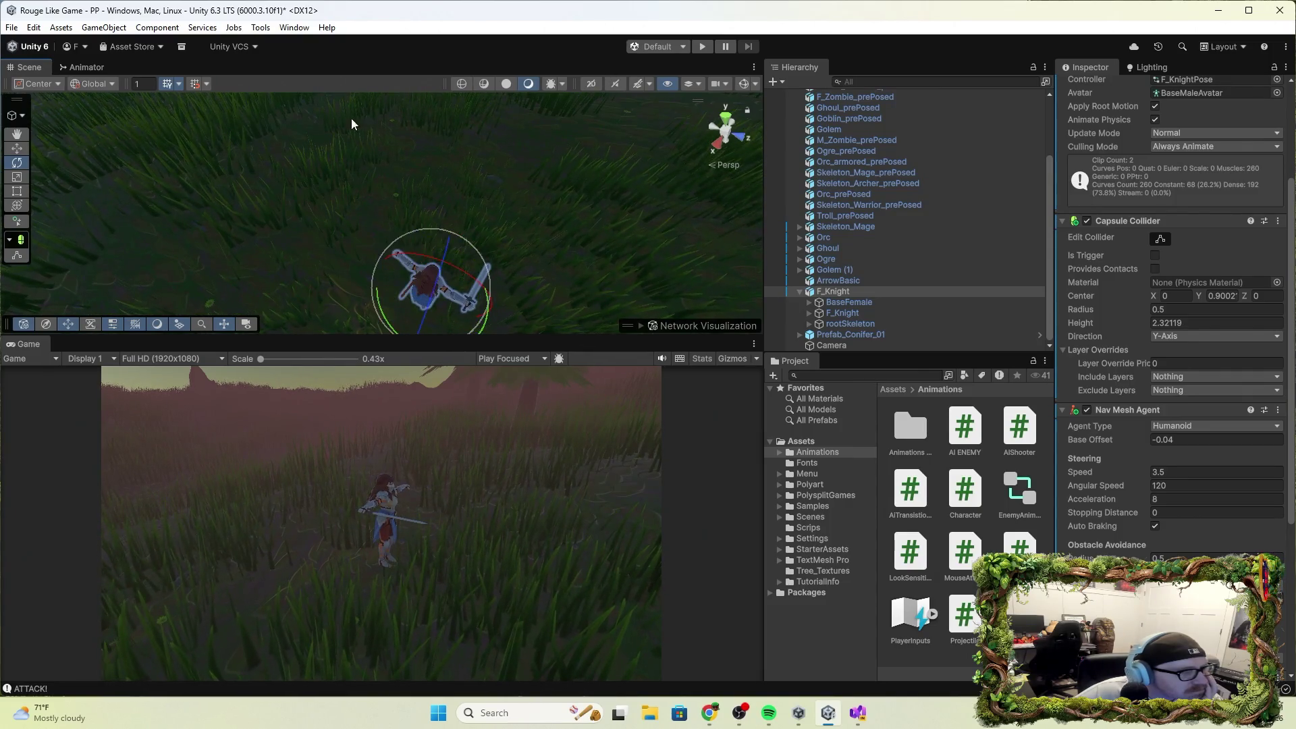
left_click(703, 46)
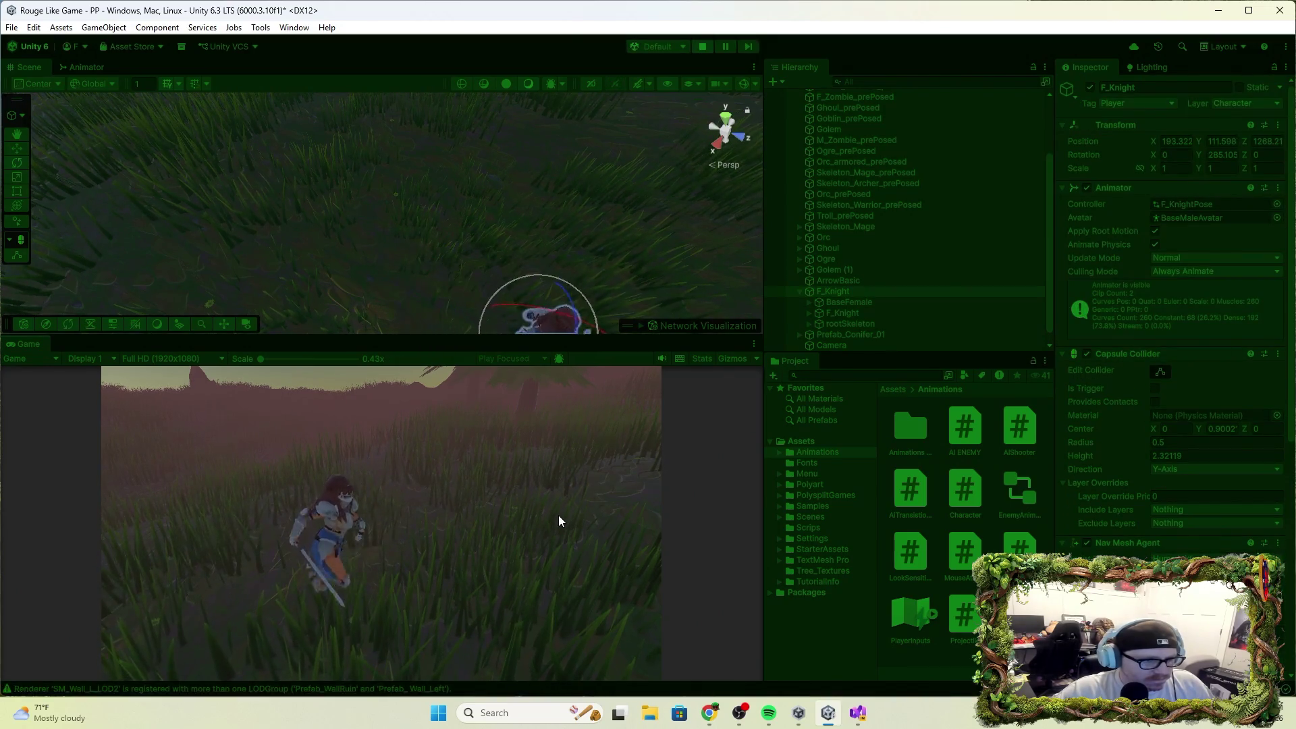
Run the knight forward and back with W and S, making it attack during play.
key("w")
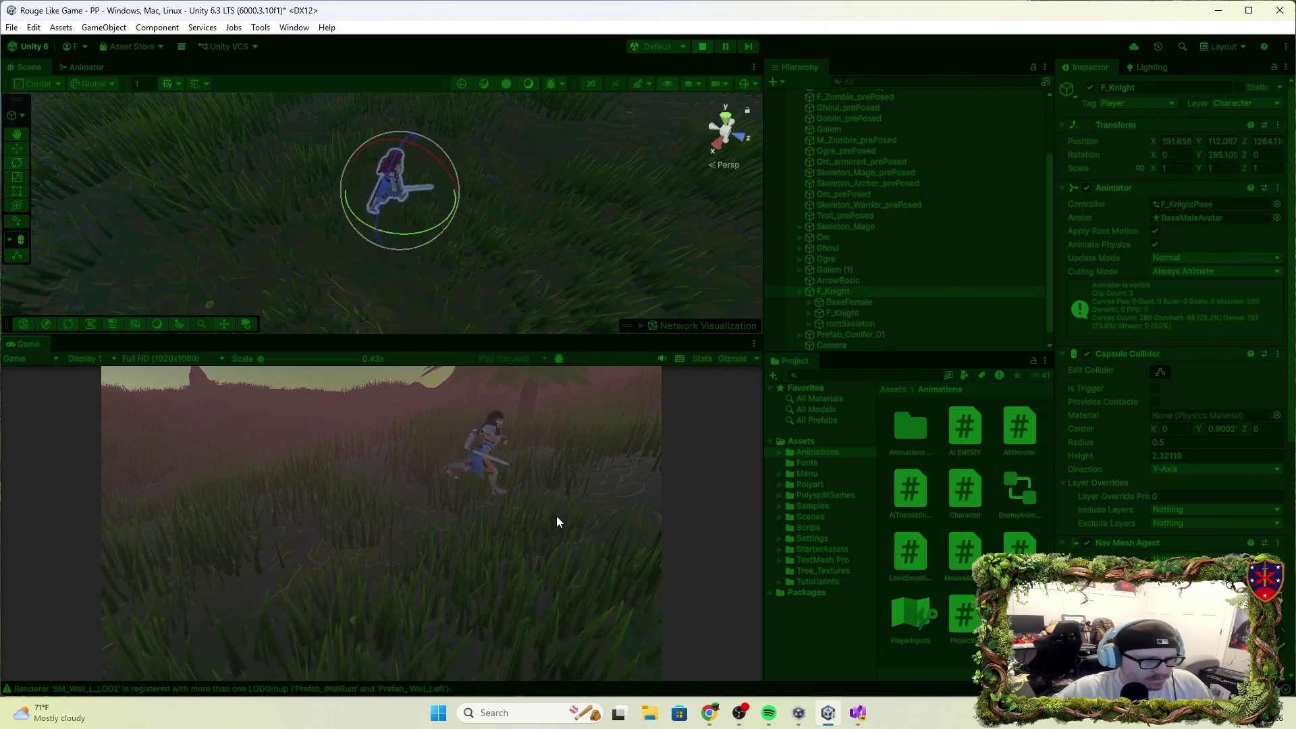
key("s")
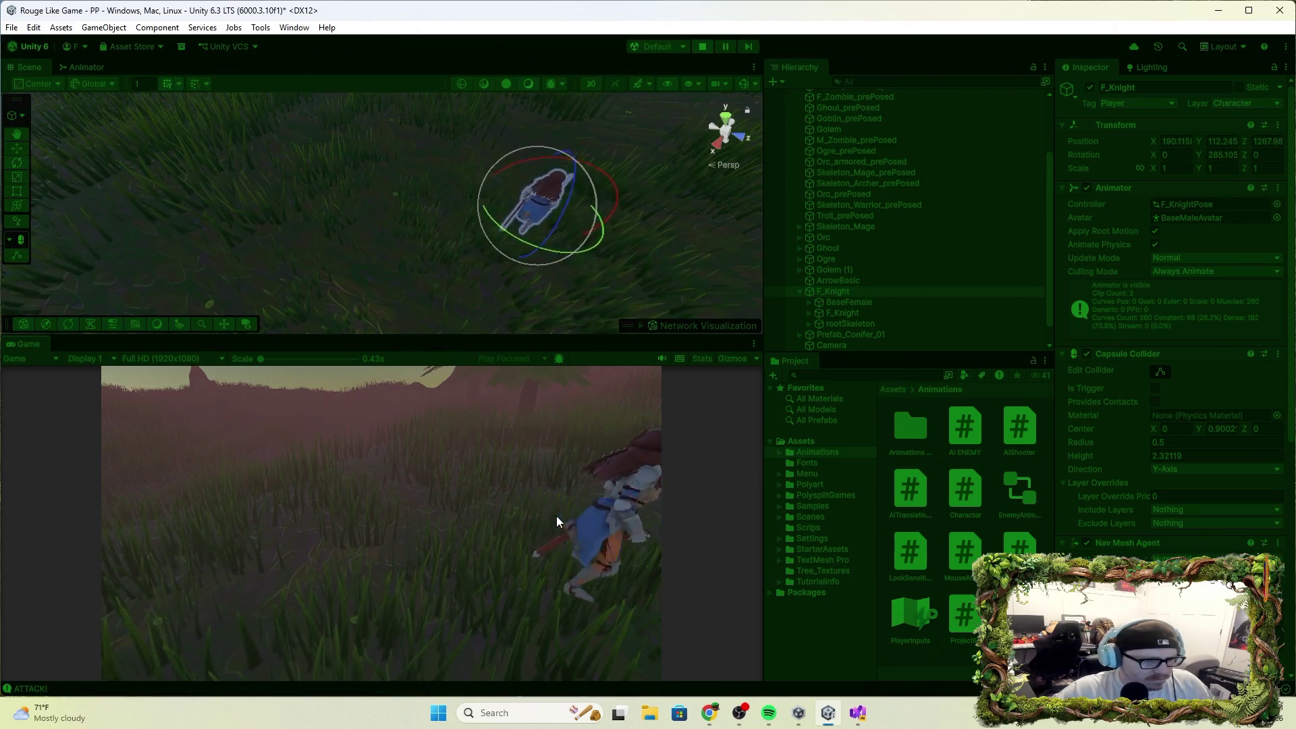
key("w")
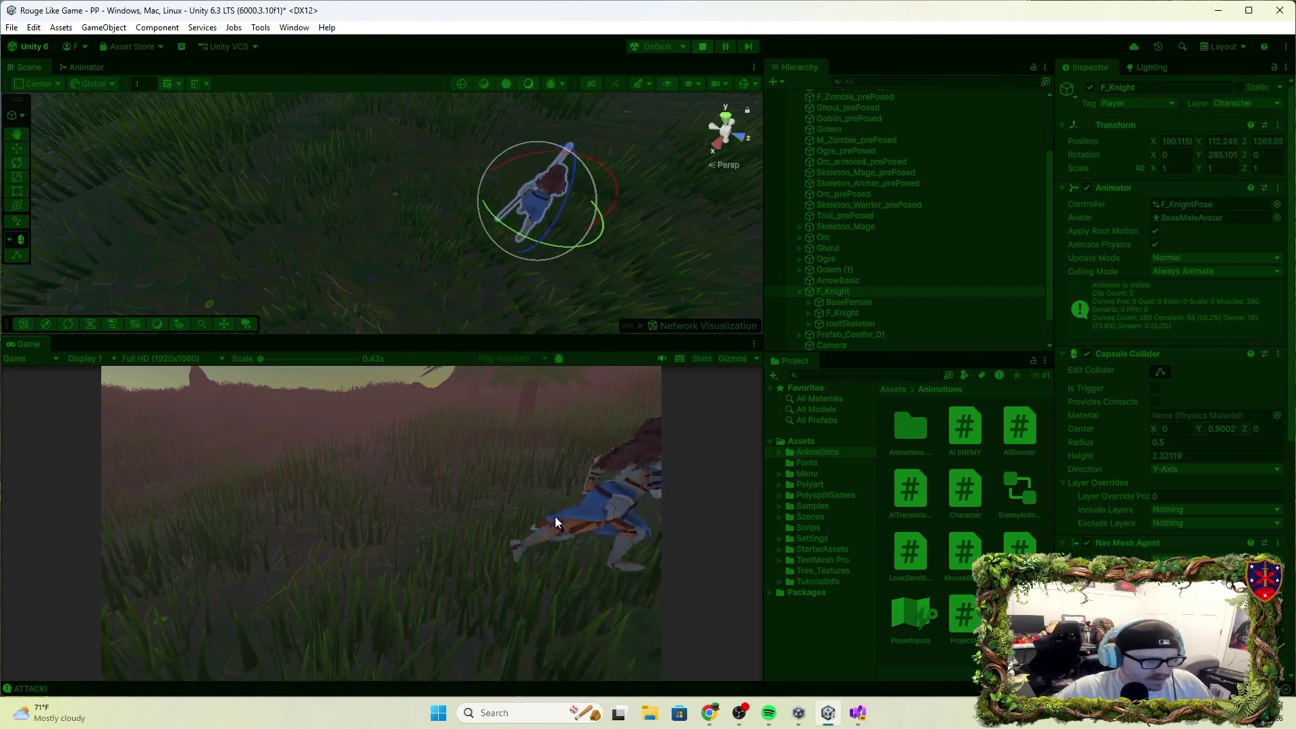
key("w")
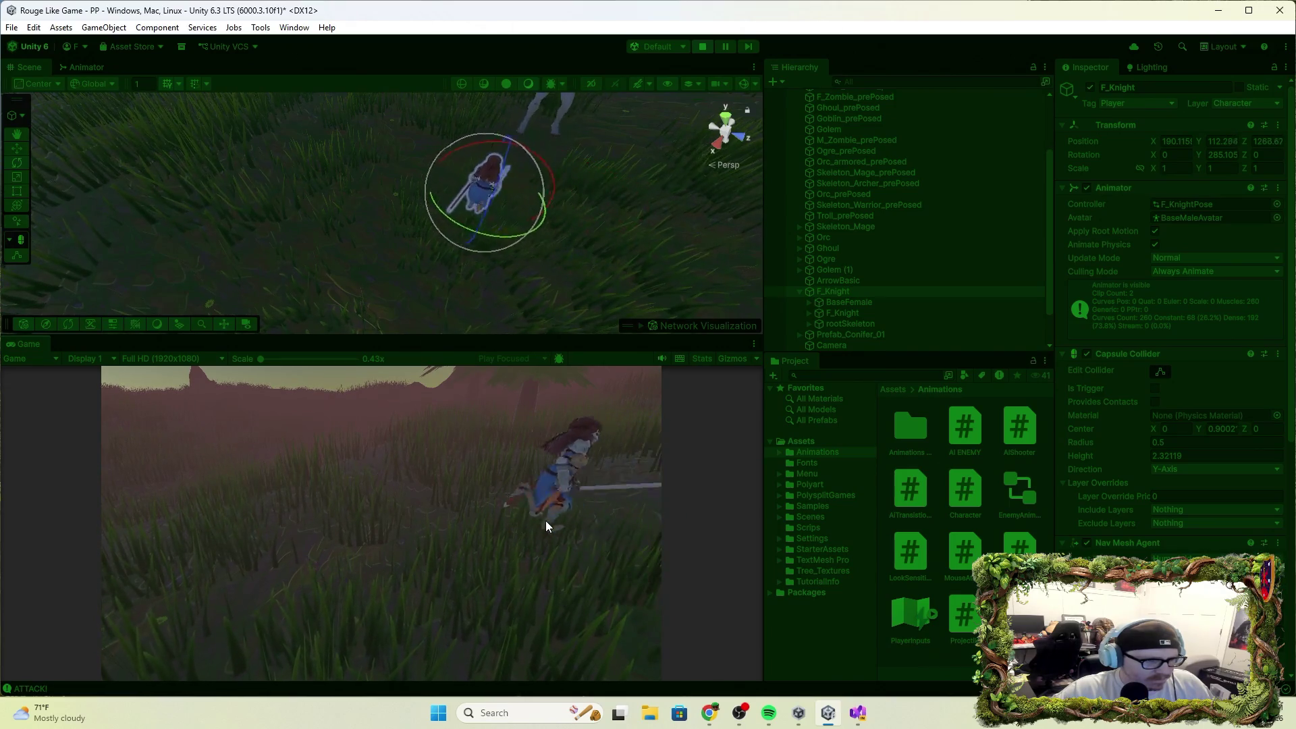
Turn the knight to Rotation Y about 376 with the Rotate gizmo, then orbit the scene beside it.
mouse_move(473, 218)
left_mouse_down()
mouse_move(471, 230)
mouse_move(188, 94)
mouse_move(169, 112)
mouse_move(230, 187)
left_mouse_up()
key("w")
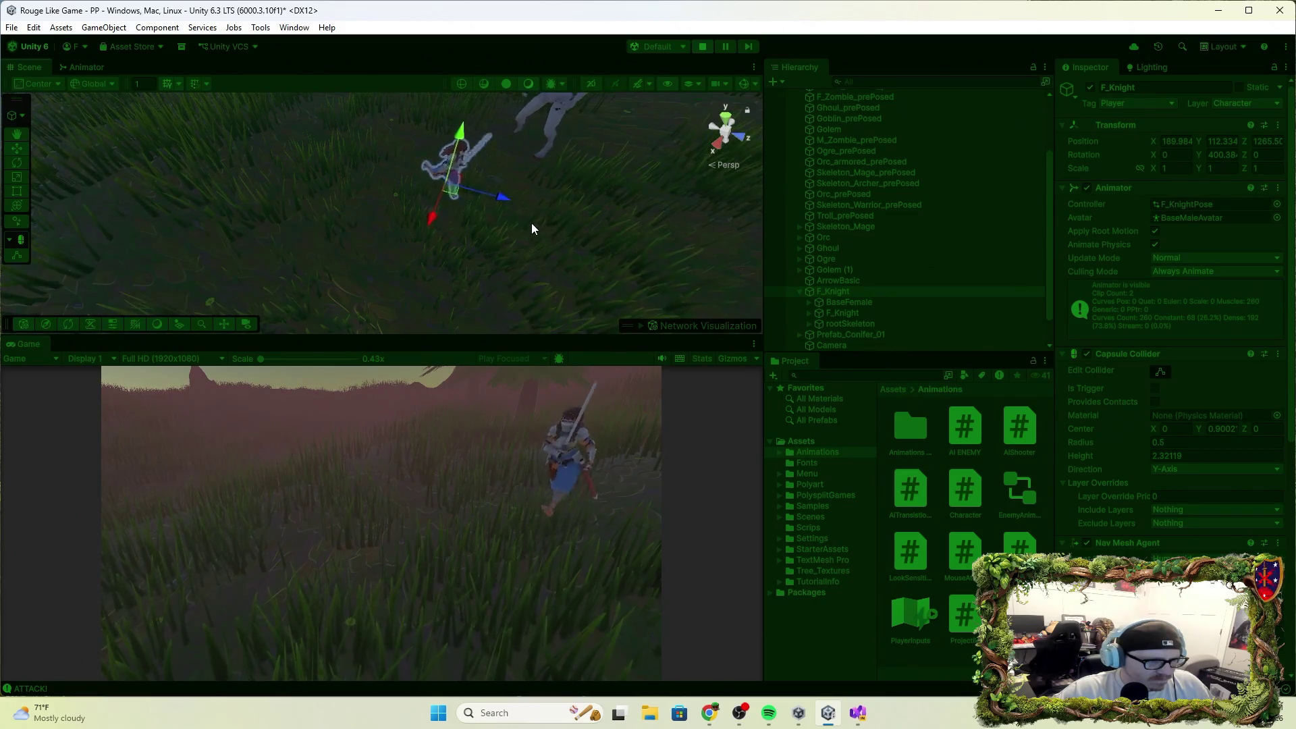
key("w")
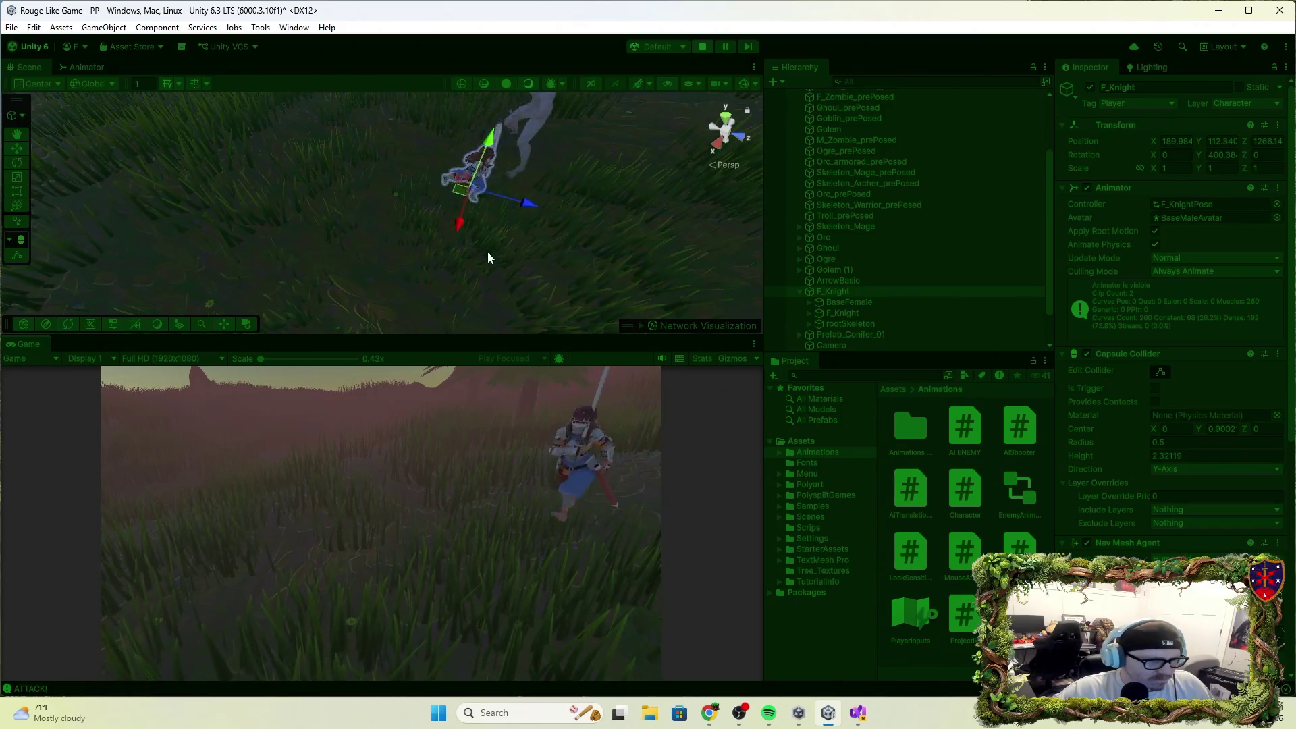
left_click(16, 162)
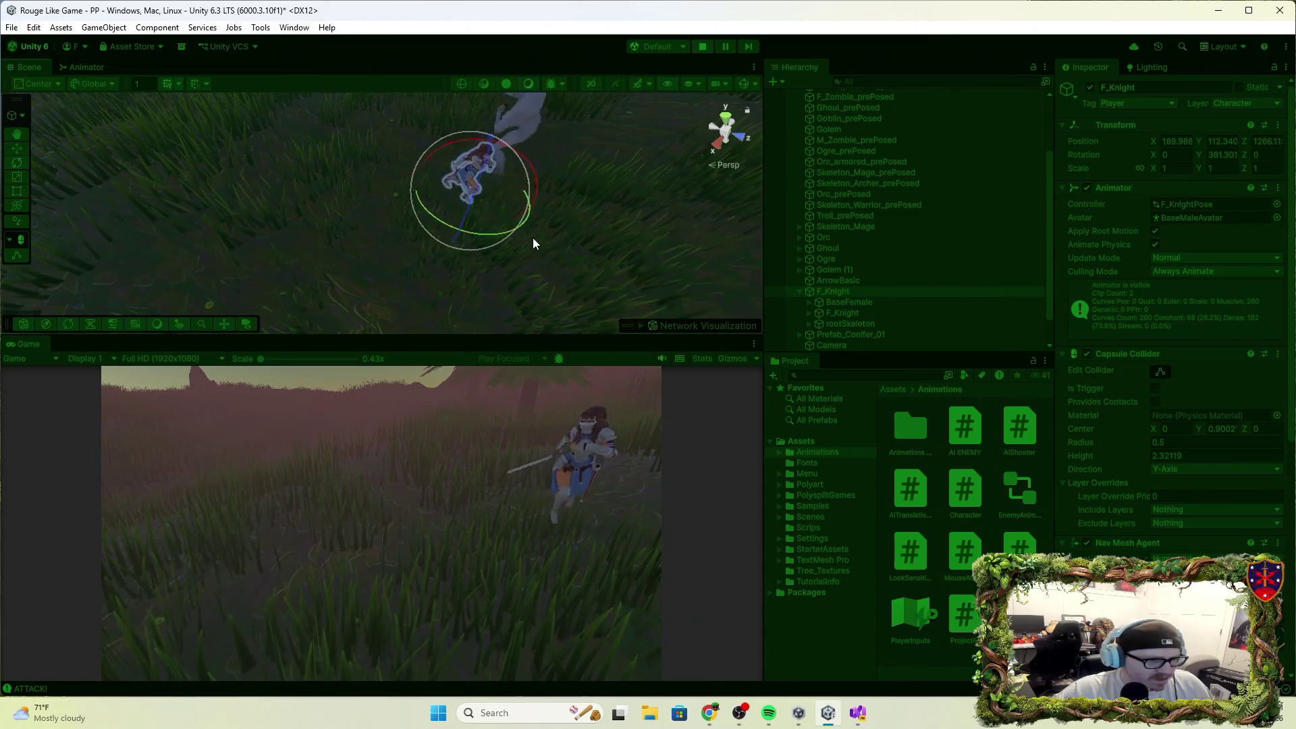
left_click_drag(493, 232, 531, 243)
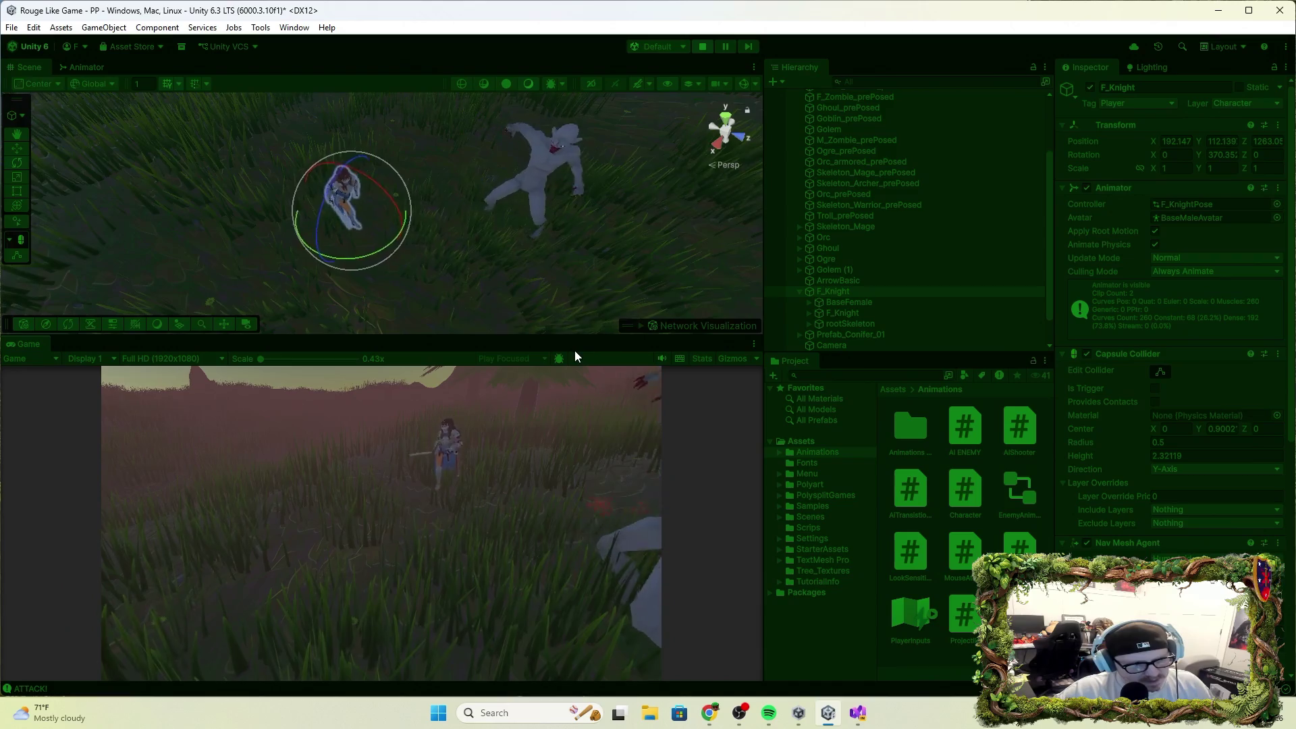
mouse_move(532, 255)
left_mouse_down()
mouse_move(463, 255)
mouse_move(839, 153)
mouse_move(1035, 82)
mouse_move(977, 127)
left_mouse_up()
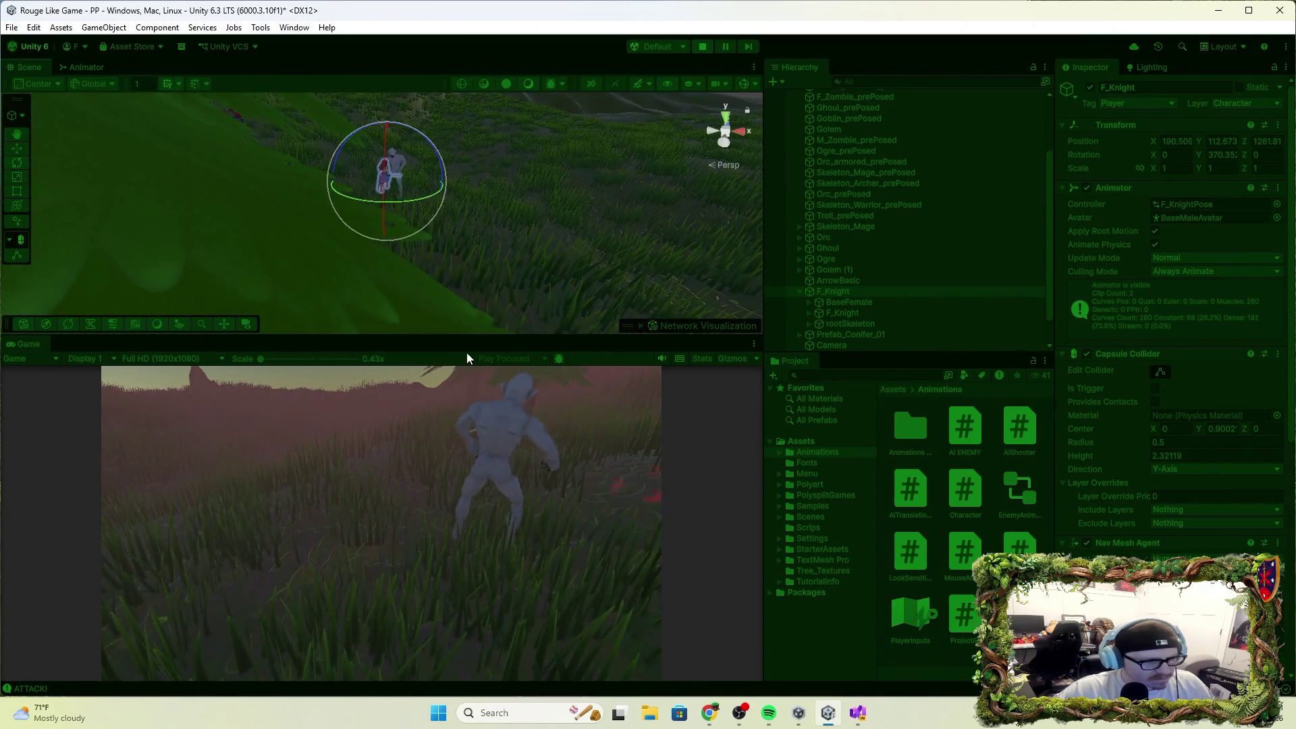
Select F_Knight in the Hierarchy and frame it in the Scene view.
left_click(492, 330)
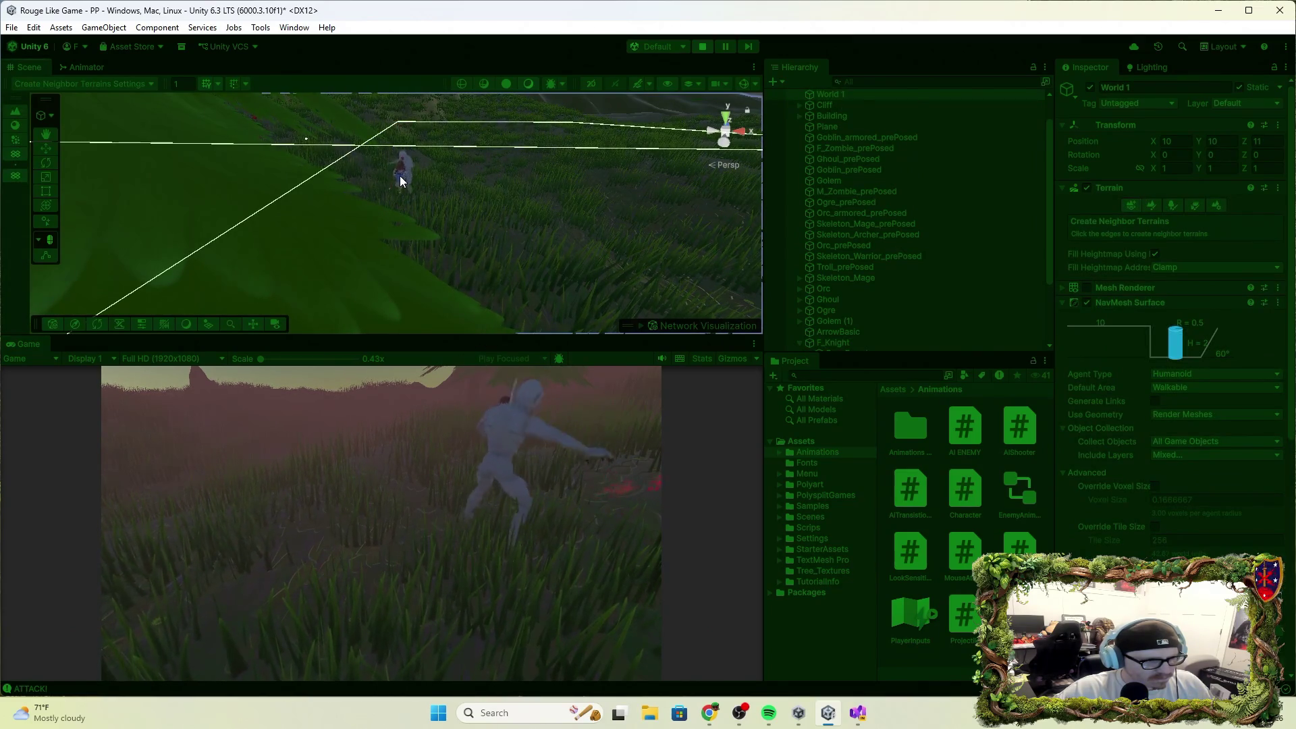
scroll(836, 314, "down", 2)
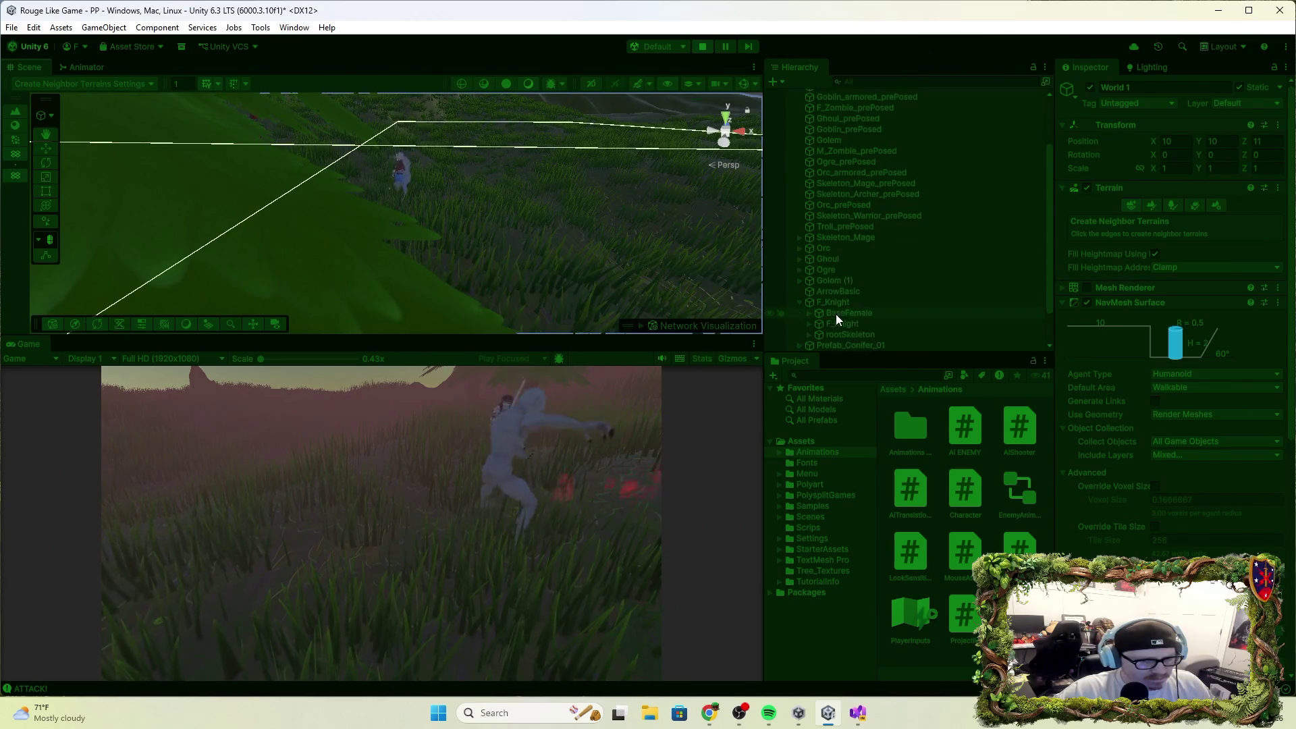
double_click(840, 304)
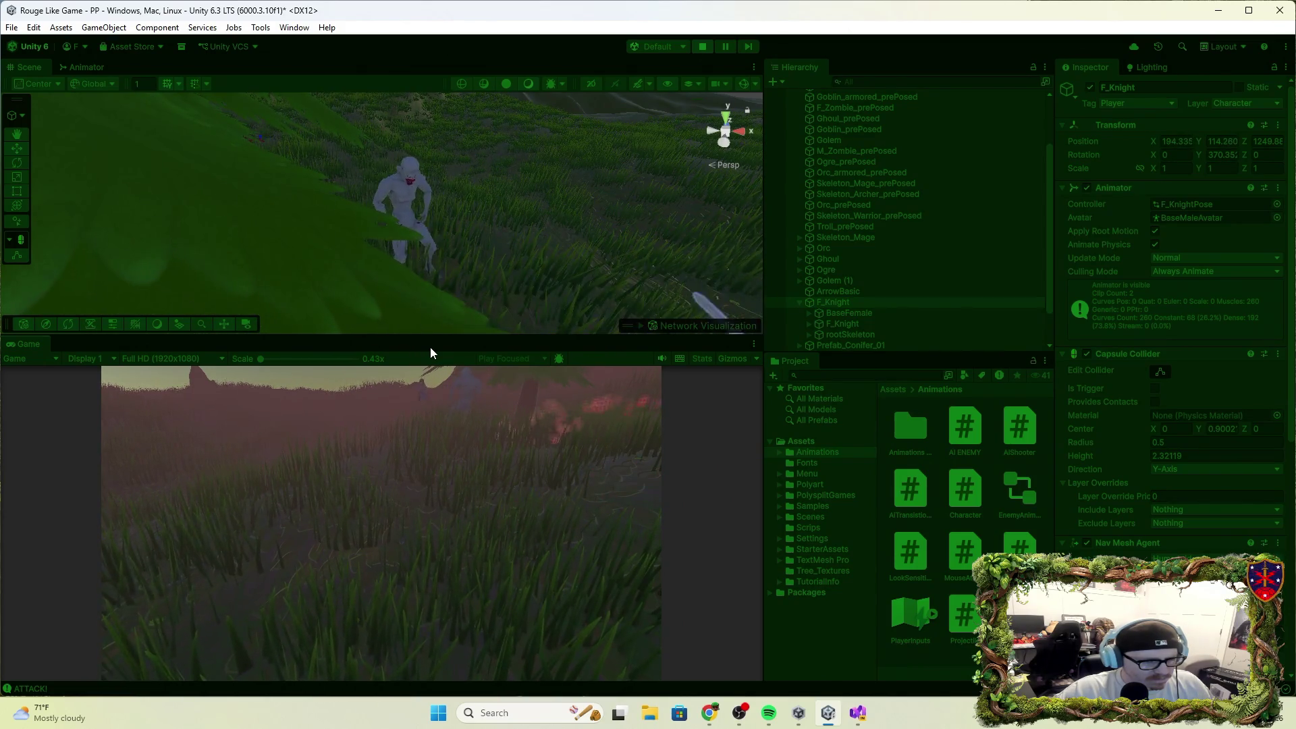
key("f")
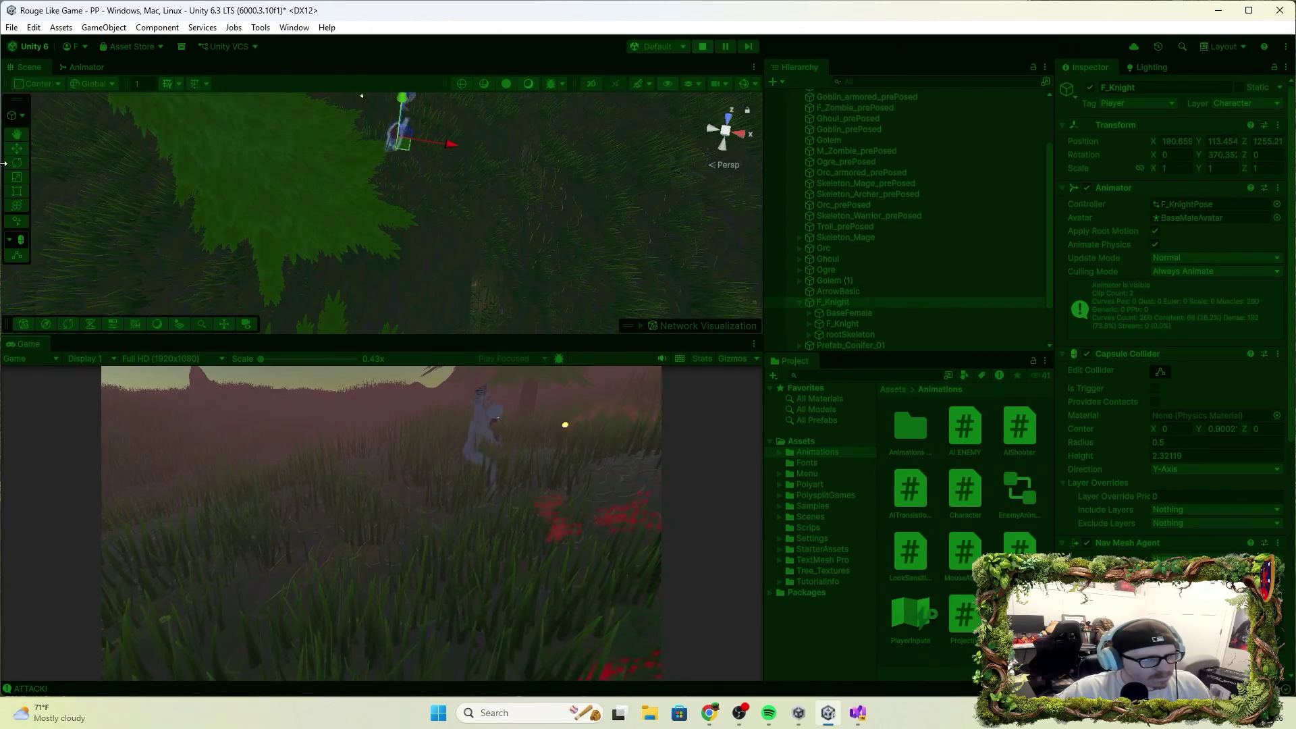
Switch between the Rotate and Move tools on the knight, then stop Play mode.
left_click(15, 164)
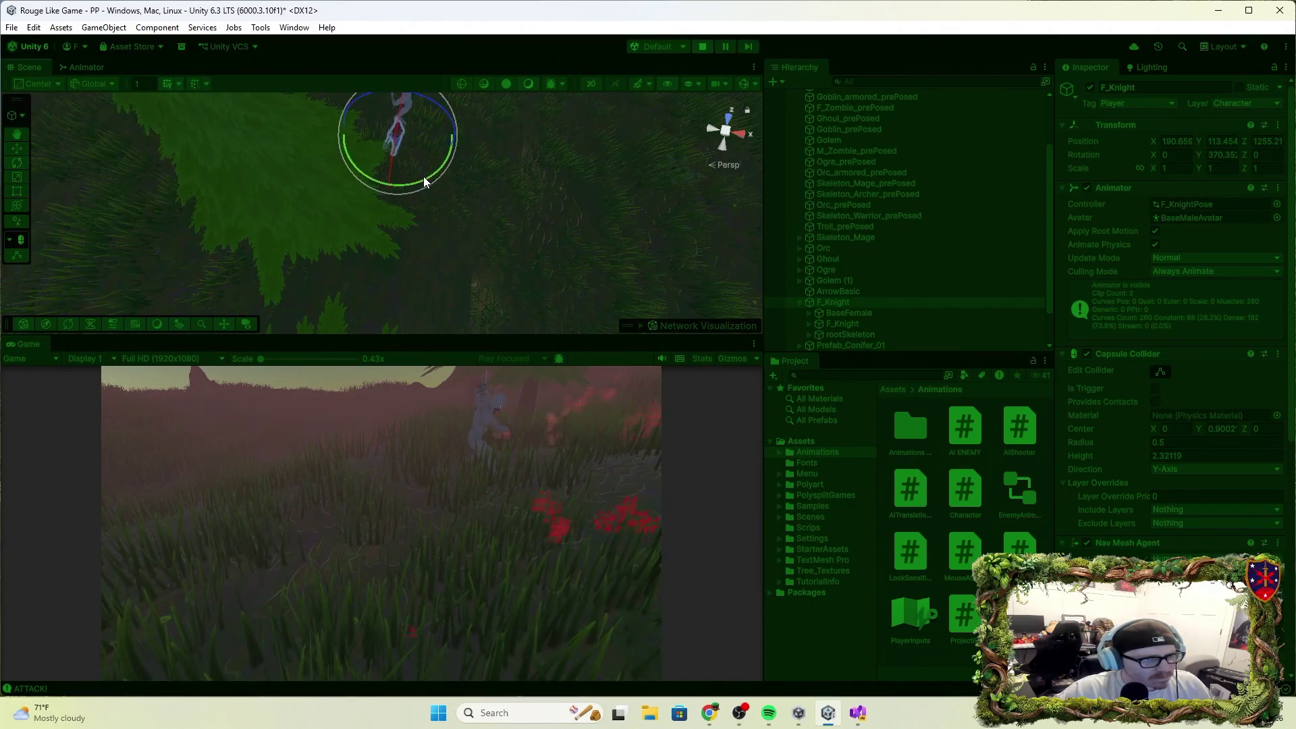
key("w")
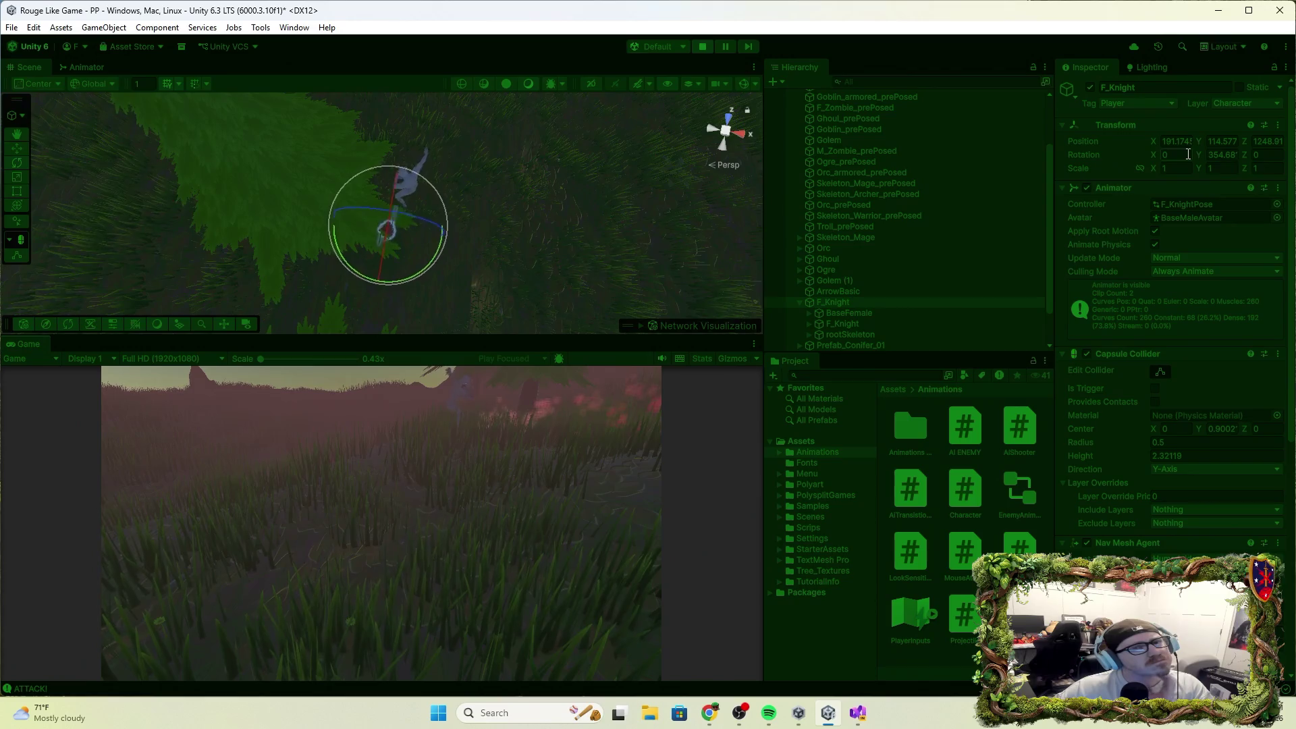
left_click(702, 46)
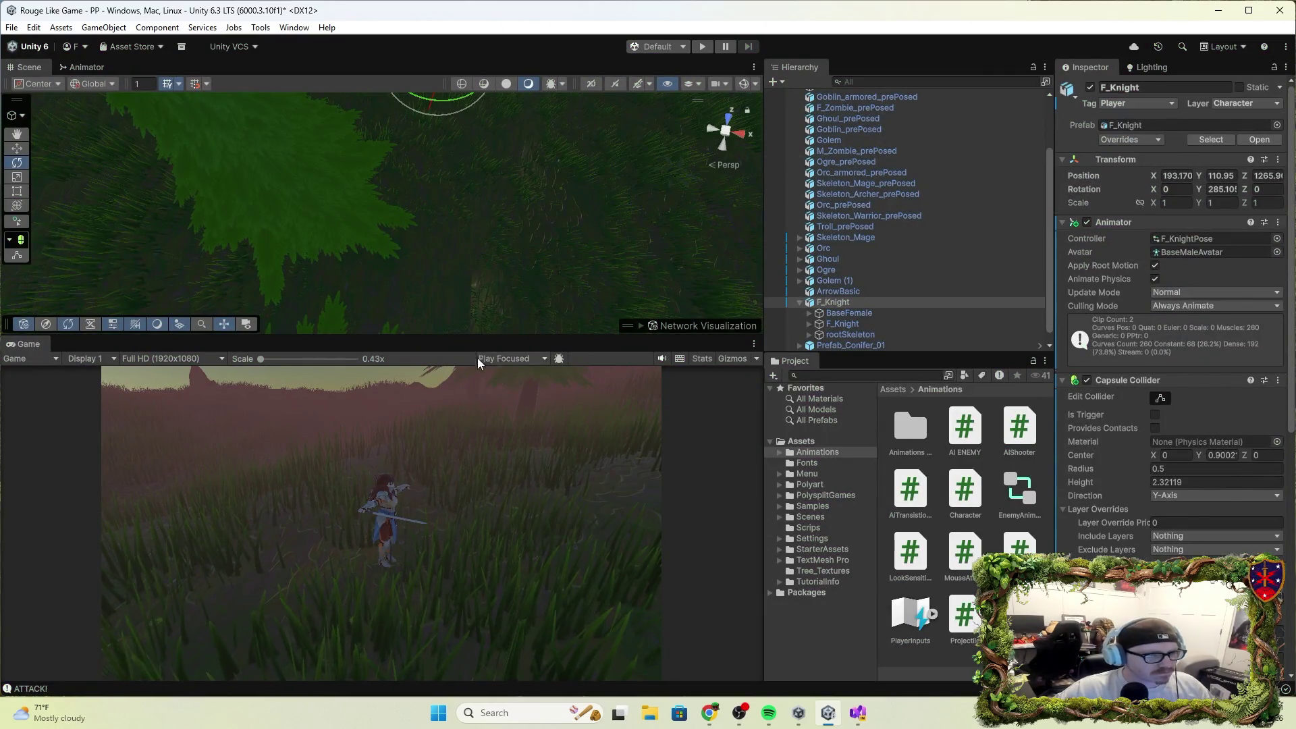
Rotate the knight to Rotation Y about 318 and run a short play test.
mouse_move(471, 247)
left_mouse_down()
mouse_move(556, 144)
mouse_move(493, 133)
mouse_move(507, 127)
mouse_move(448, 78)
mouse_move(472, 92)
left_mouse_up()
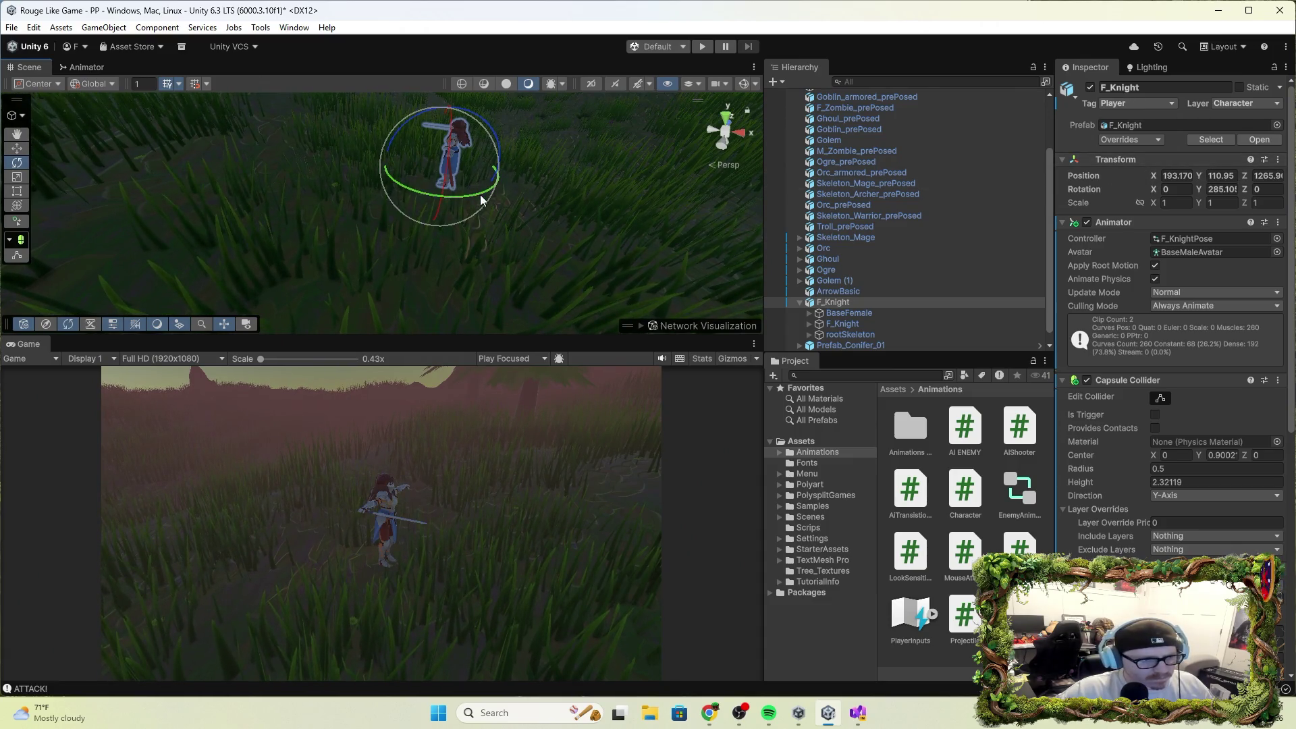
mouse_move(480, 197)
left_mouse_down()
mouse_move(404, 201)
mouse_move(293, 169)
mouse_move(654, 186)
mouse_move(318, 204)
mouse_move(392, 205)
mouse_move(337, 191)
mouse_move(354, 194)
left_mouse_up()
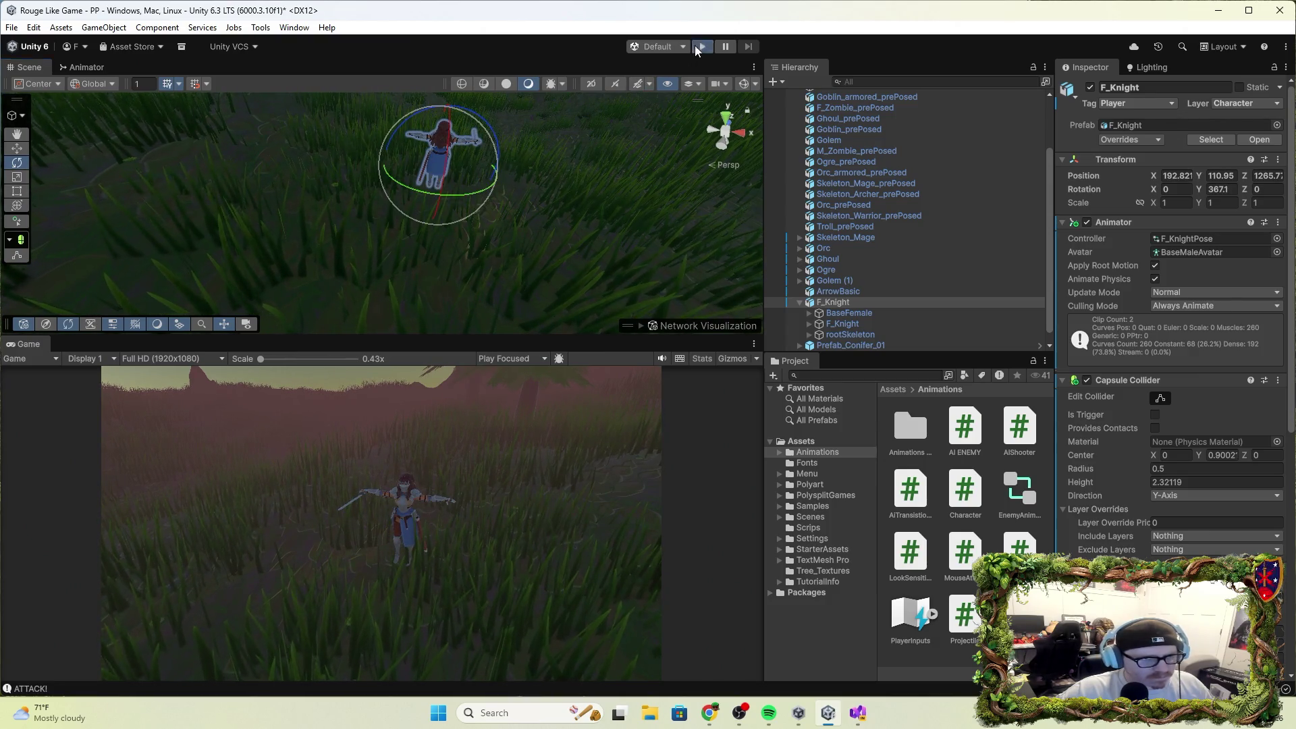
left_click(700, 46)
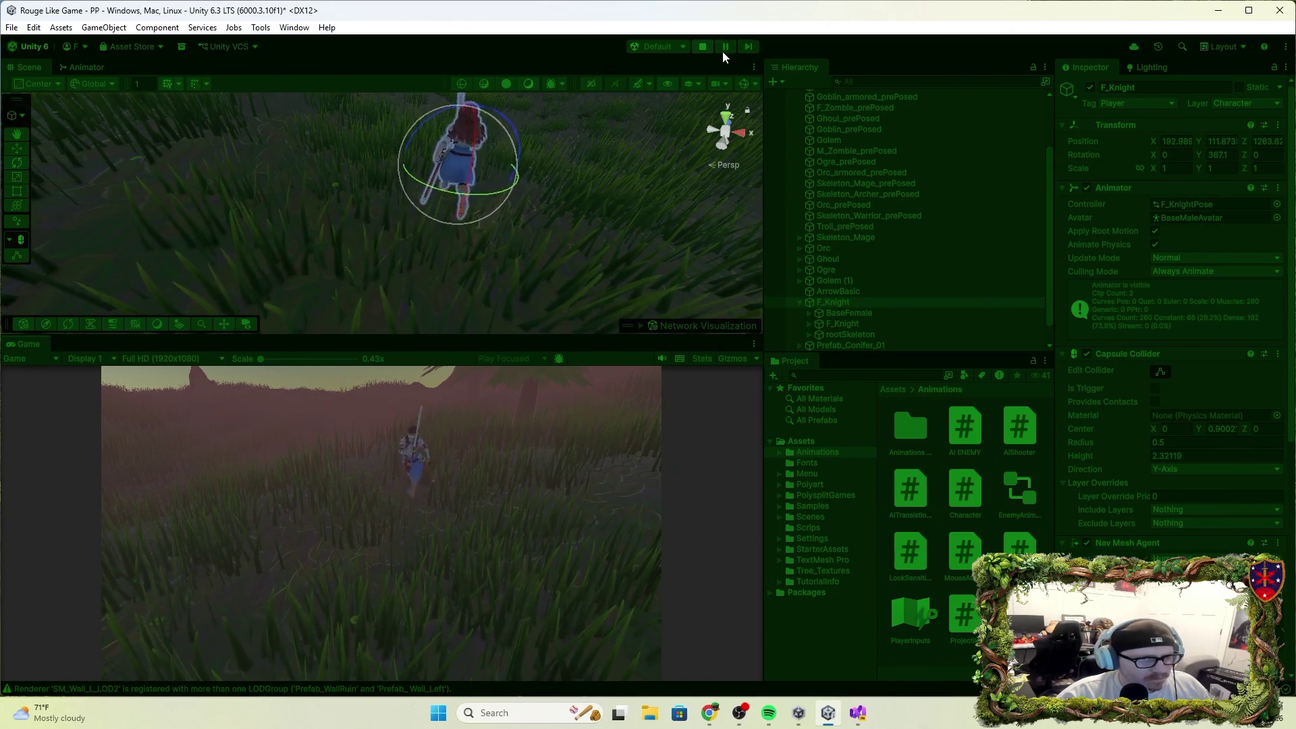
left_click(702, 47)
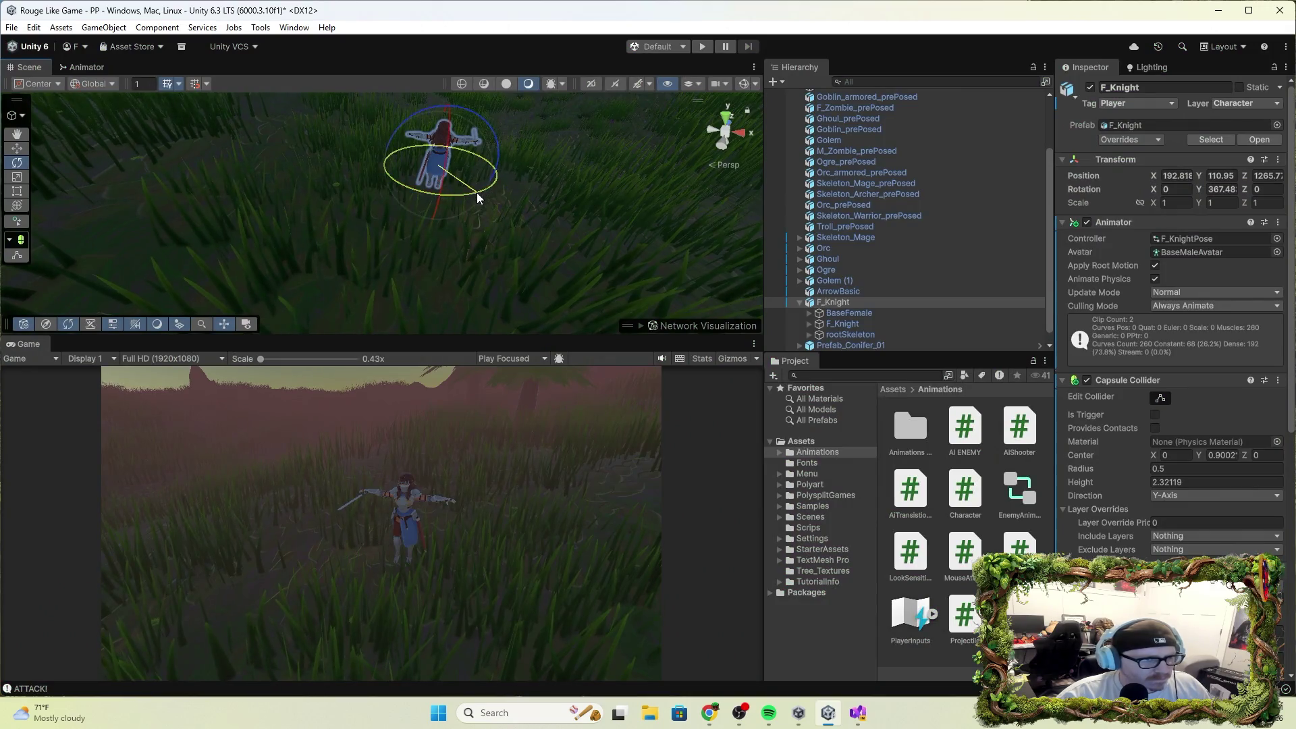
Adjust the knight to Rotation Y about 374 and play-test it again.
left_click_drag(459, 197, 466, 196)
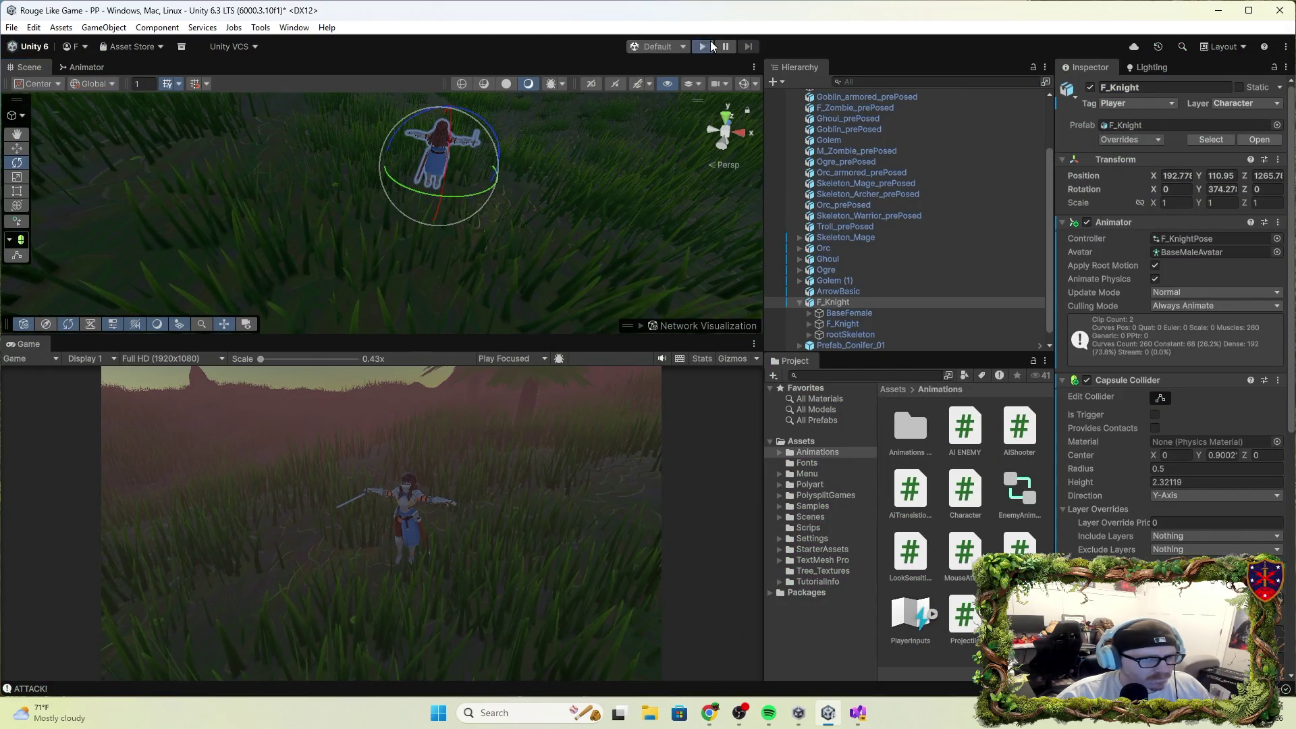
left_click(707, 45)
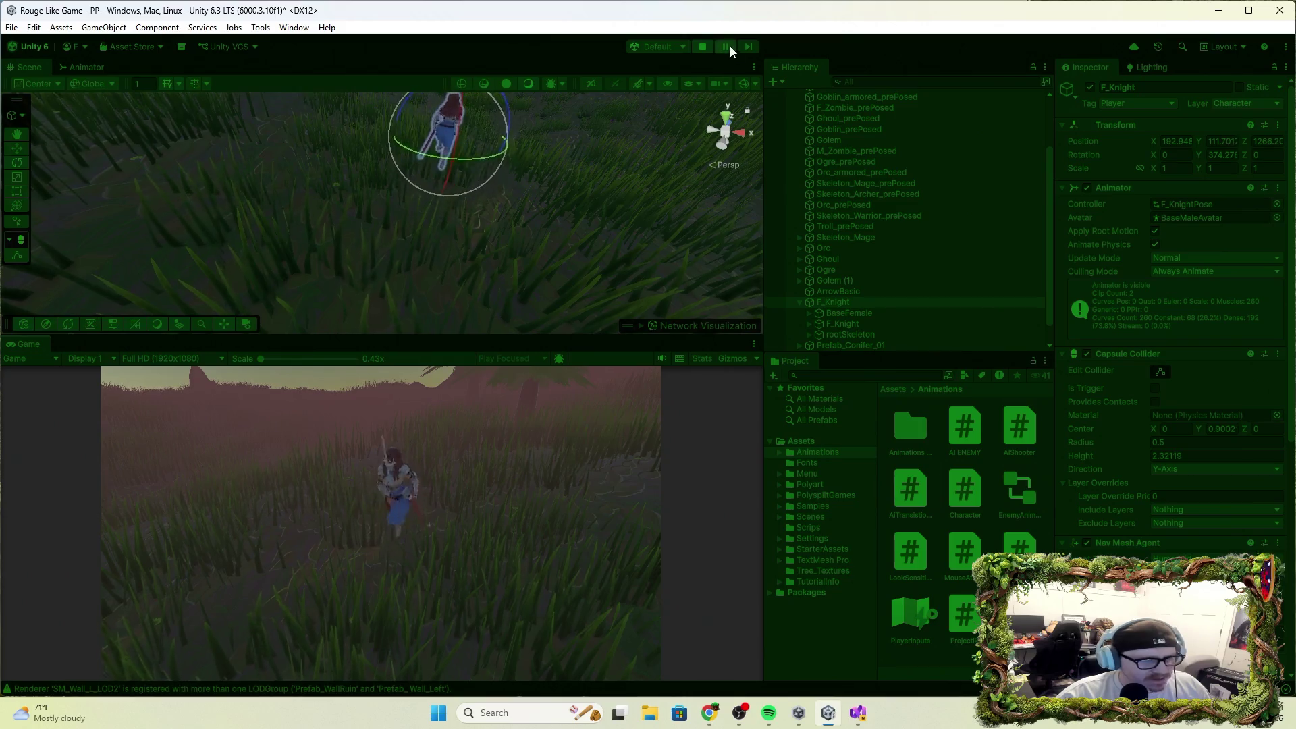
left_click(702, 46)
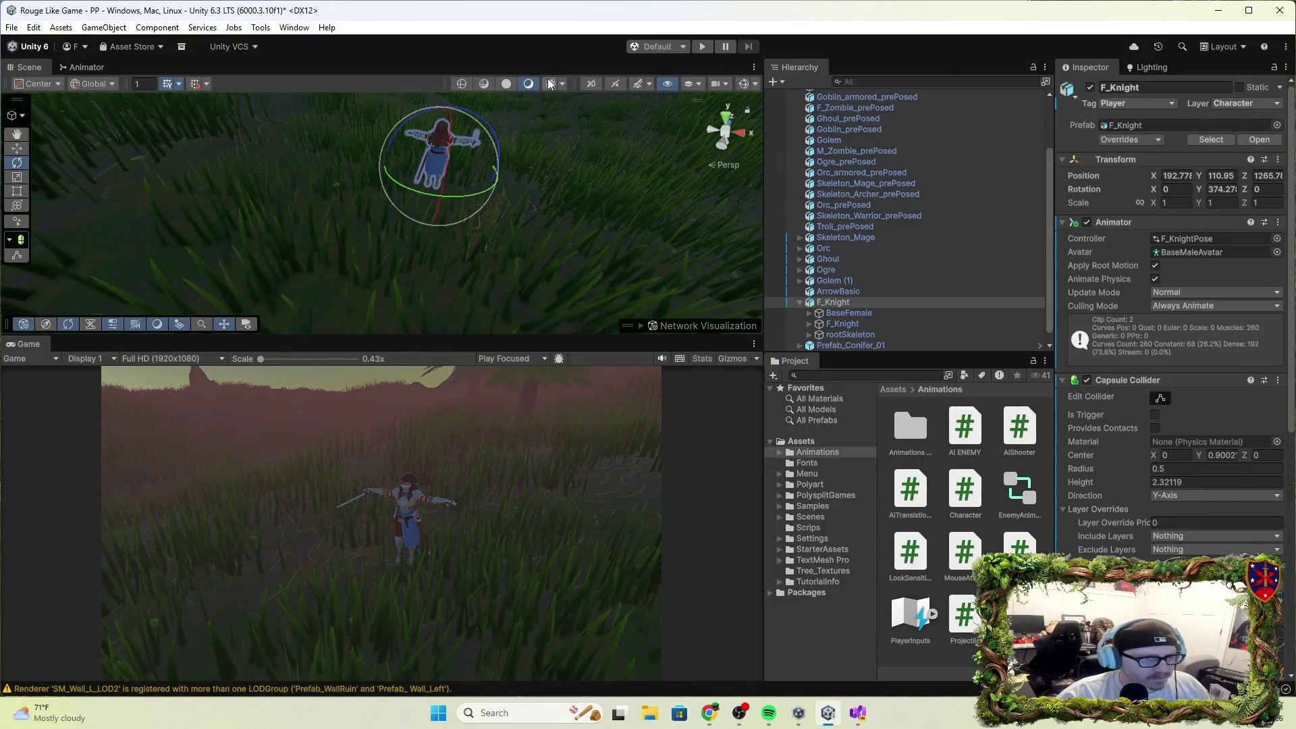
Browse PolysplitGames > LowPolyMedieval > BaseCharacters > prefabs down to the BasicHeroes prefab folder.
left_click(809, 495)
double_click(960, 429)
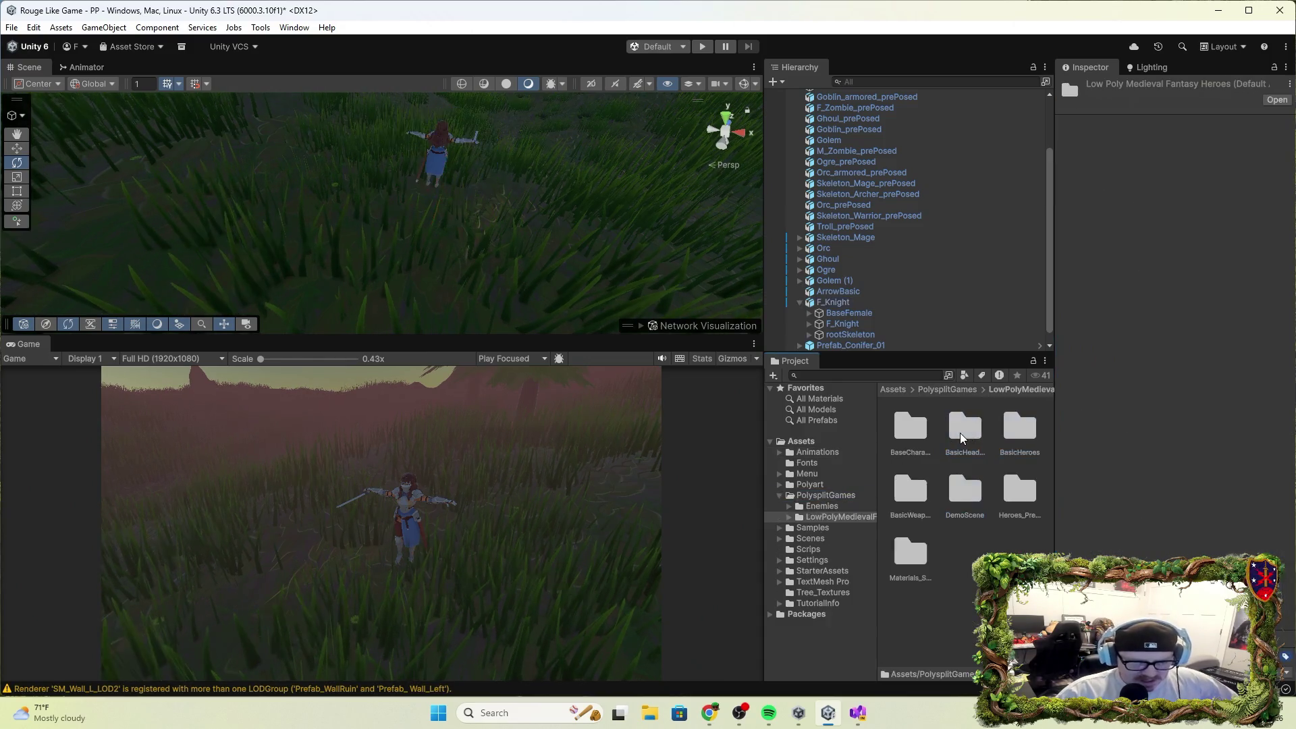
double_click(908, 432)
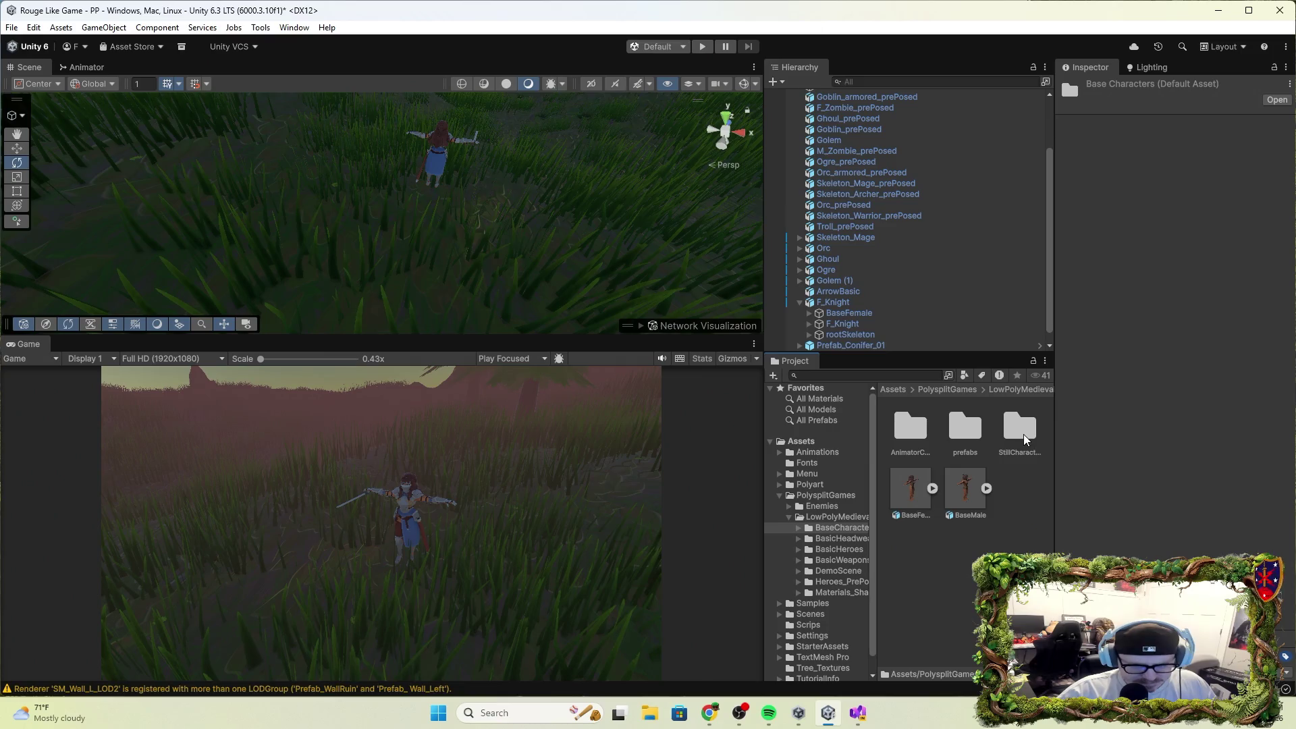
double_click(965, 429)
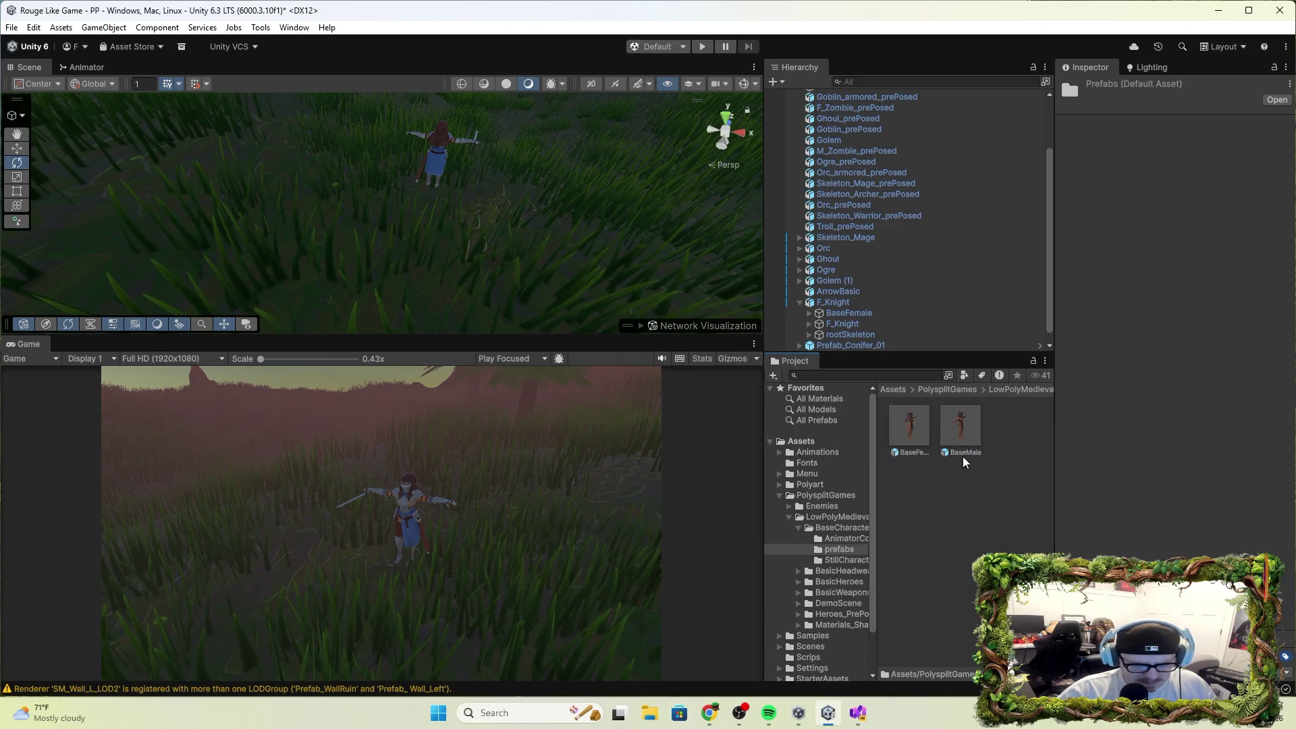
left_click(850, 561)
left_click(839, 574)
left_click(839, 582)
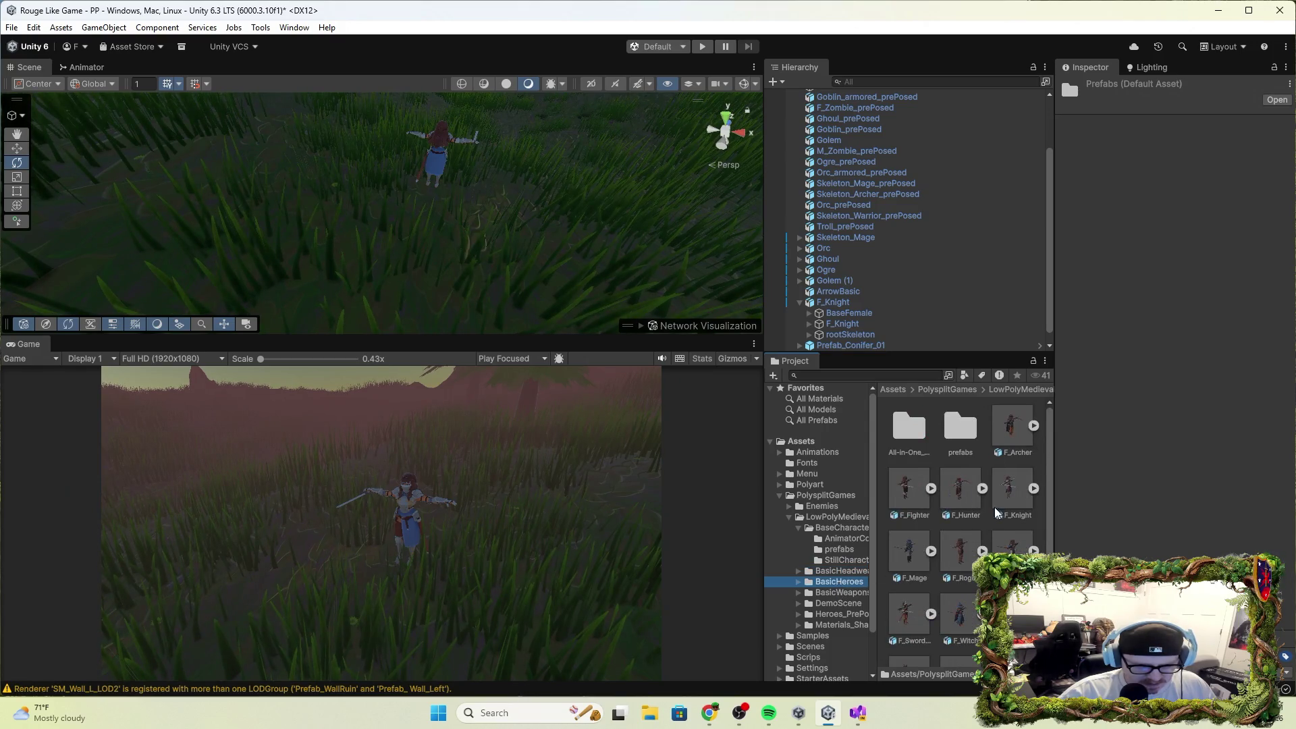